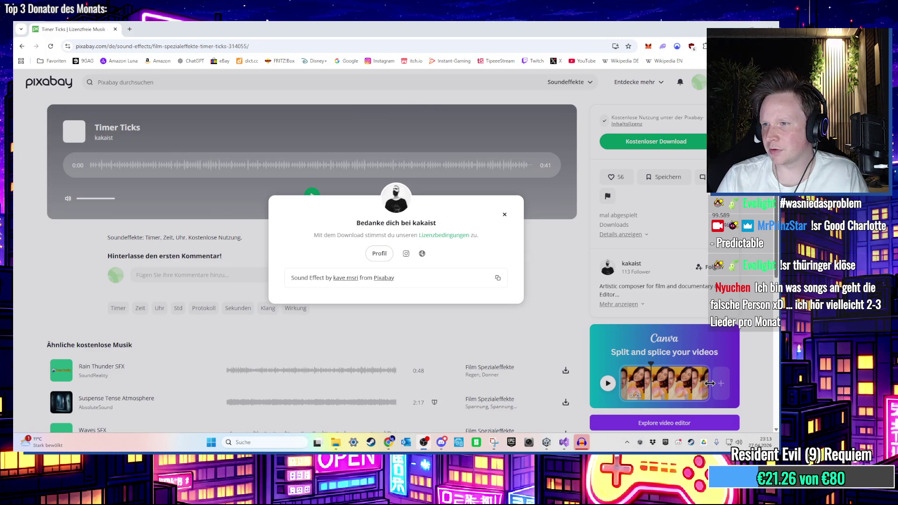
Return to Audacity and play the Timer ticks sound to preview it
key("super+d")
key("super+d")
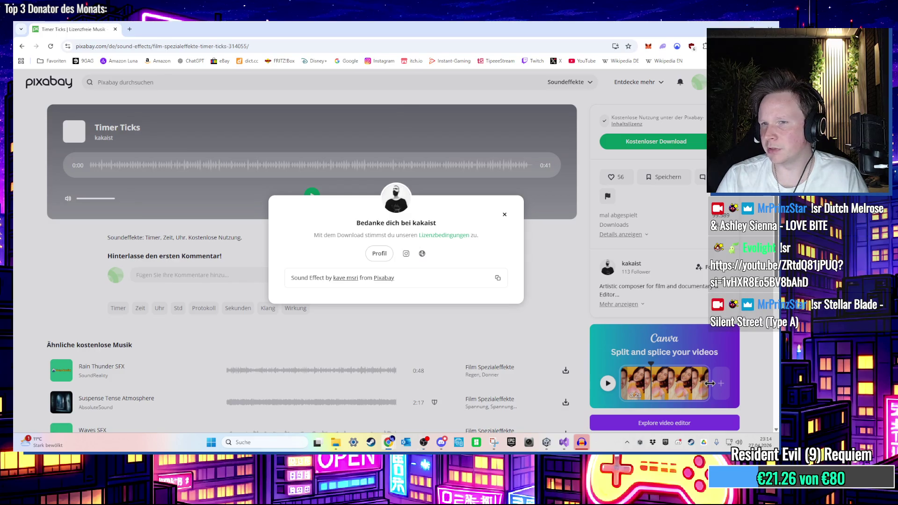
left_click(770, 27)
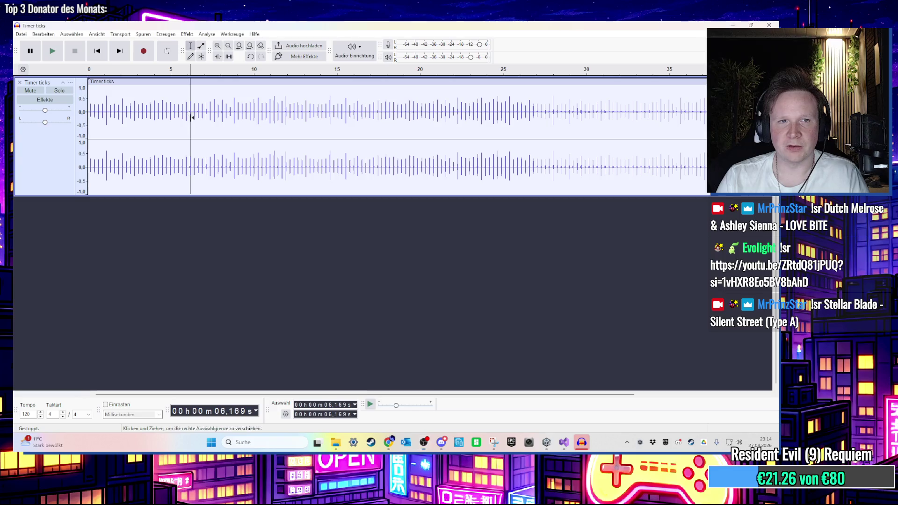
key("space")
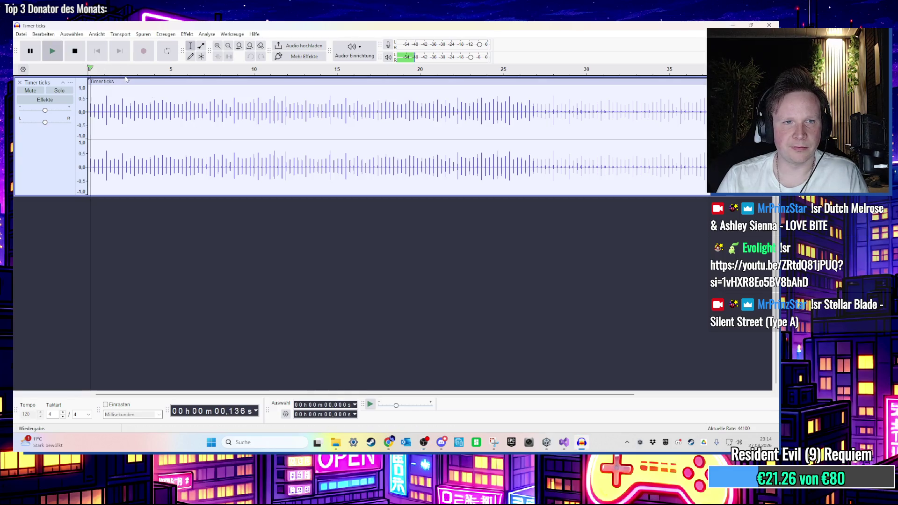
key("ctrl+1")
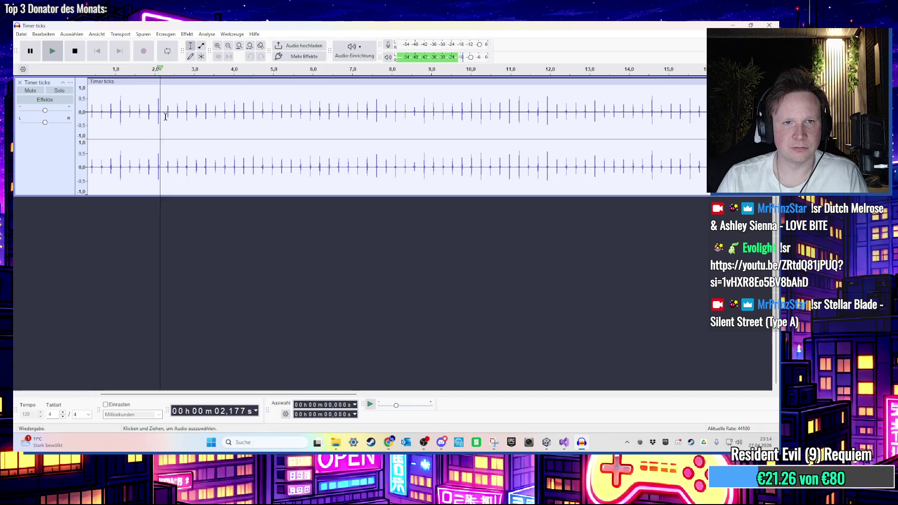
key("space")
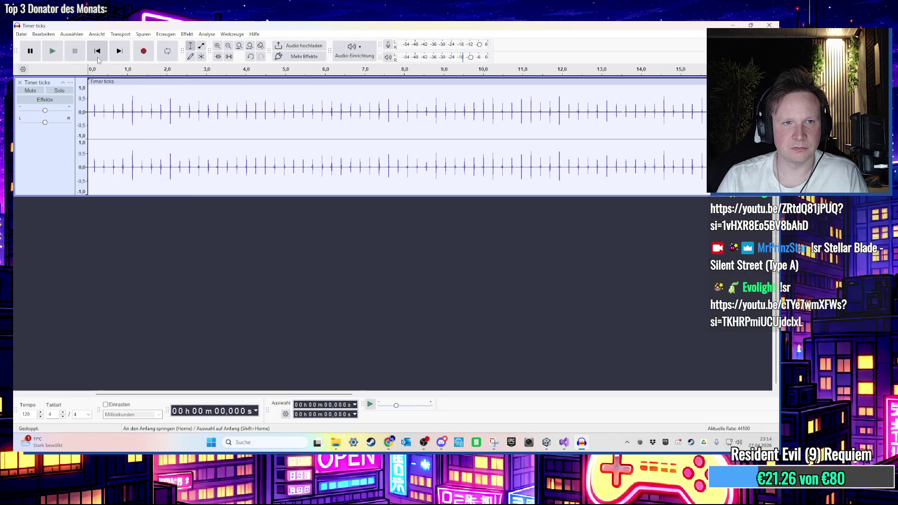
key("space")
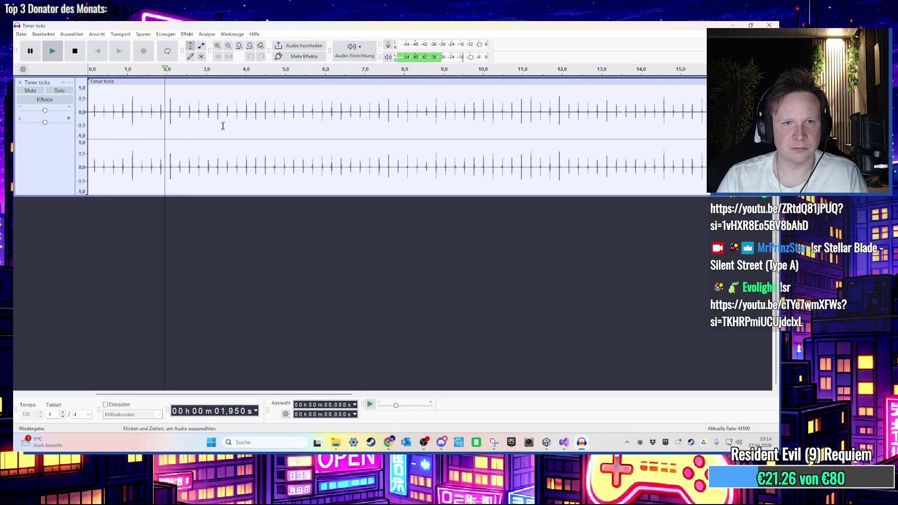
key("space")
Delete everything after the 3-second mark and play back the trimmed clip
mouse_move(207, 111)
left_mouse_down()
mouse_move(463, 146)
mouse_move(594, 140)
left_mouse_up()
scroll(261, 112, "down", 3)
key("Delete")
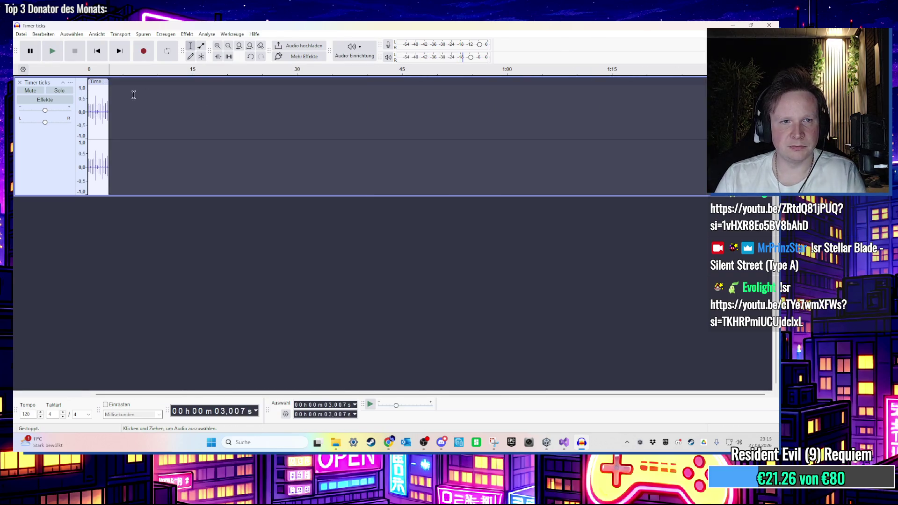
key("Home")
key("ctrl+2")
key("space")
key("ctrl+f")
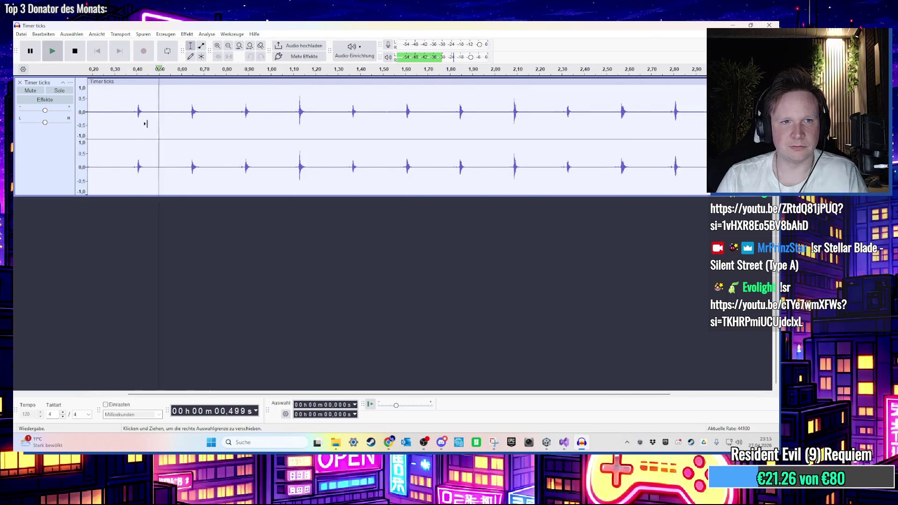
key("ctrl+3")
key("space")
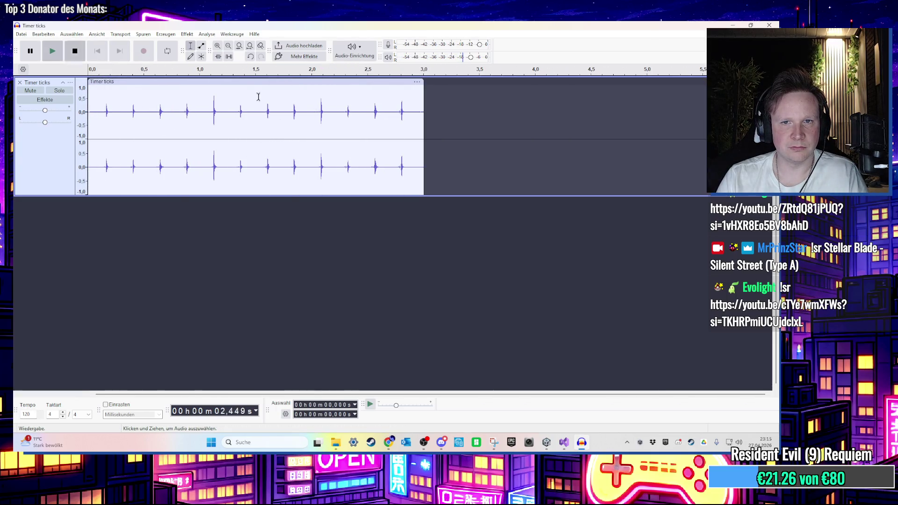
Amplify the whole clip with the Verstärken effect and listen to the louder result
key("ctrl+a")
left_click(187, 34)
mouse_move(243, 89)
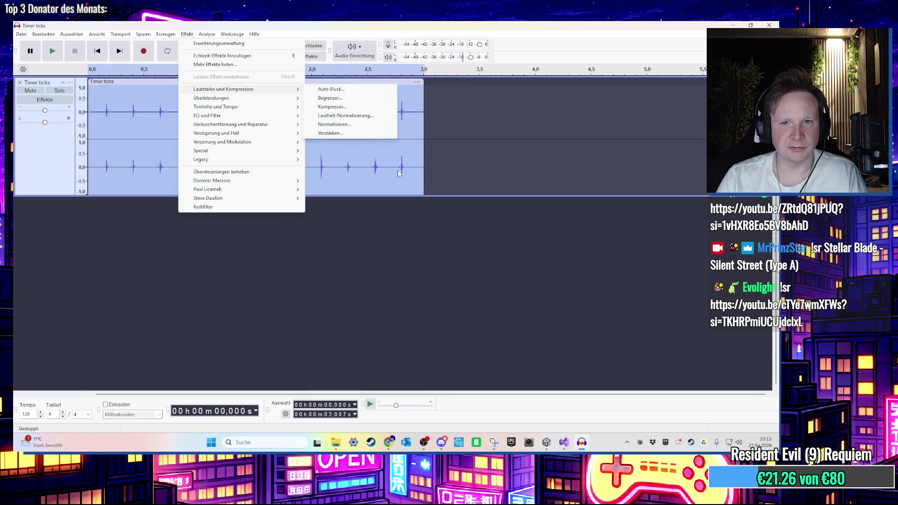
left_click(331, 133)
left_click(426, 264)
key("space")
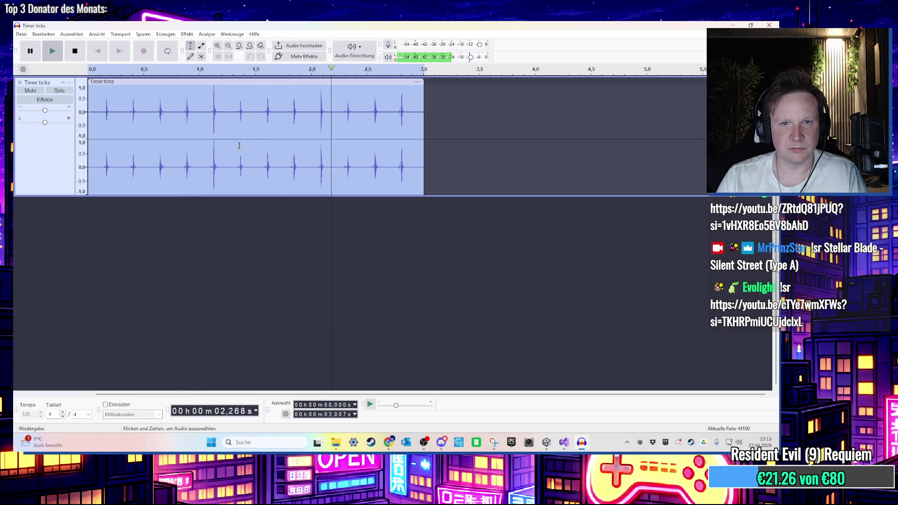
Export the clip as a WAV file named 'Timer ticks 3s'
left_click(21, 34)
left_click(44, 140)
type("Timer ticks 3sec")
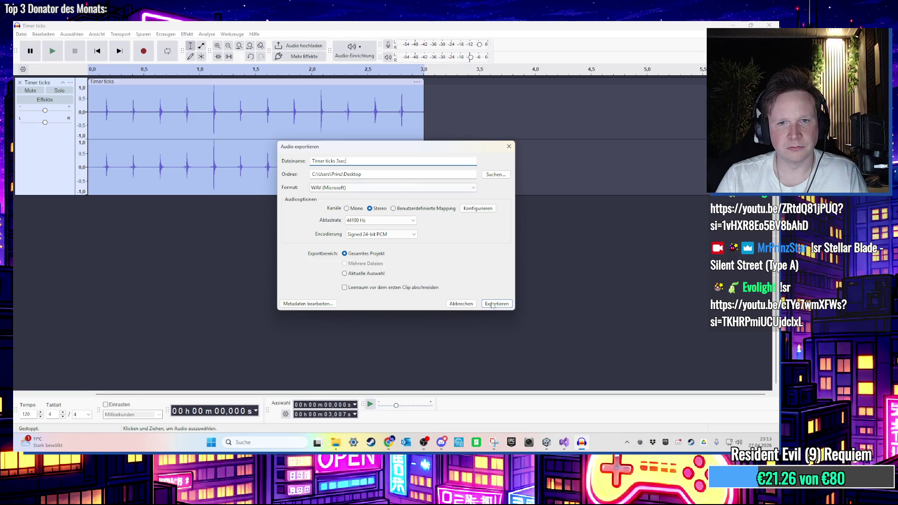
left_click(496, 304)
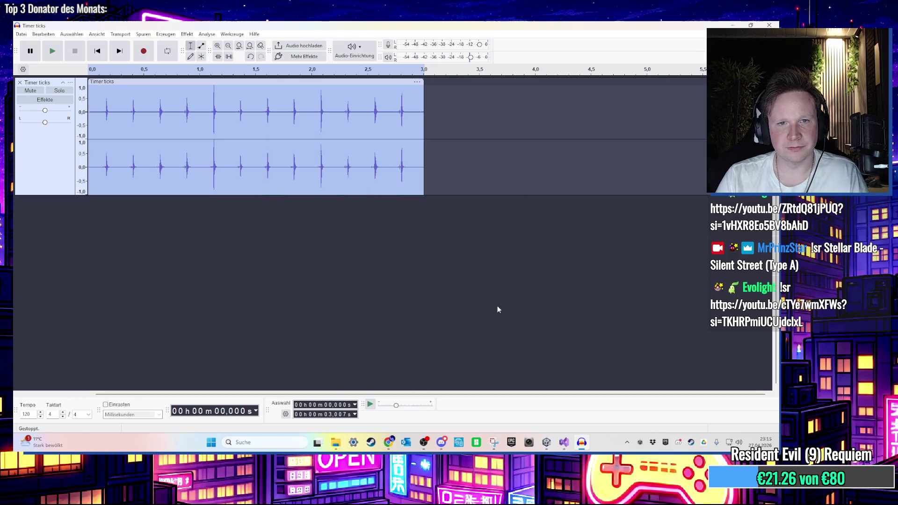
left_click(192, 117)
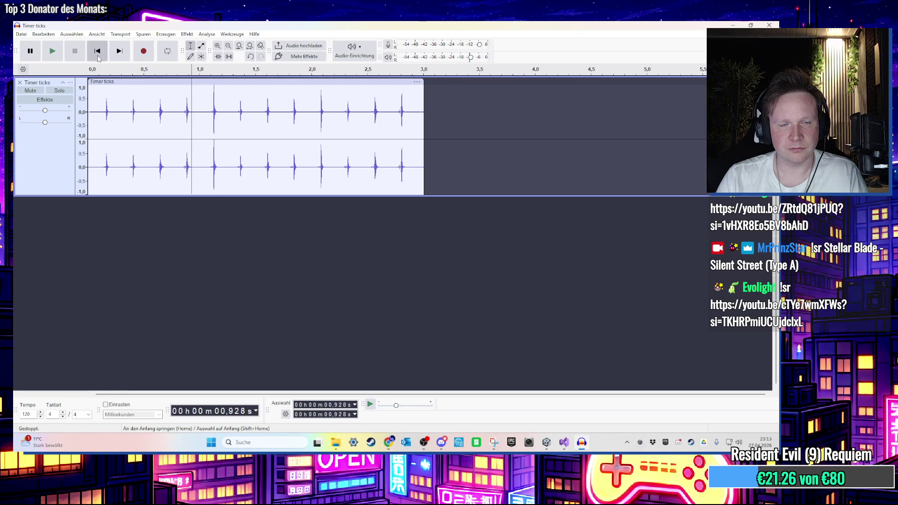
left_click(98, 57)
key("space")
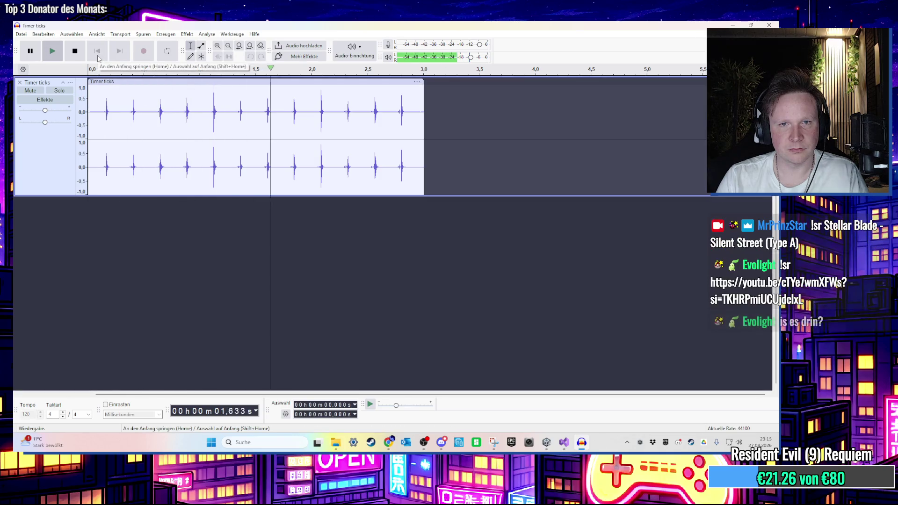
key("space")
key("ctrl+a")
left_click(187, 34)
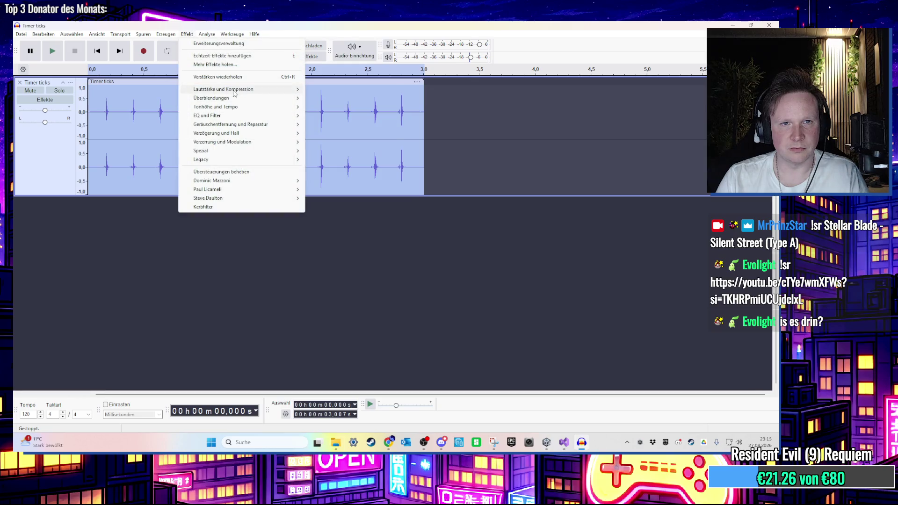
mouse_move(243, 107)
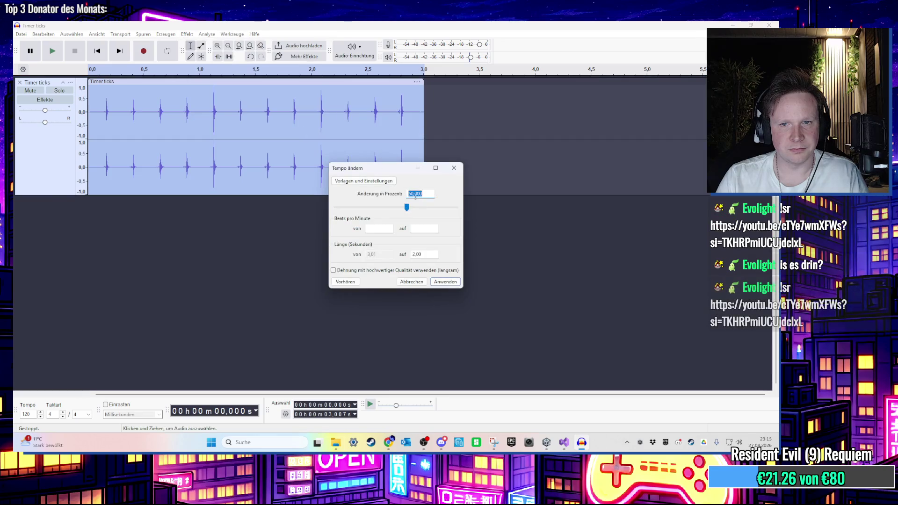
key("Return")
key("space")
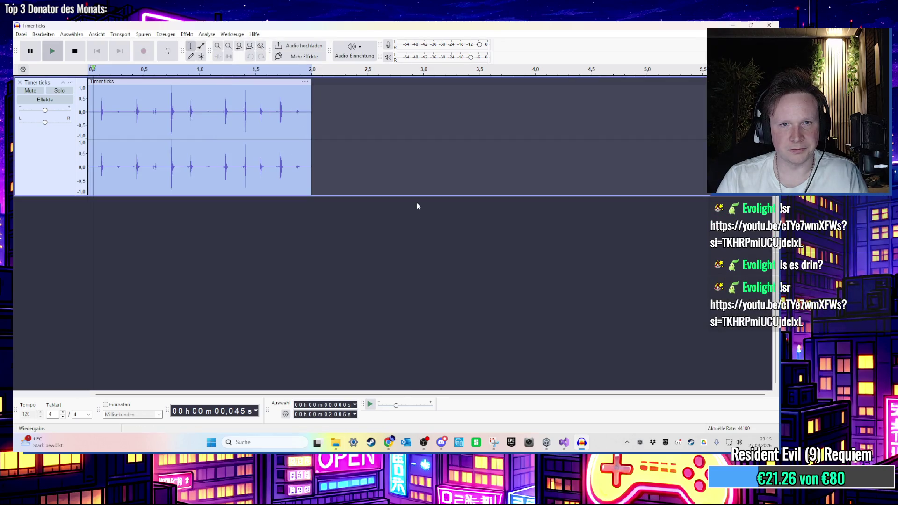
key("ctrl+z")
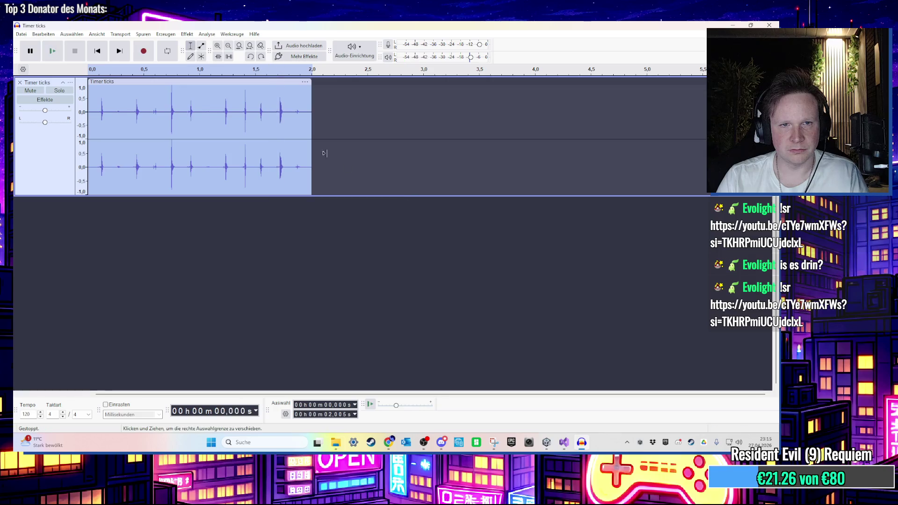
left_click(187, 34)
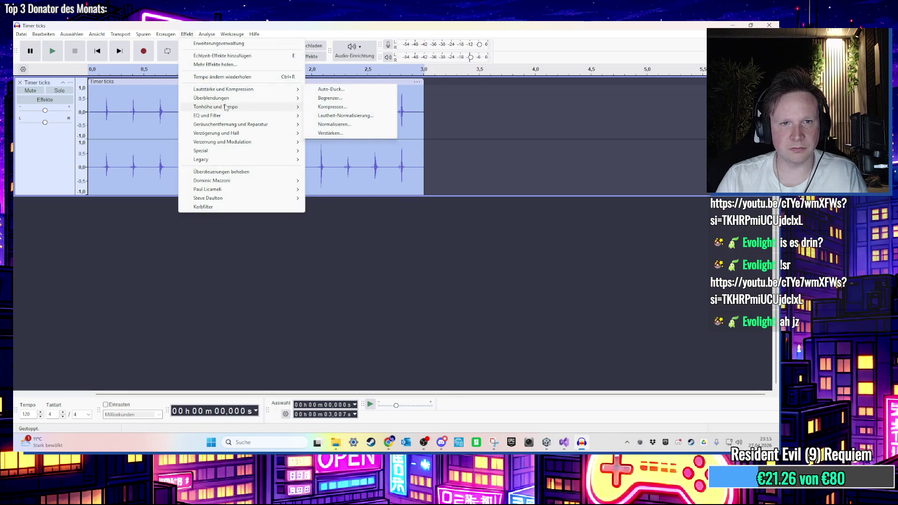
mouse_move(243, 106)
left_click(335, 133)
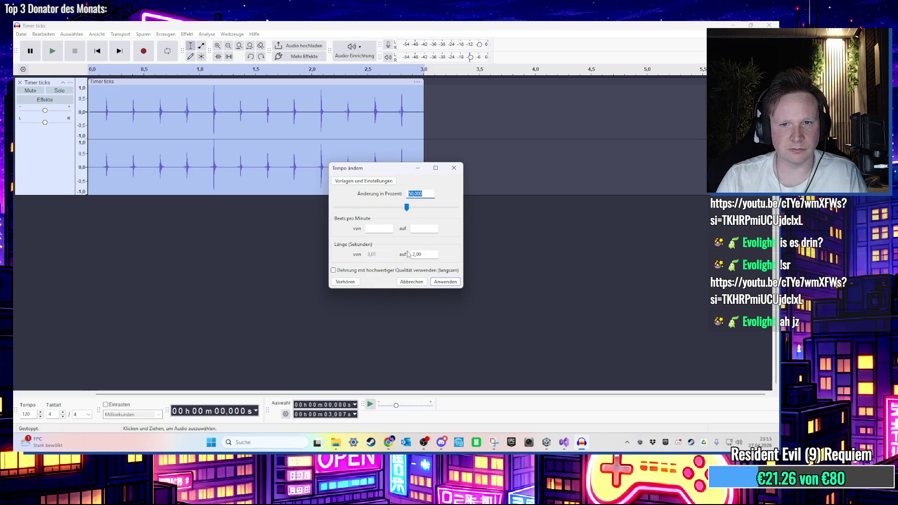
type("100")
key("Return")
key("space")
key("space")
key("ctrl+z")
left_click(186, 34)
mouse_move(233, 92)
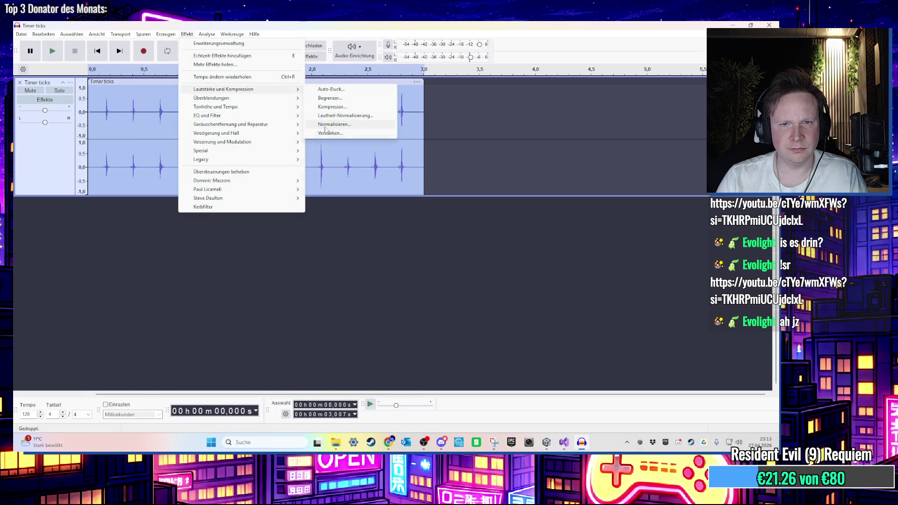
mouse_move(256, 109)
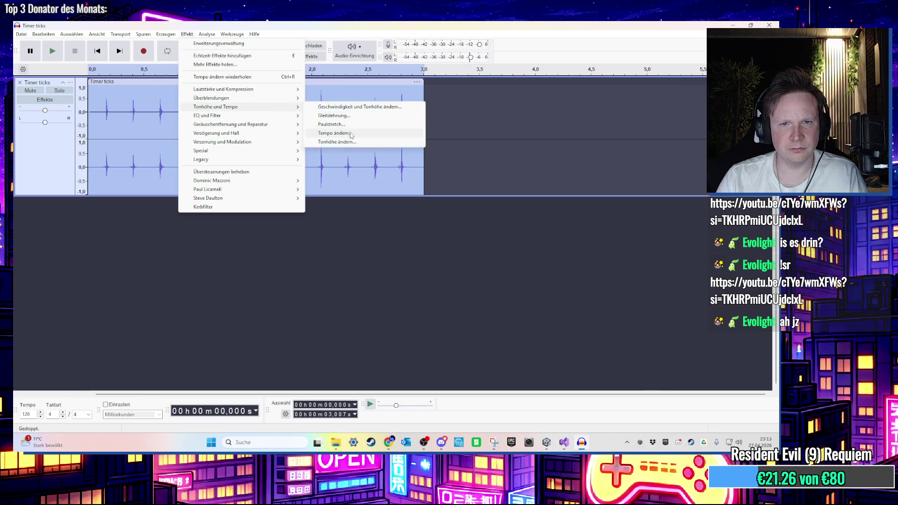
left_click(349, 137)
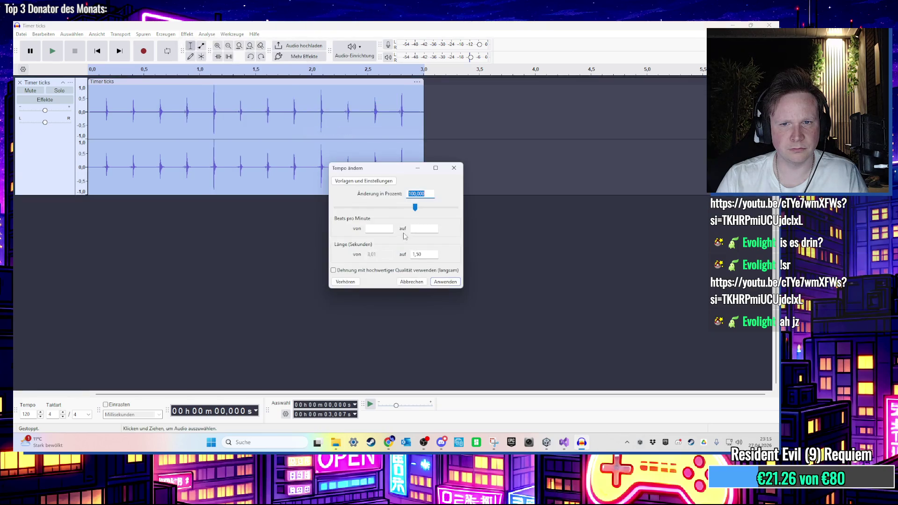
type("10")
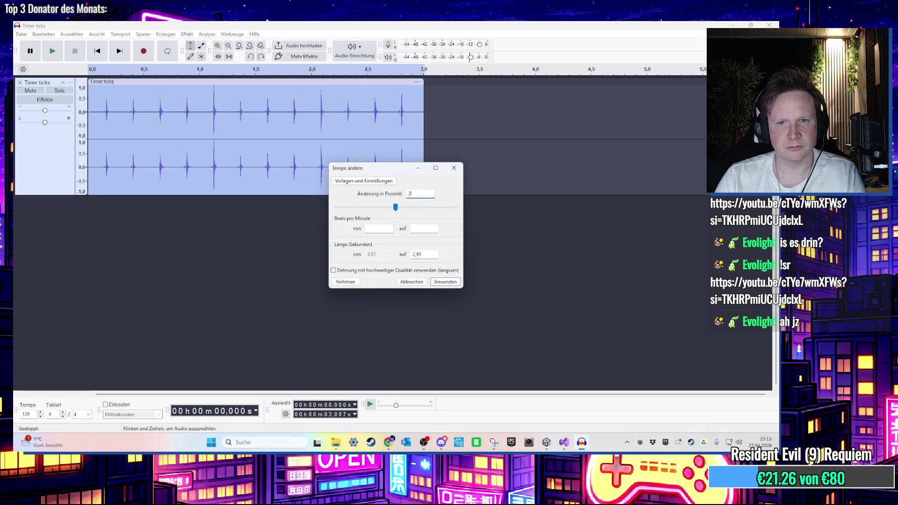
key("Return")
key("space")
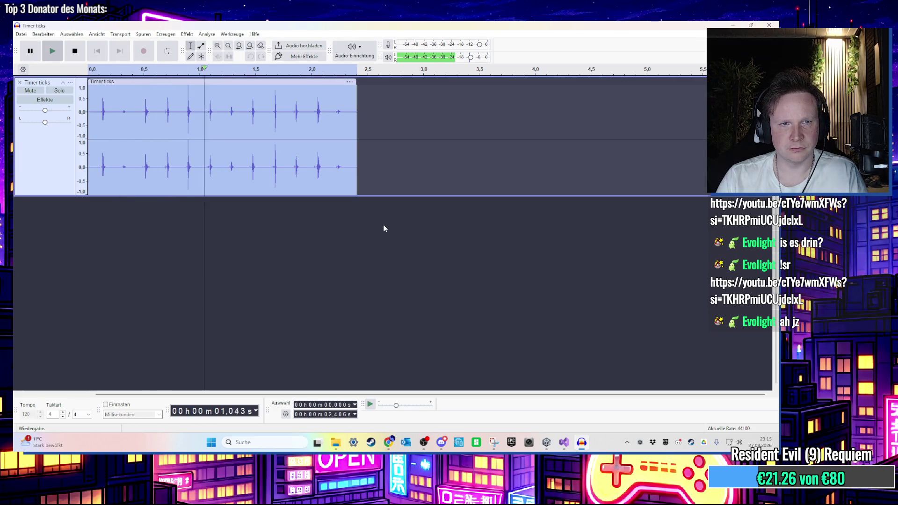
key("space")
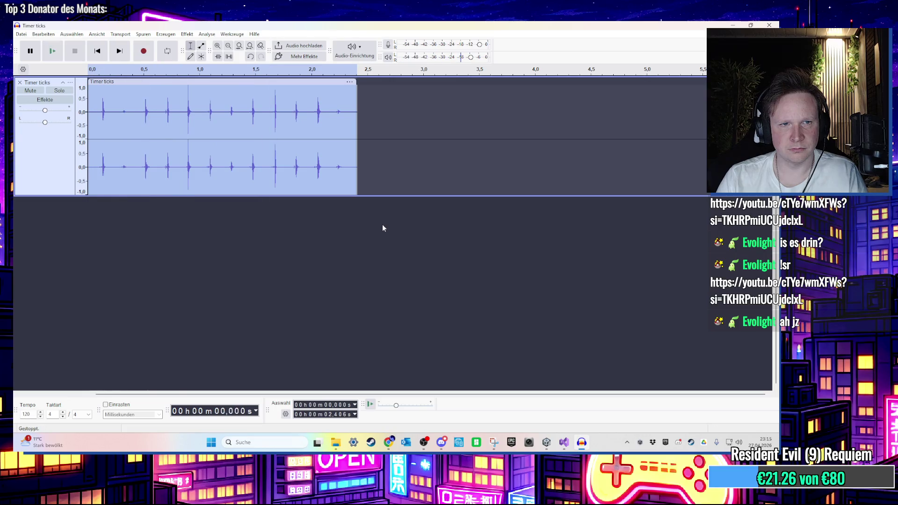
key("ctrl+z")
left_click(187, 34)
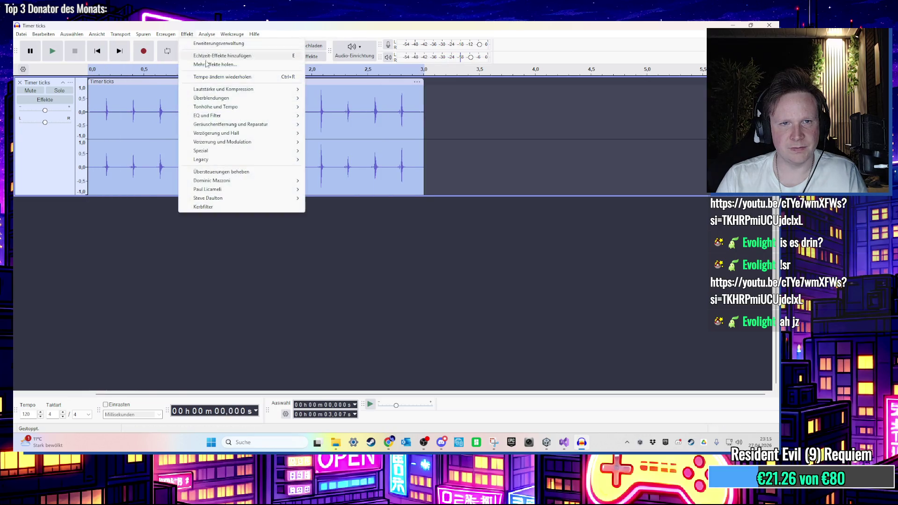
Speed up the Timer ticks clip by 1.1x and play it back
mouse_move(270, 100)
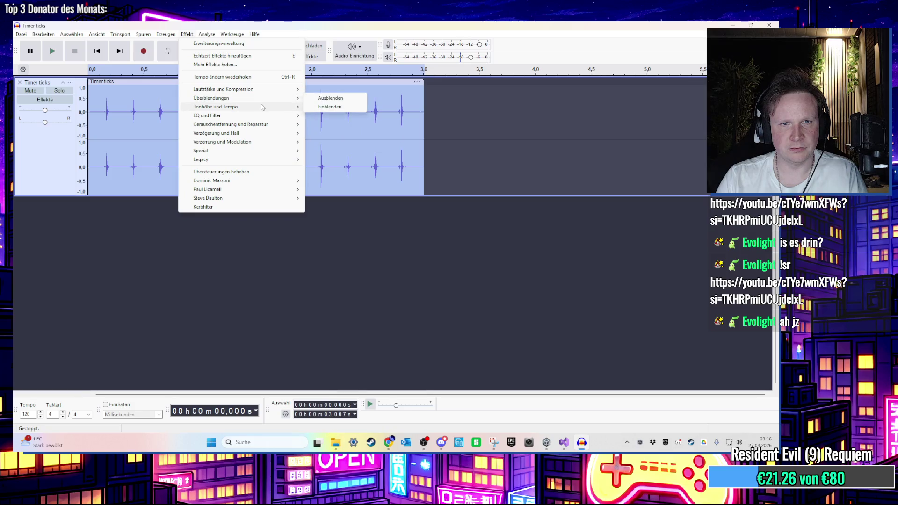
left_click(355, 107)
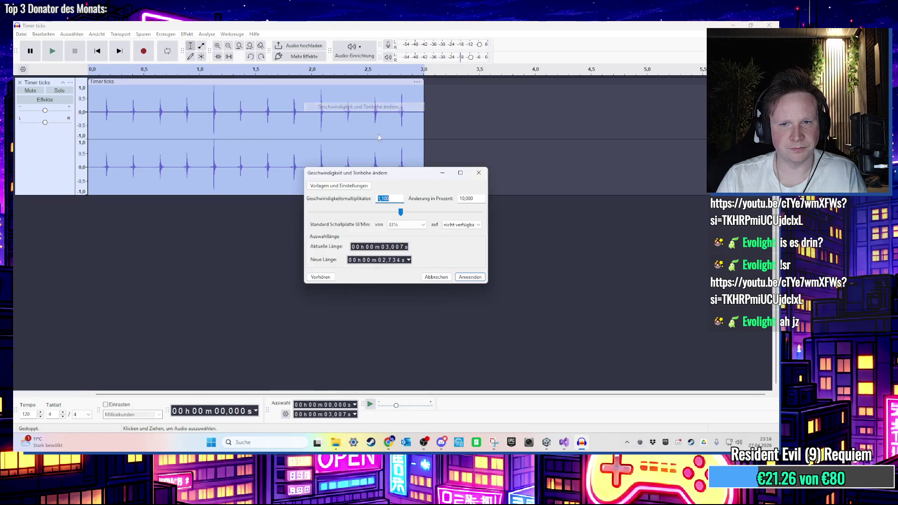
left_click(468, 277)
key("space")
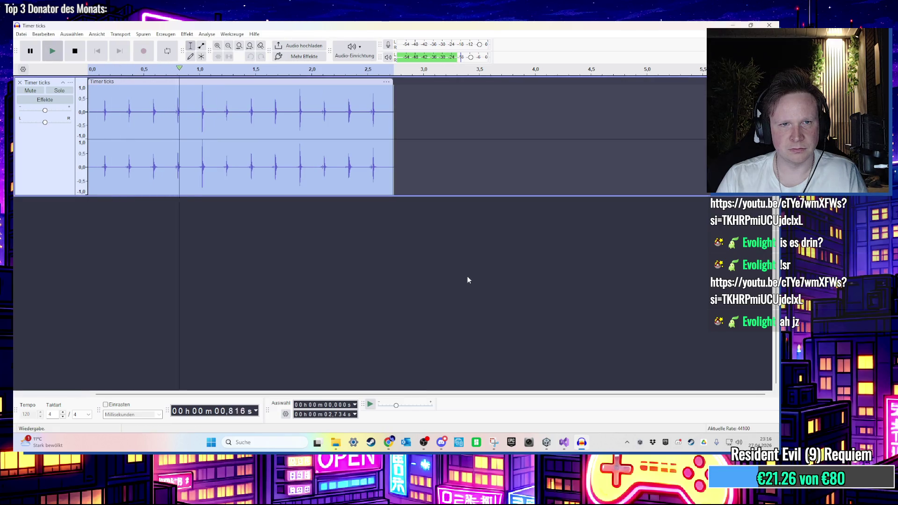
key("space")
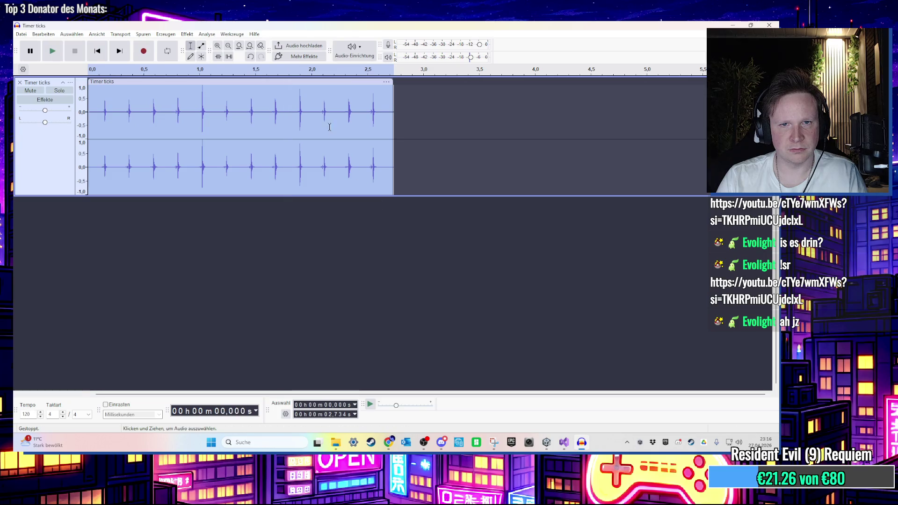
Delete the audio after about 2.08 seconds
left_click(321, 115)
left_click_drag(324, 115, 407, 130)
key("Delete")
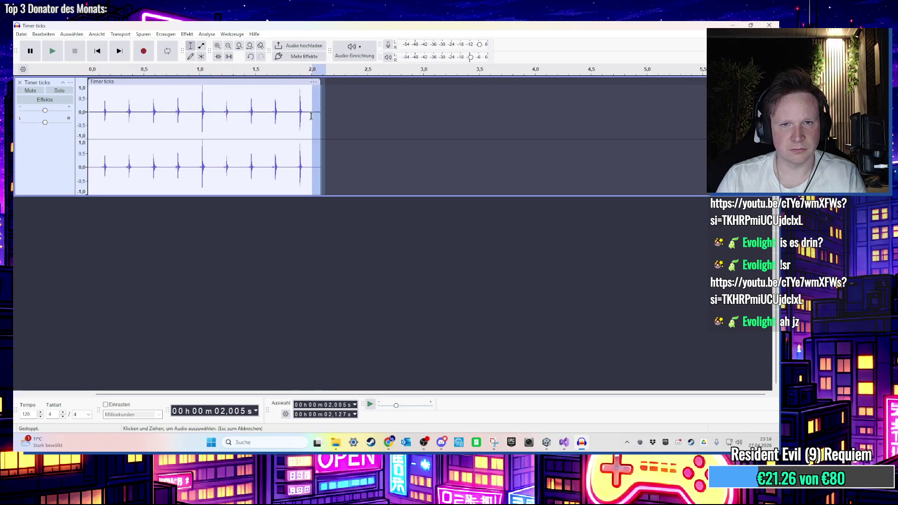
Export the trimmed clip as a renamed WAV to the desktop and minimize Audacity
left_click(21, 34)
left_click(49, 112)
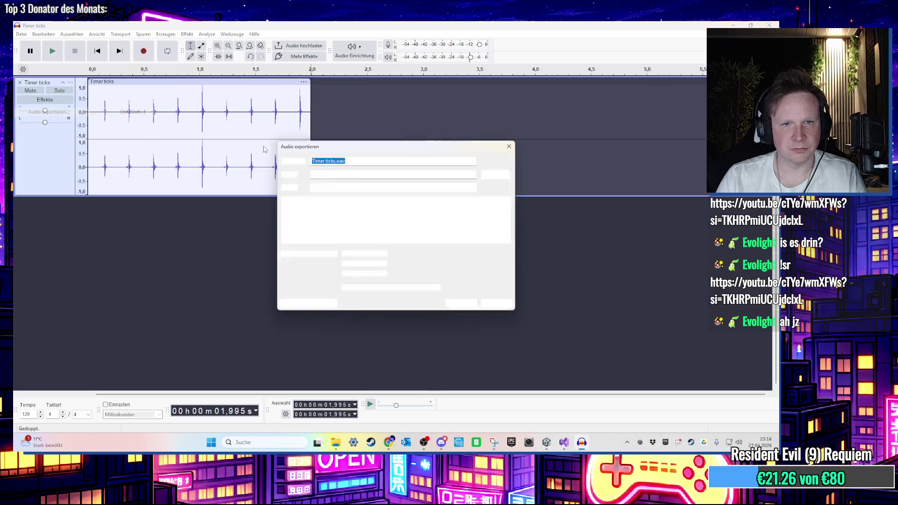
left_click(336, 161)
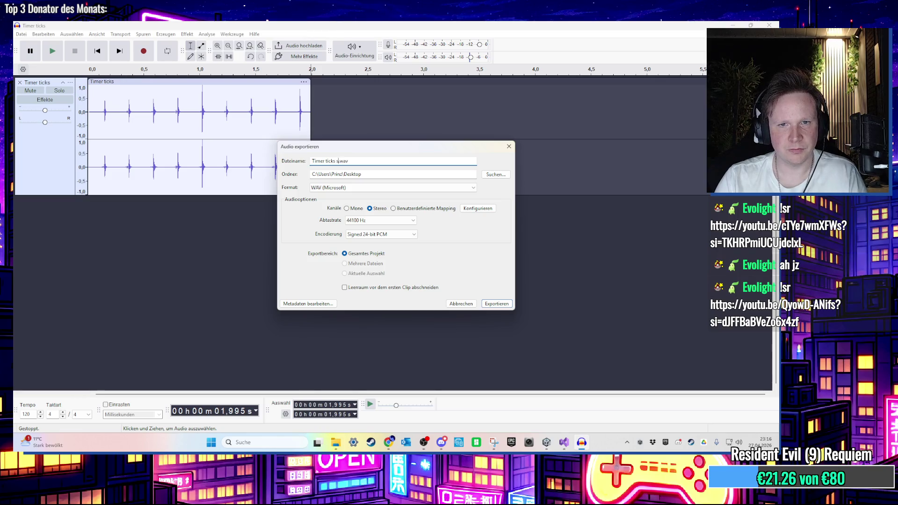
key("Return")
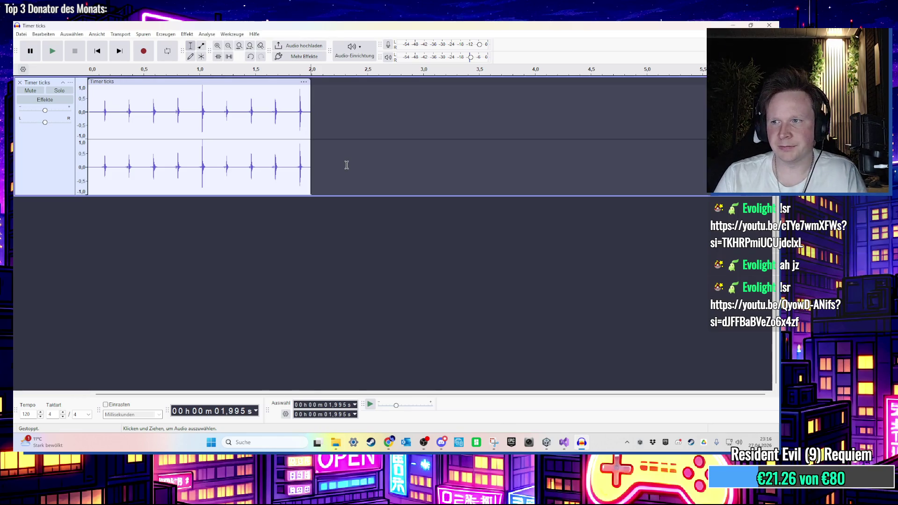
left_click(733, 25)
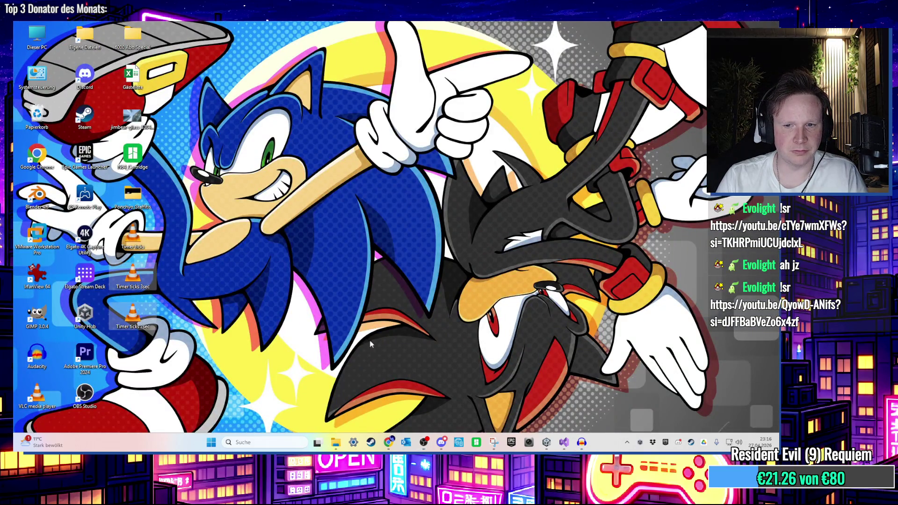
Drag the Timer ticks files from the desktop into the Assets/Sounds folder in Unity
left_click(546, 442)
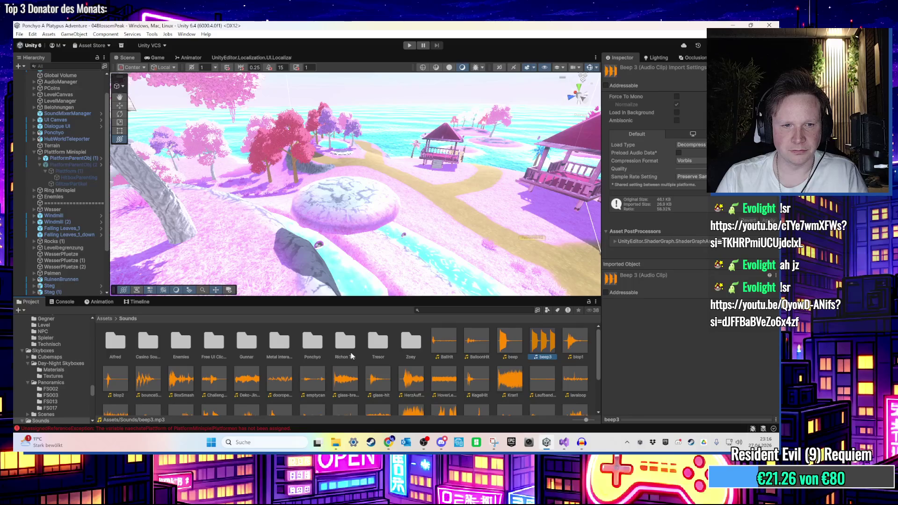
left_click(546, 442)
mouse_move(138, 326)
left_mouse_down()
mouse_move(289, 329)
mouse_move(550, 428)
mouse_move(546, 442)
mouse_move(527, 392)
mouse_move(542, 443)
mouse_move(206, 257)
mouse_move(375, 311)
mouse_move(524, 437)
mouse_move(546, 442)
mouse_move(514, 394)
mouse_move(521, 403)
left_mouse_up()
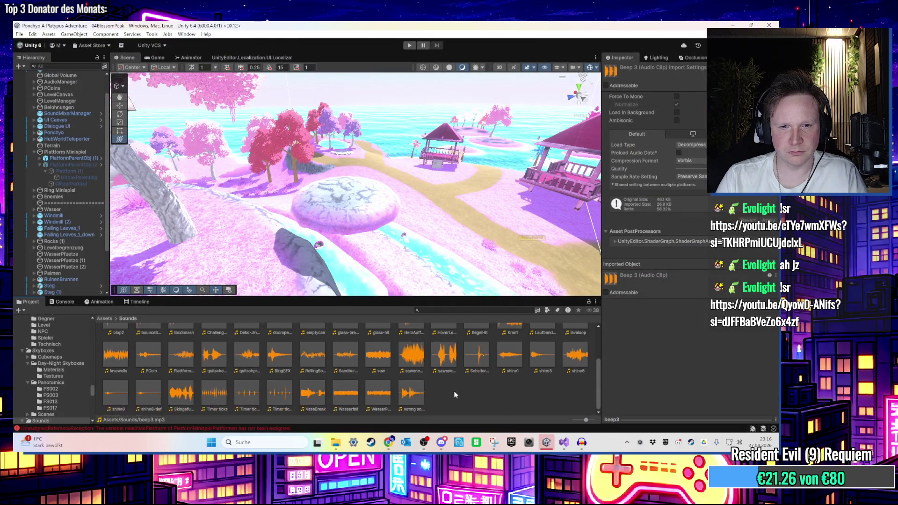
Check the Timer ticks file's properties, select all three files, then return to the platform script
left_click(546, 442)
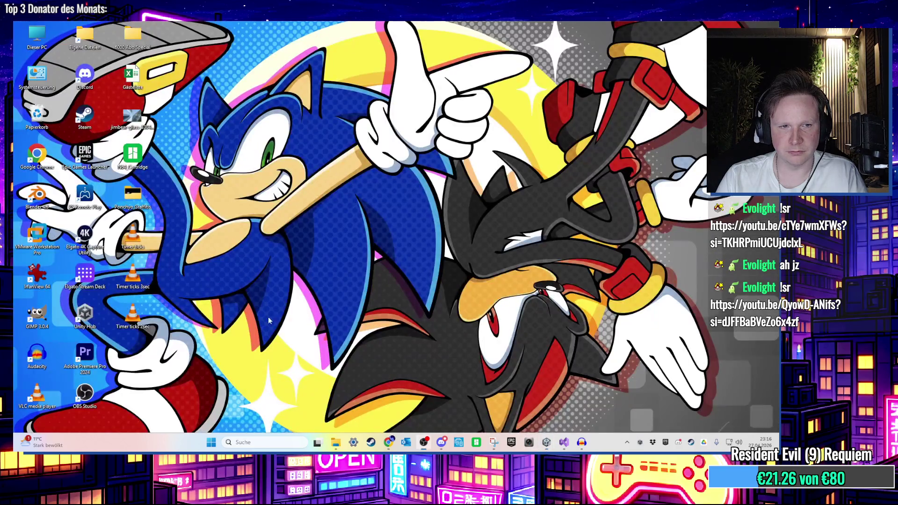
right_click(134, 236)
left_click(186, 168)
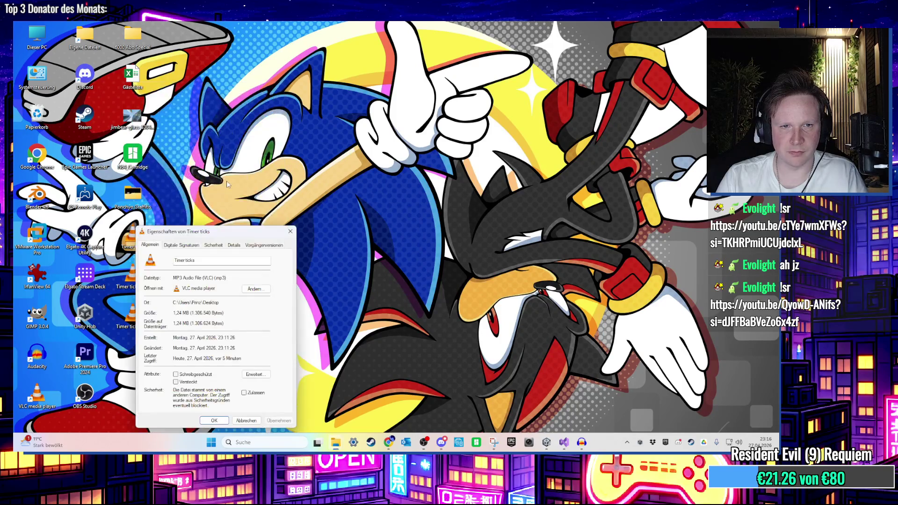
left_click(290, 231)
left_click_drag(182, 224, 135, 355)
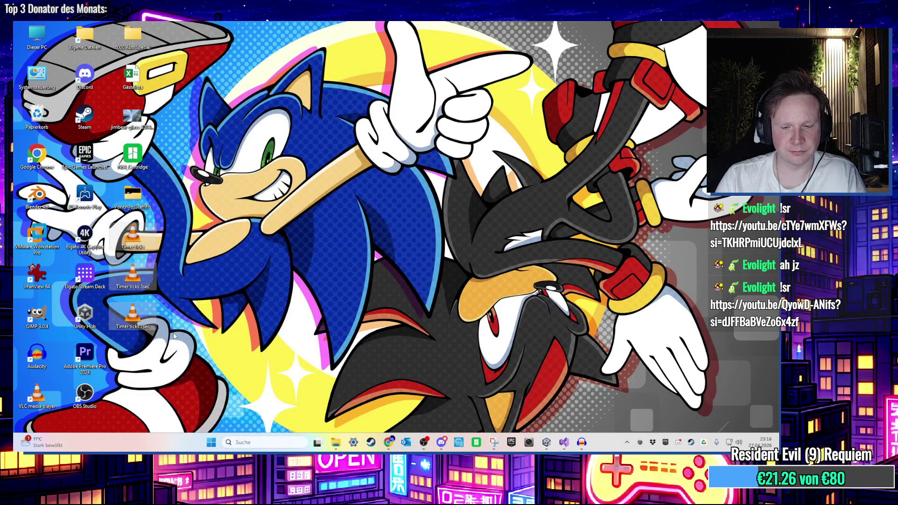
left_click(547, 443)
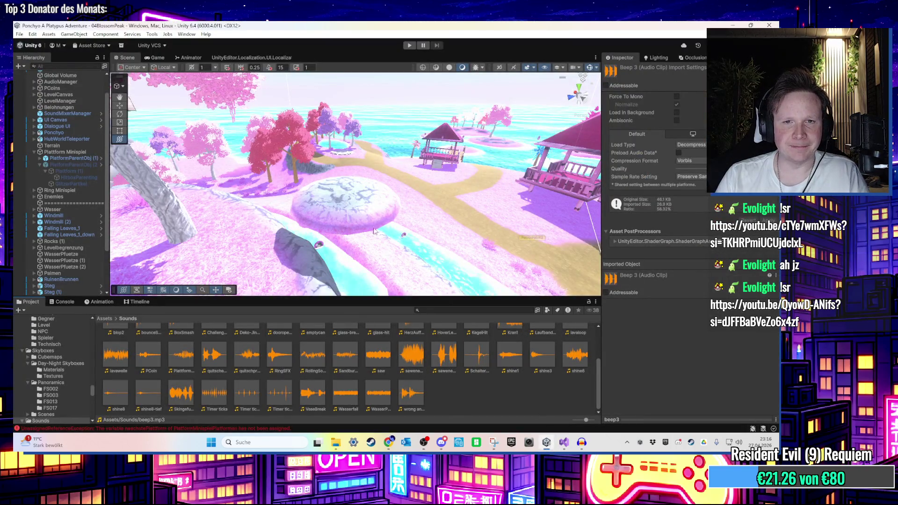
scroll(369, 227, "up", 3)
left_click(564, 442)
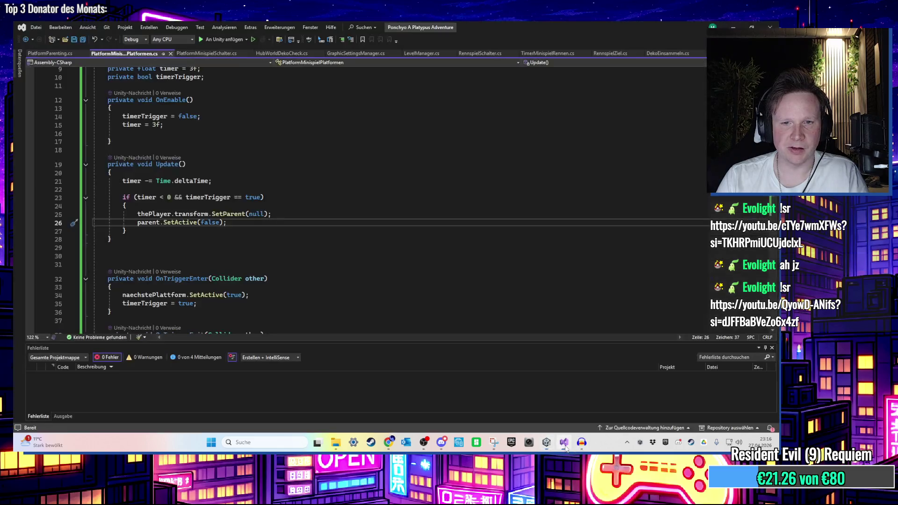
Change the timer field from private to public
scroll(231, 207, "up", 3)
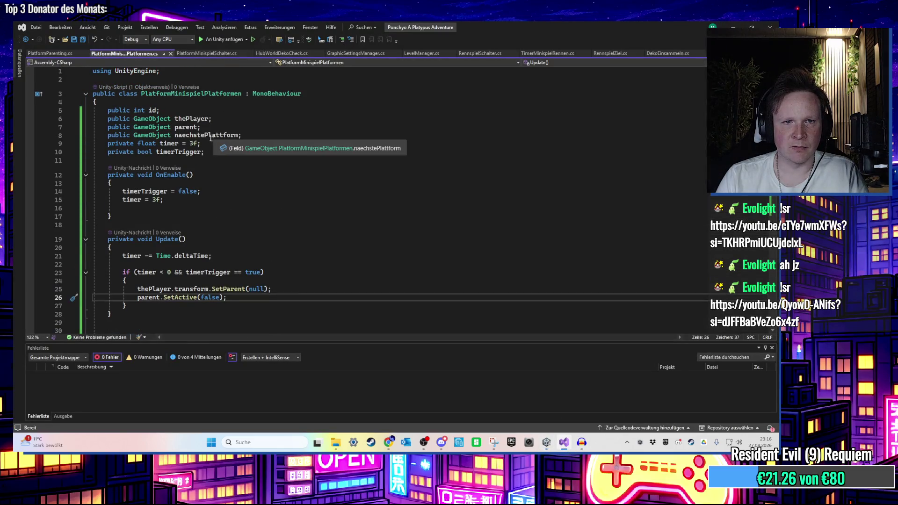
double_click(124, 144)
type("public")
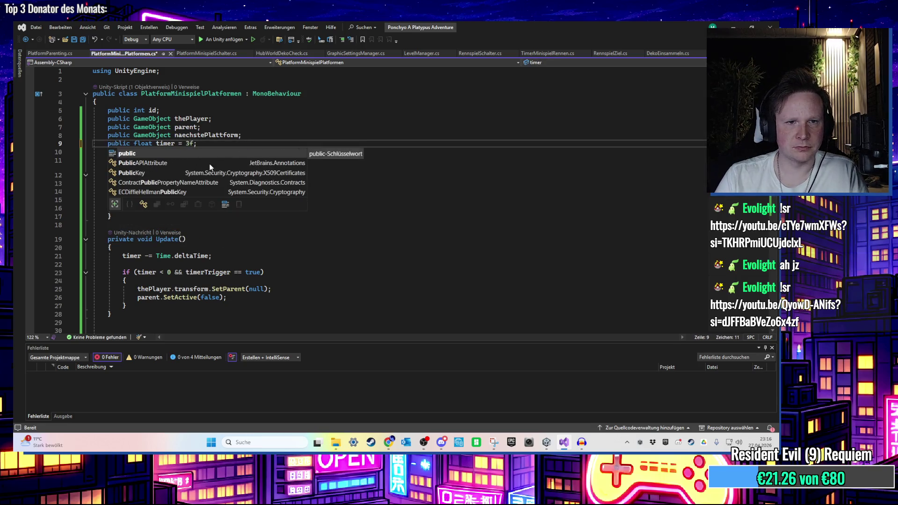
left_click_drag(195, 143, 182, 144)
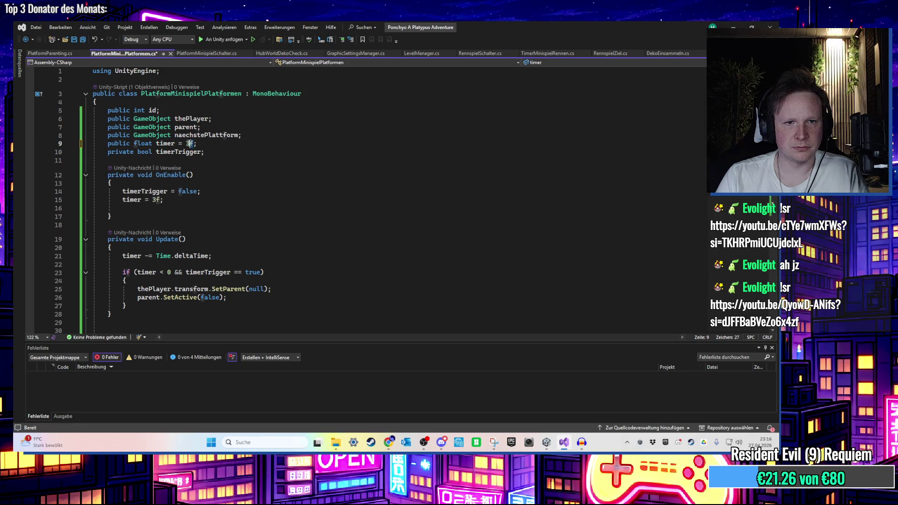
Add a Start method below the field declarations
left_click(221, 164)
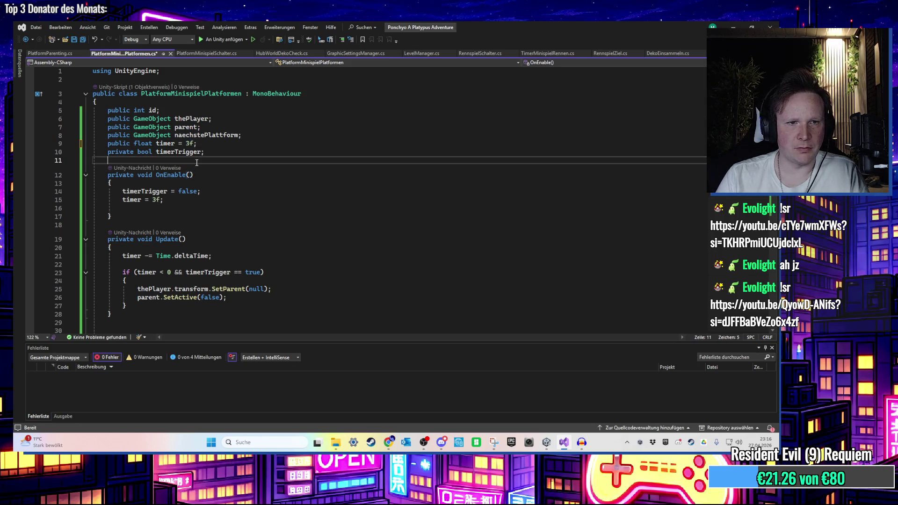
key("Return")
key("Return")
key("Up")
type("Start")
key("Tab")
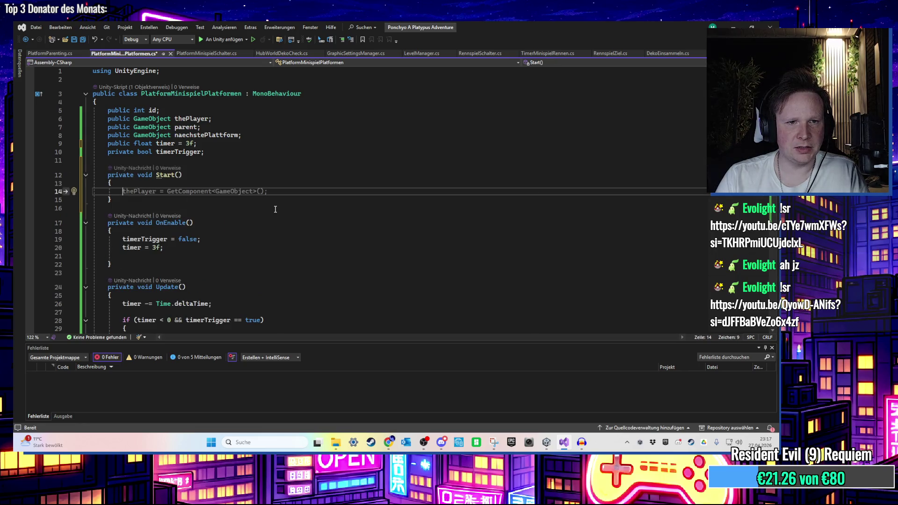
Declare a private float originalTimer field above timerTrigger
left_click(220, 150)
key("Up")
key("Return")
type("private float opr")
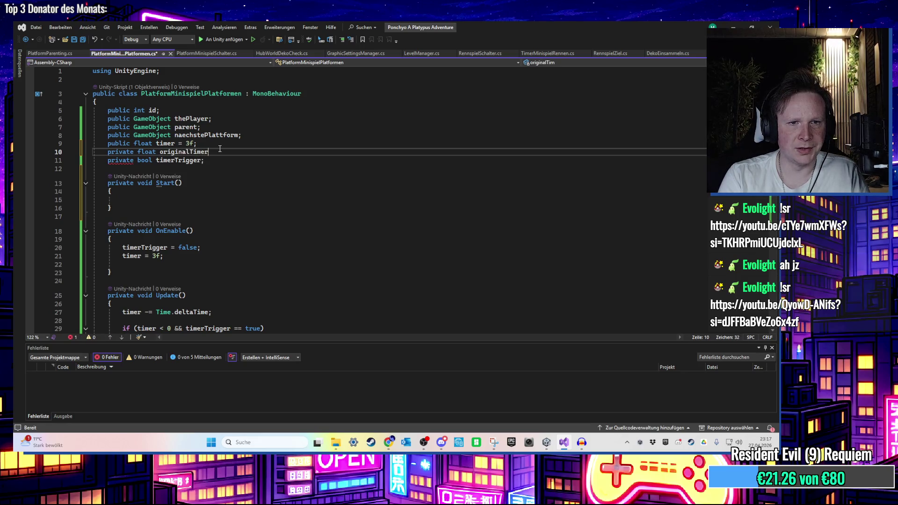
type(";")
In Start, store the timer value with originalTimer = timer;
left_click(132, 203)
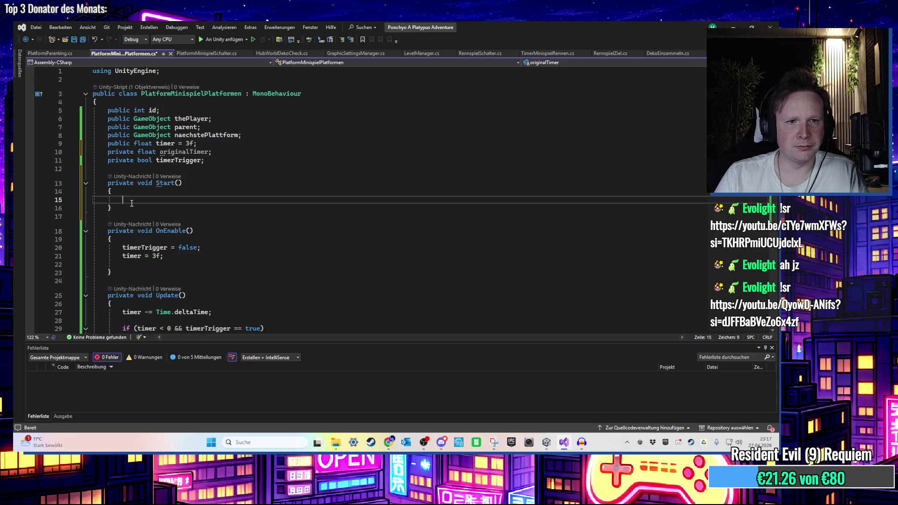
type("orig")
key("Tab")
type("= ")
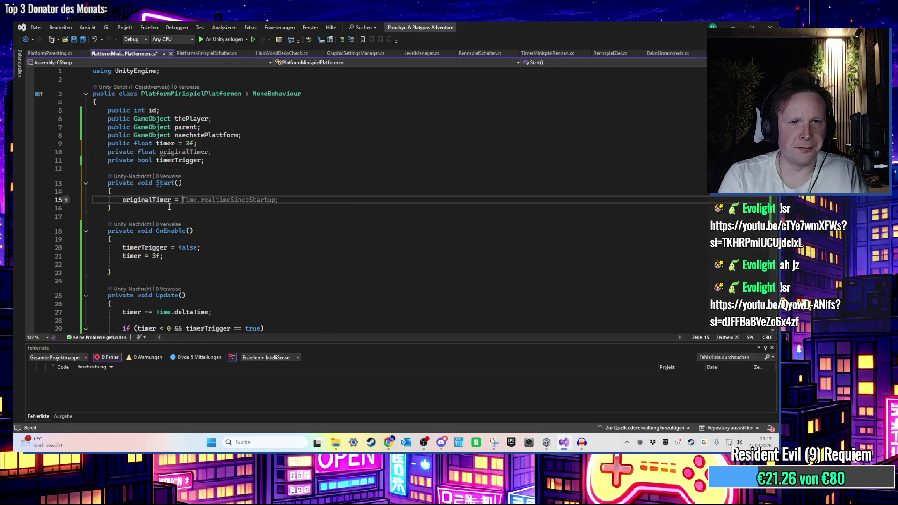
type("timer;")
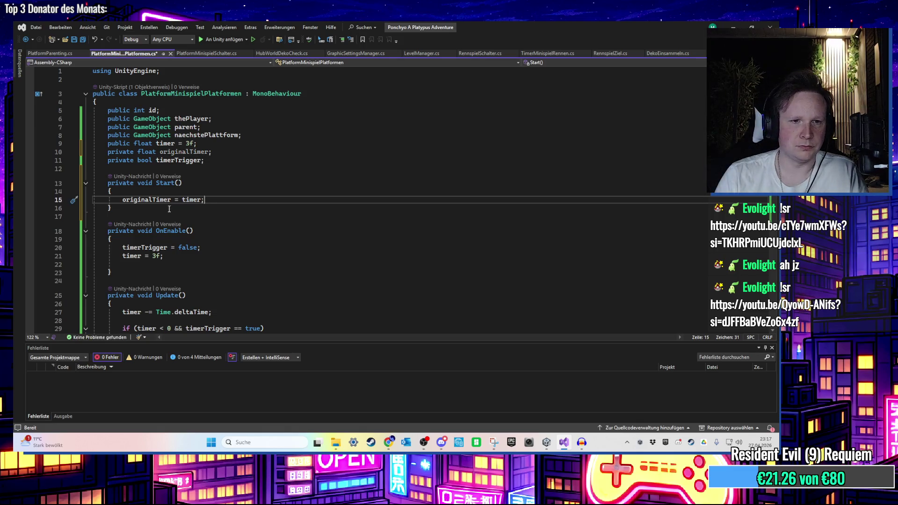
Replace timer = 3f in OnEnable with timer = originalTimer; and save the script
scroll(169, 207, "down", 1)
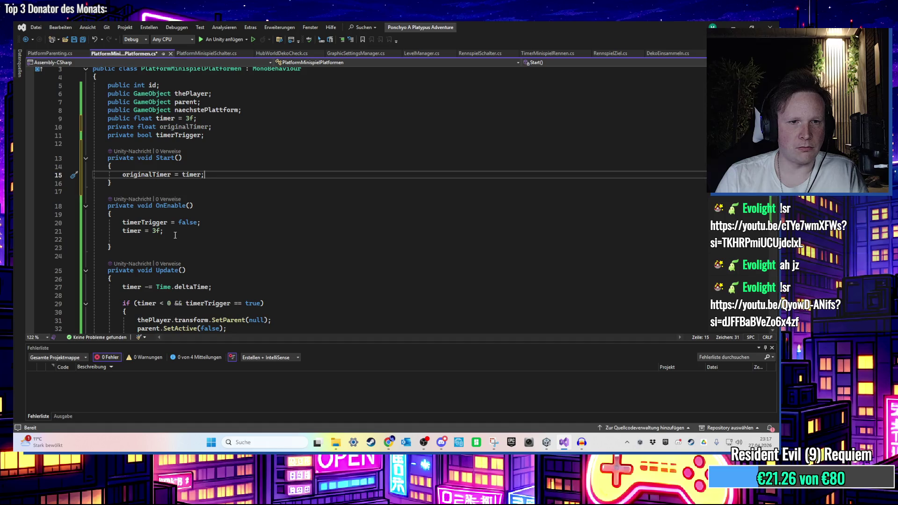
left_click(177, 216)
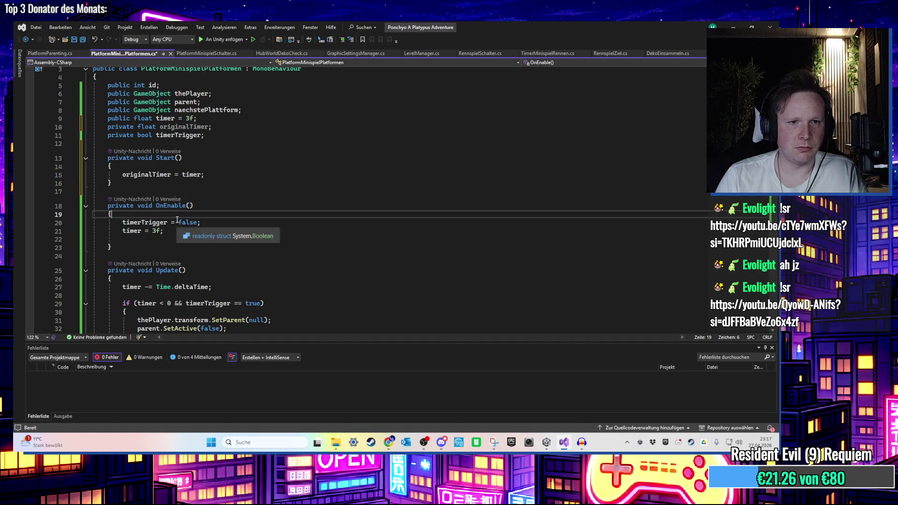
key("Return")
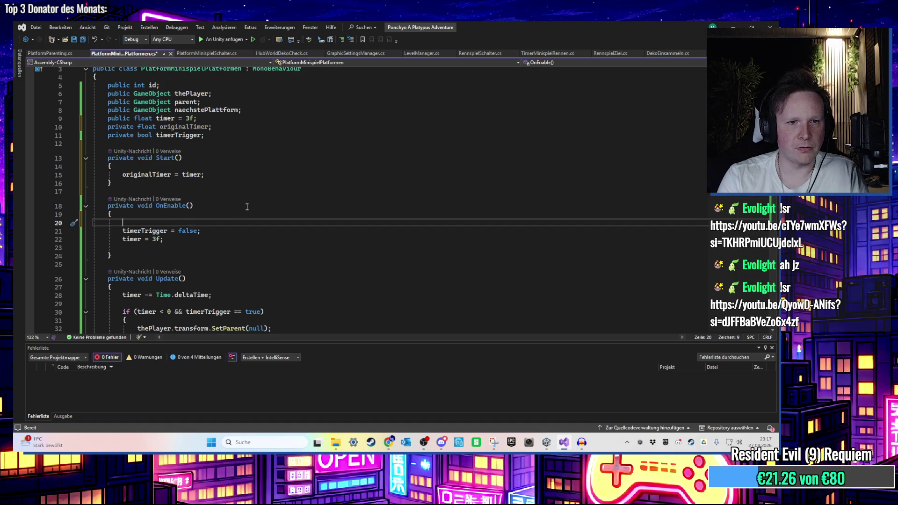
type("timer = or")
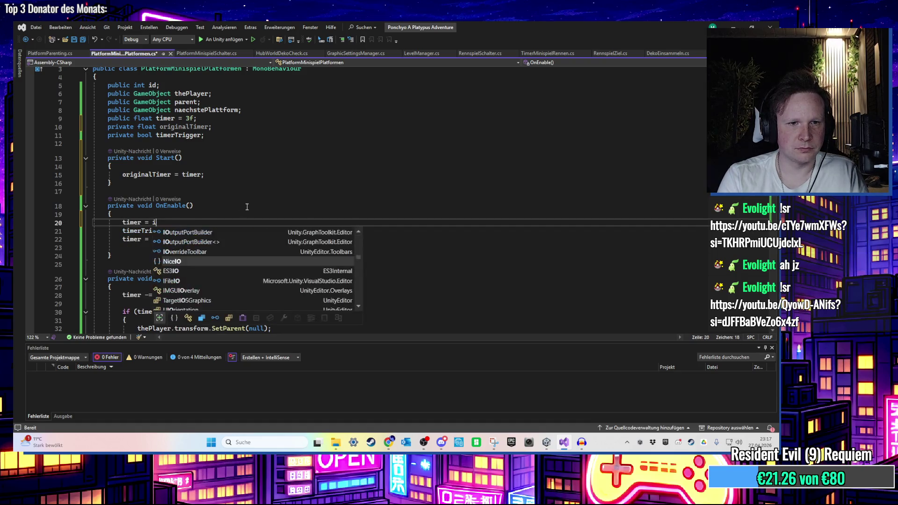
key("Tab")
left_click_drag(187, 235, 220, 227)
key("Delete")
type(";")
key("ctrl+s")
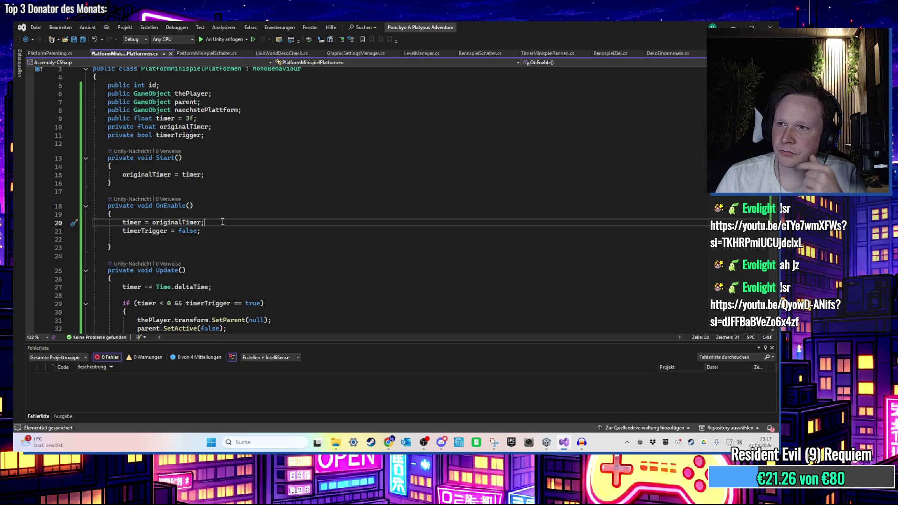
scroll(229, 221, "down", 7)
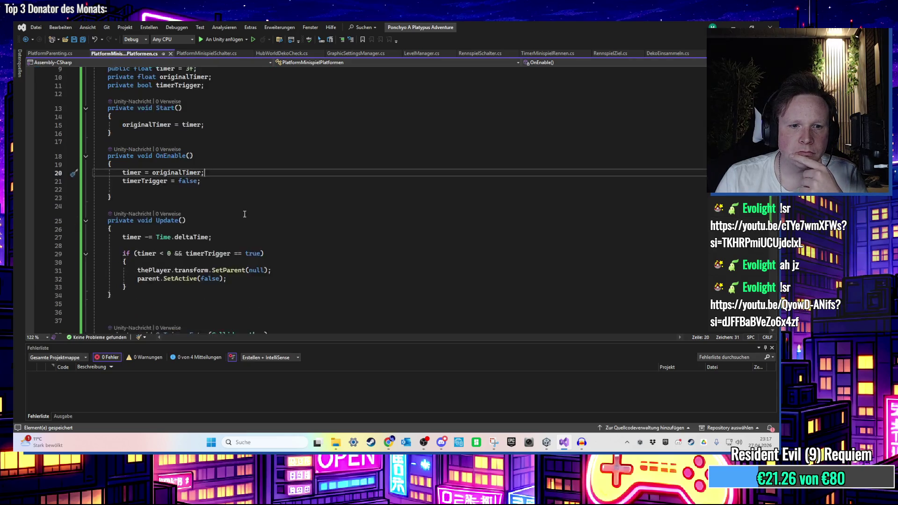
scroll(276, 232, "up", 7)
scroll(290, 237, "down", 4)
scroll(297, 239, "down", 4)
scroll(300, 240, "up", 4)
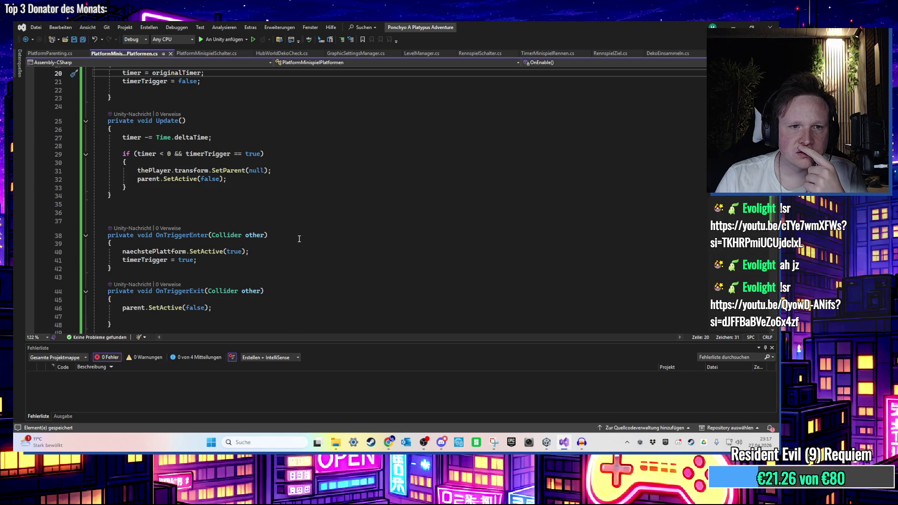
scroll(299, 239, "up", 6)
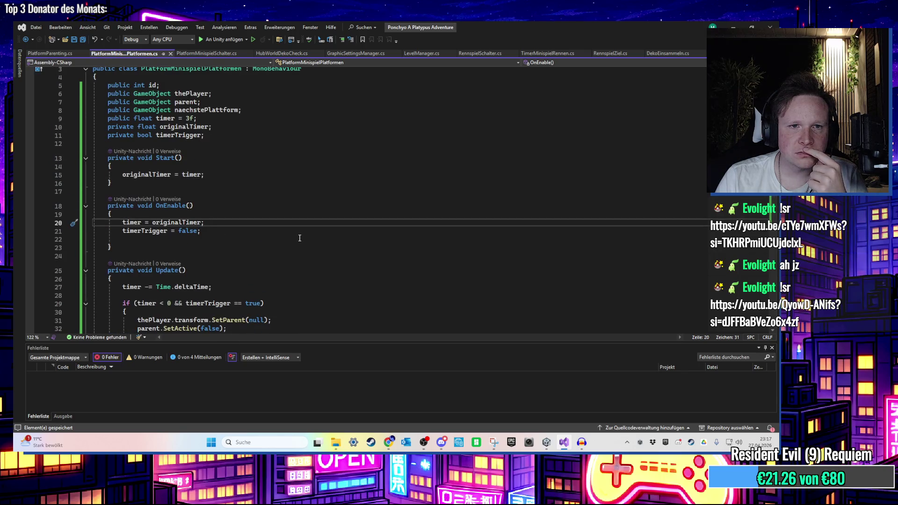
scroll(299, 238, "down", 3)
scroll(300, 238, "up", 2)
scroll(300, 238, "down", 4)
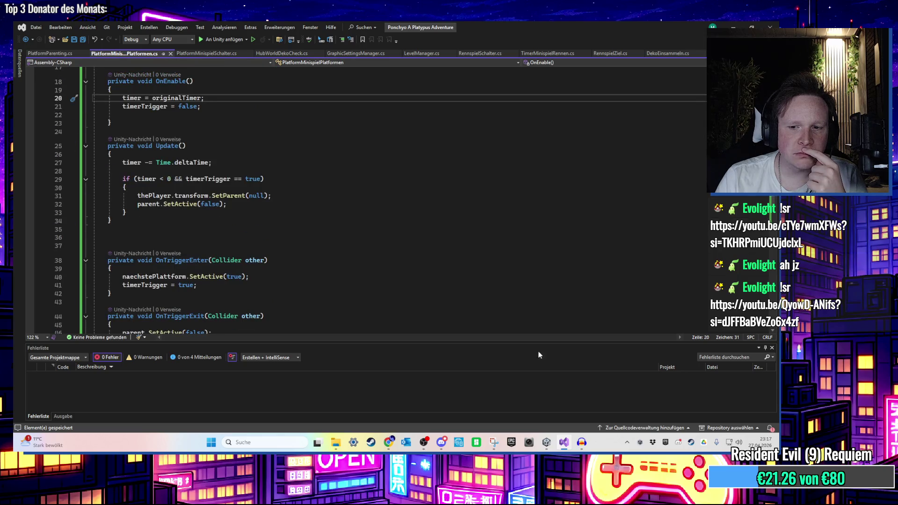
left_click(565, 443)
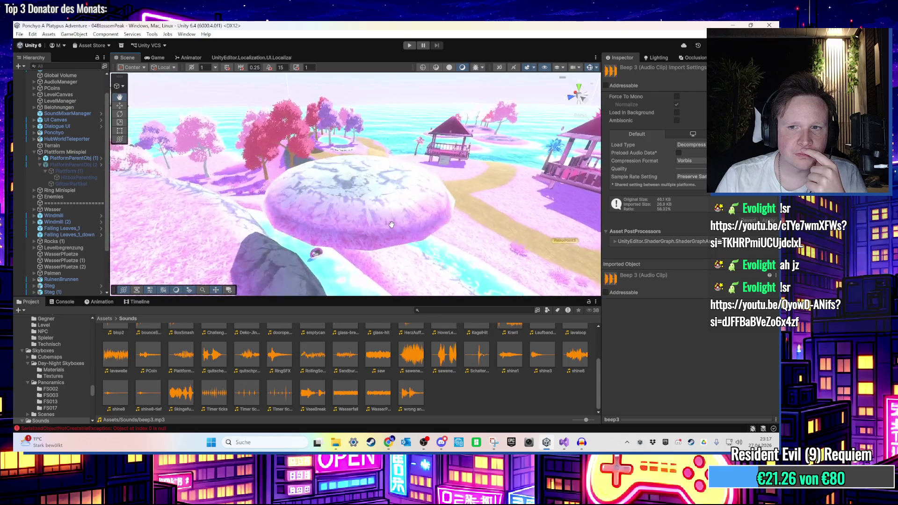
key("alt+Tab")
scroll(428, 276, "up", 1)
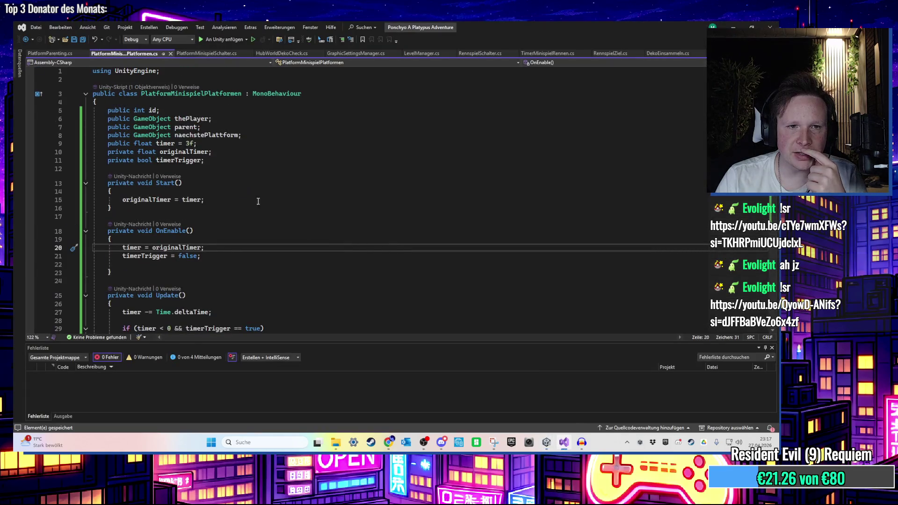
left_click(236, 161)
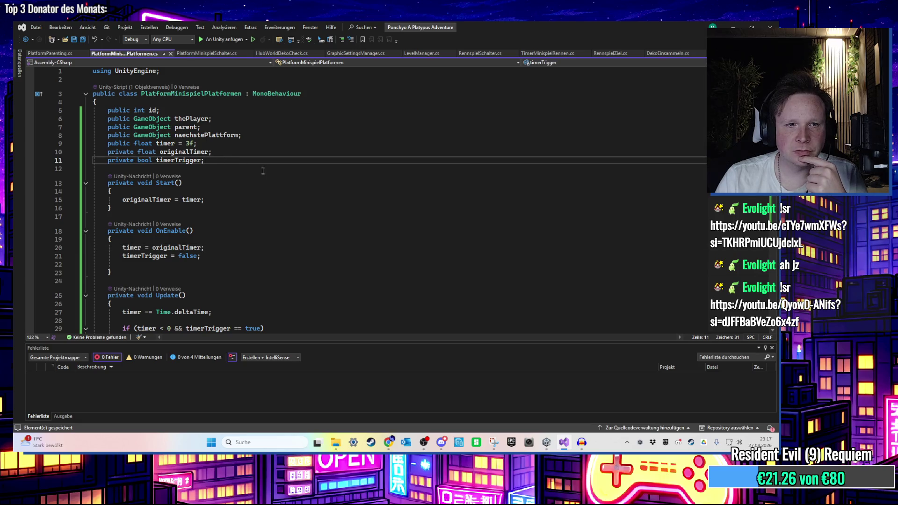
Add a public AudioClip ticktack field and save
key("Return")
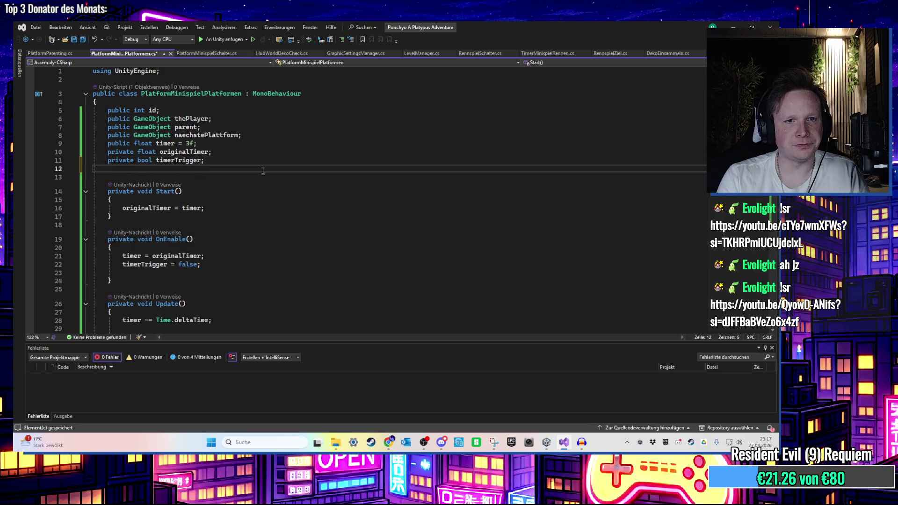
type("u")
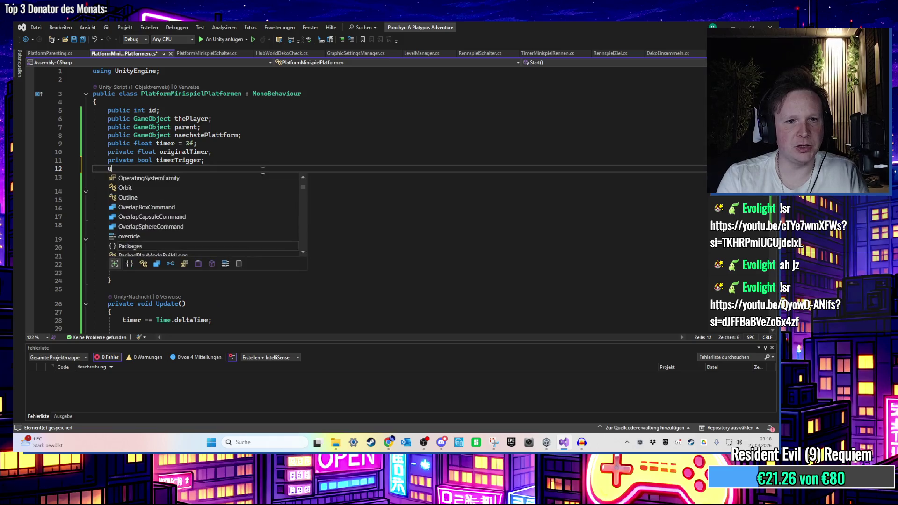
type("public ")
type("c Aud")
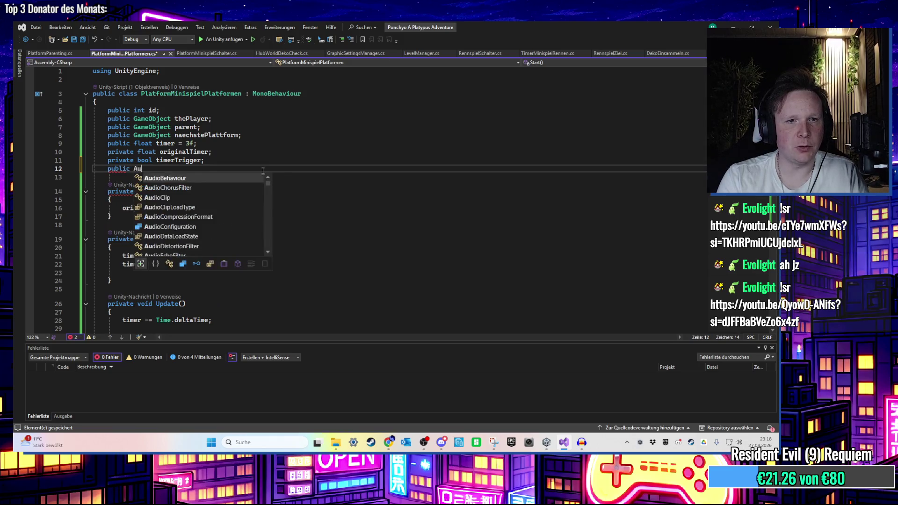
type(" t")
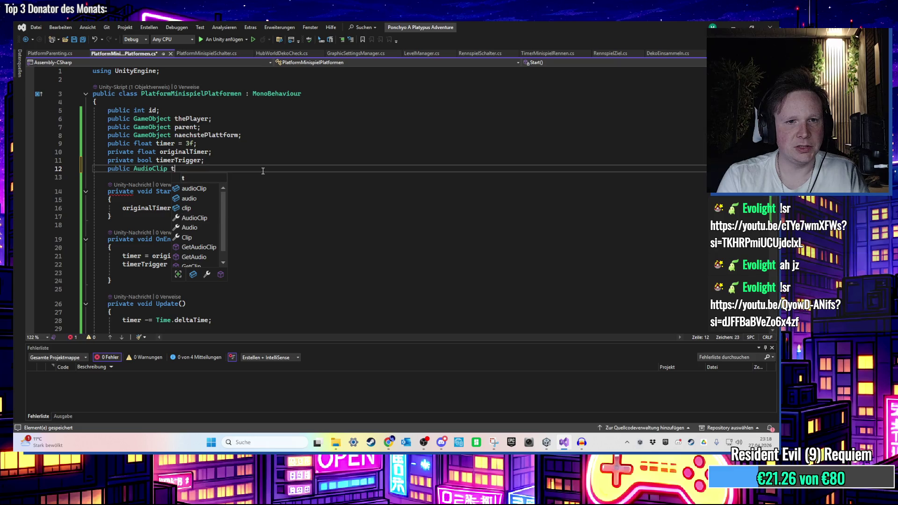
type("iktok;")
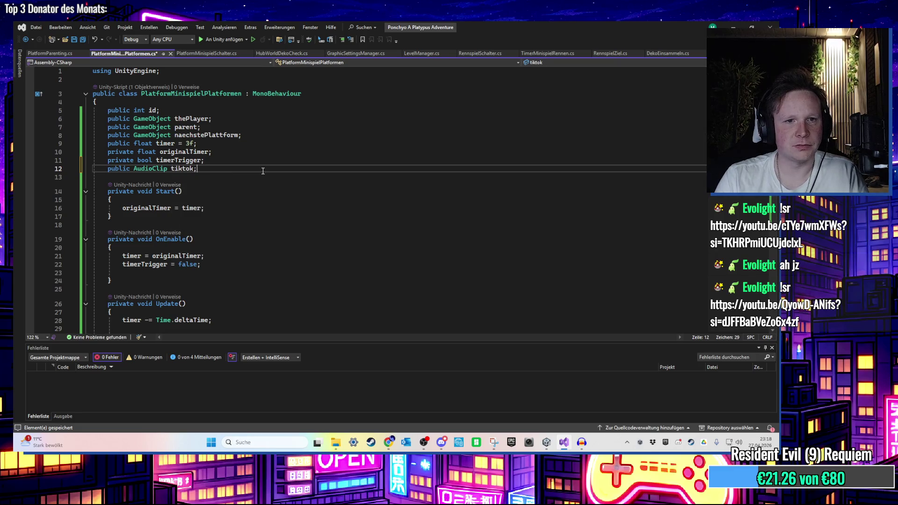
type("ckck;")
key("ctrl+s")
Open a new line after timerTrigger = true inside OnTriggerEnter
scroll(263, 171, "down", 5)
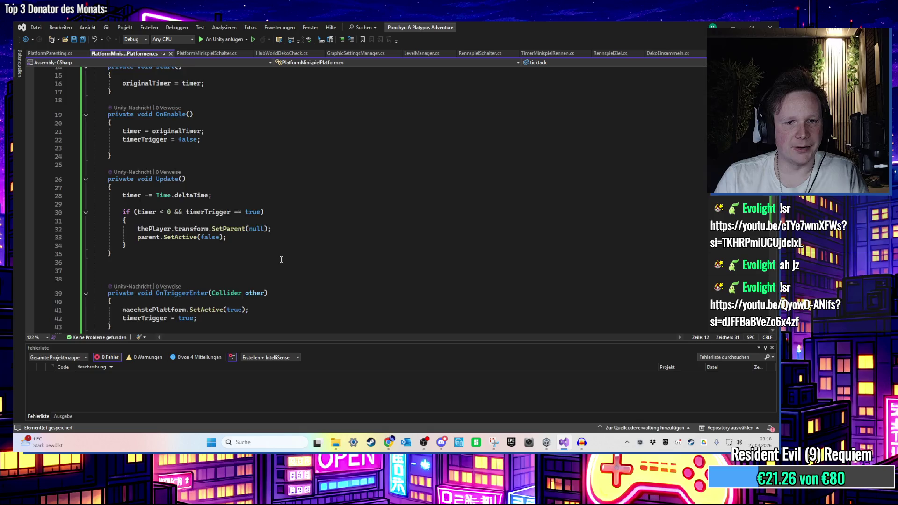
scroll(282, 259, "down", 4)
left_click(230, 219)
left_click(272, 210)
left_click(256, 218)
key("Return")
key("ctrl+space")
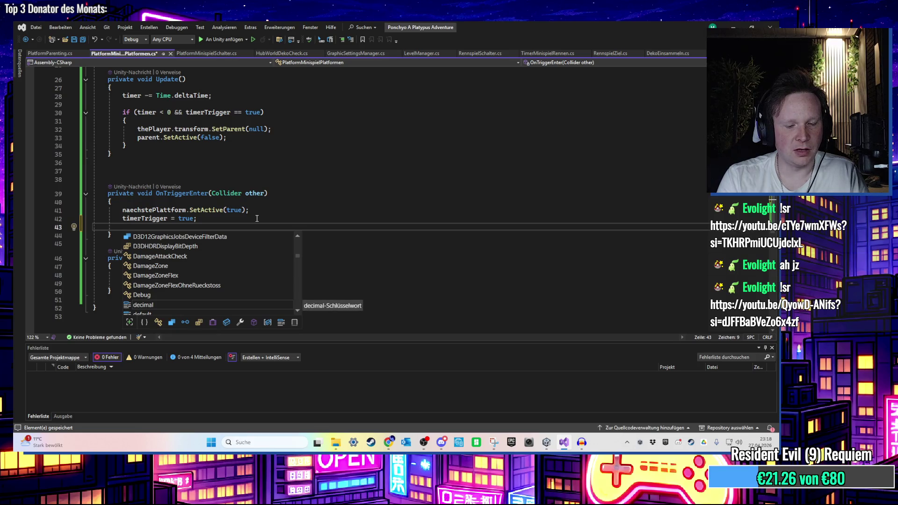
Write SoundFXManager.instance.PlaySoundFXClip(ticktack, transform, 1f); and save the script
type("Pla")
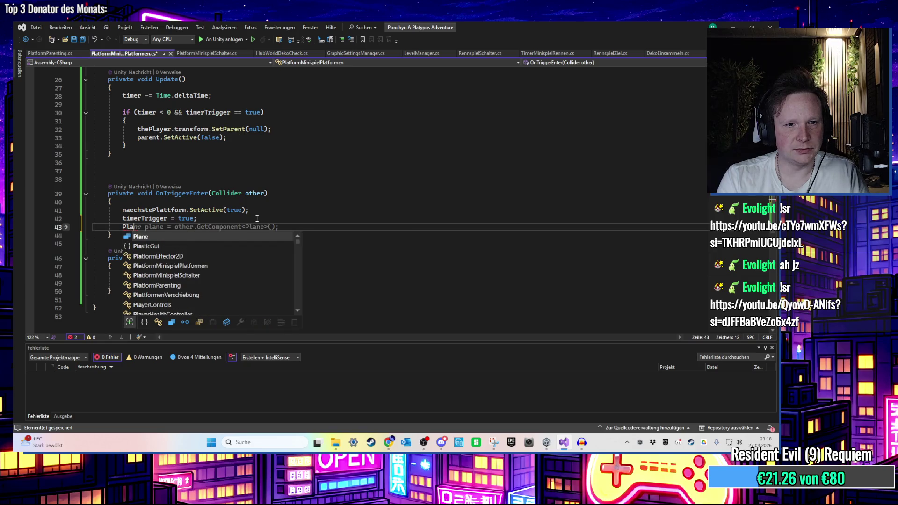
key("BackSpace")
key("BackSpace")
key("BackSpace")
type("Sound")
key("Tab")
type(".in")
key("Tab")
type(".So")
key("Tab")
type("(")
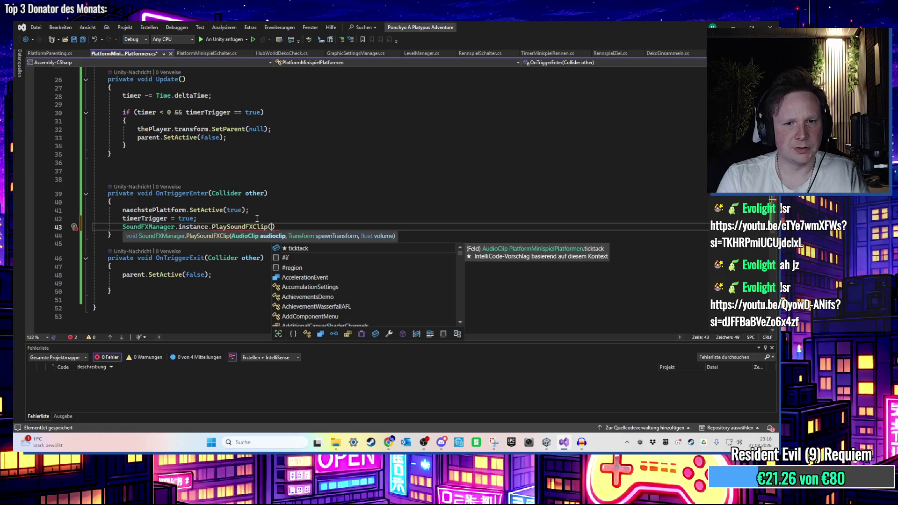
type("ticktack, transform,")
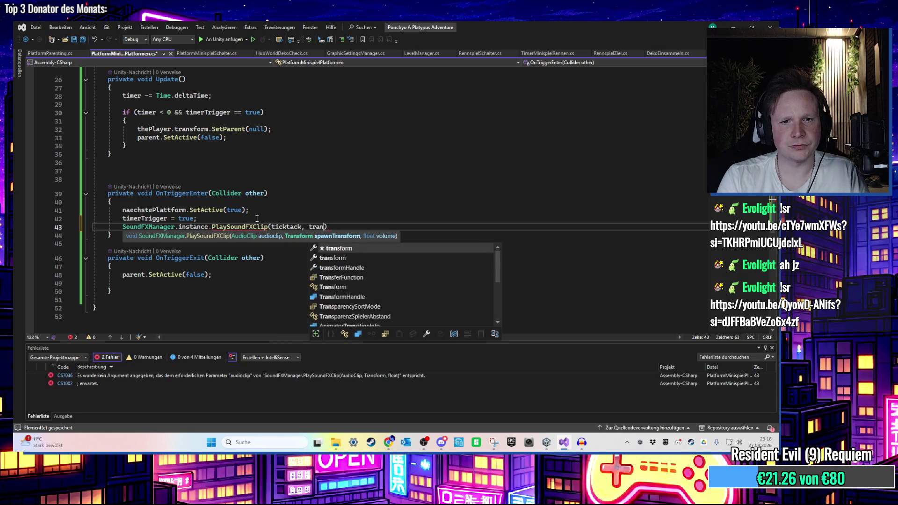
type(" 1f);")
key("ctrl+s")
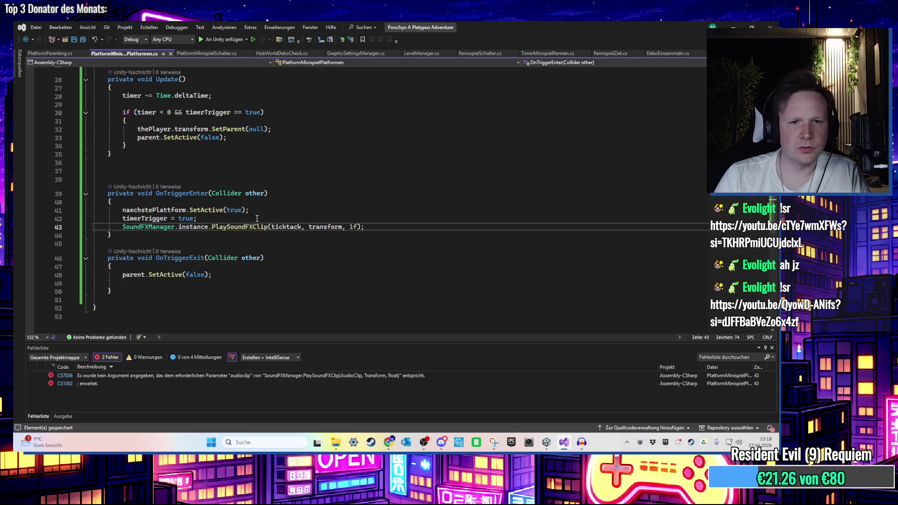
Scroll back up to the end of the ticktack field declaration
scroll(266, 220, "up", 8)
scroll(253, 204, "up", 1)
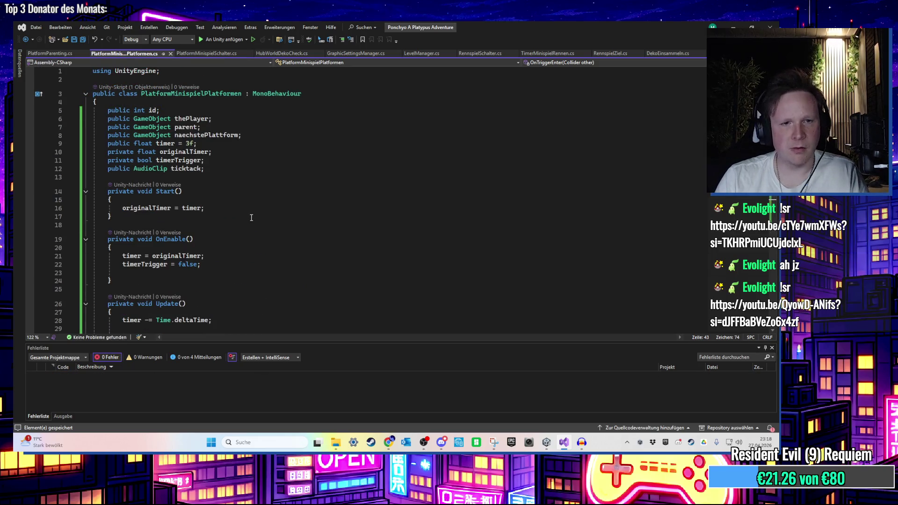
scroll(243, 224, "down", 1)
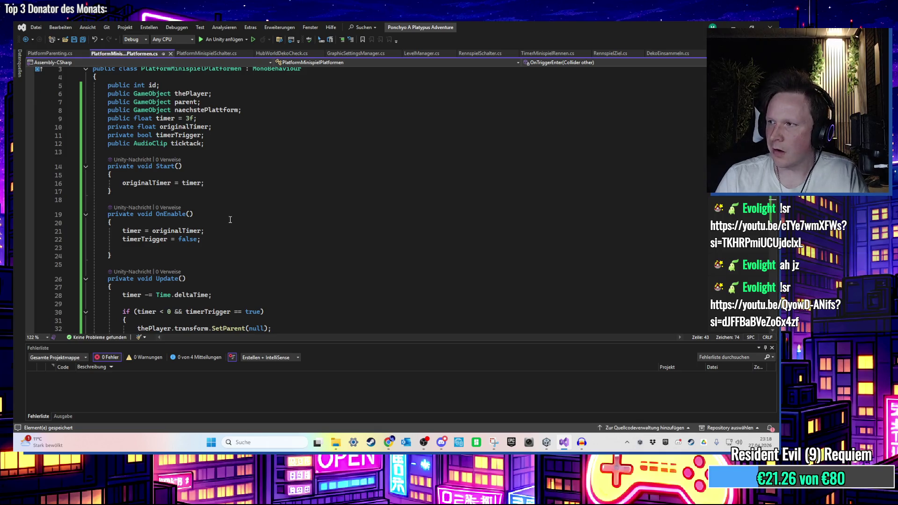
scroll(234, 224, "down", 6)
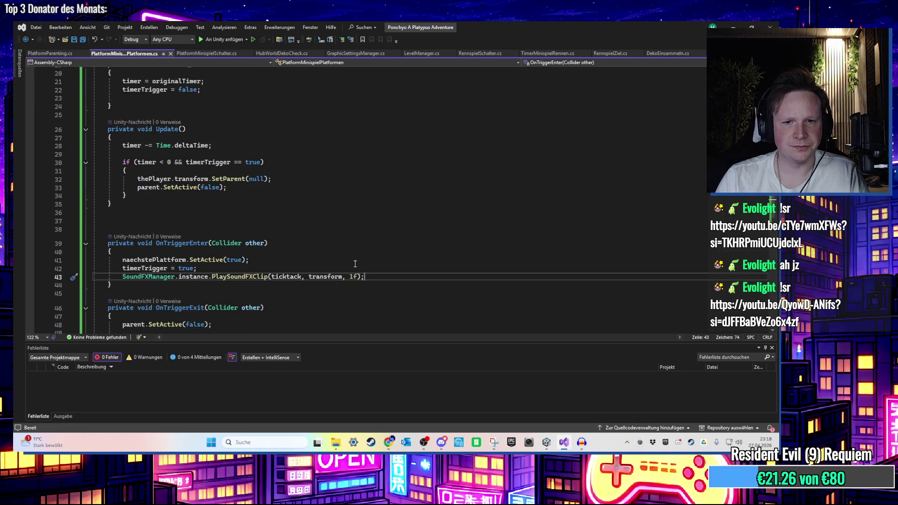
scroll(366, 257, "up", 6)
left_click(213, 169)
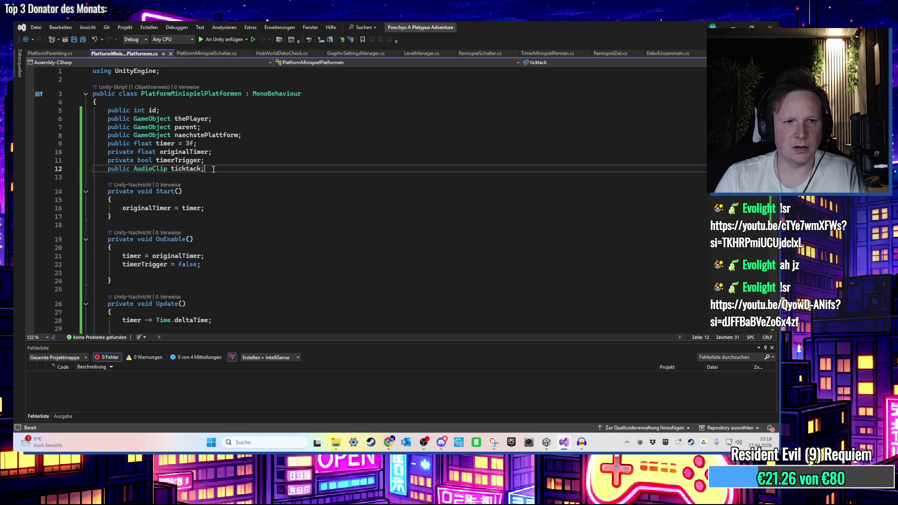
Declare a new field 'private bool soundAbgespielt;' under the existing fields
key("Return")
type("private soun")
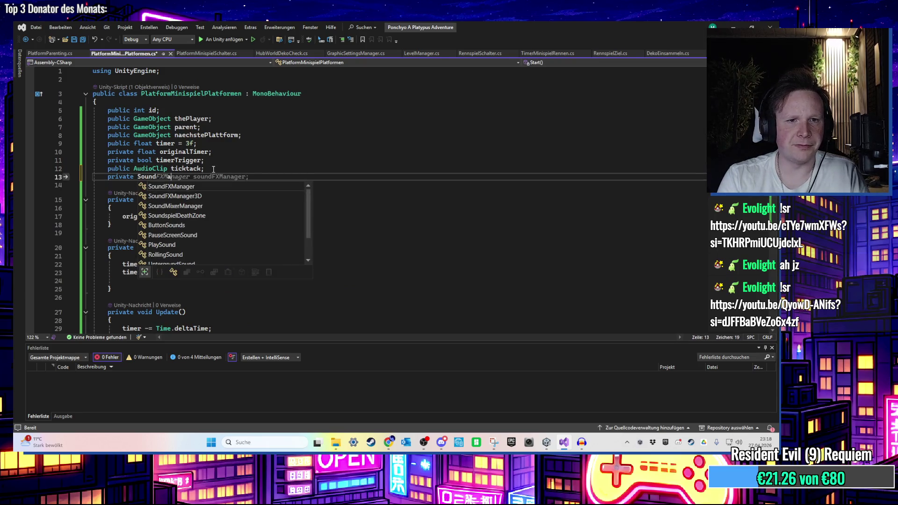
type("dAbgespielt")
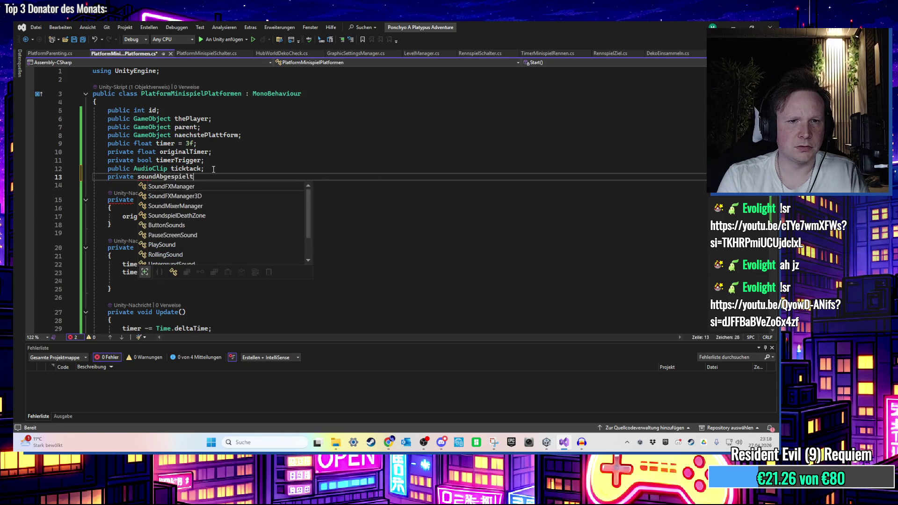
type(";")
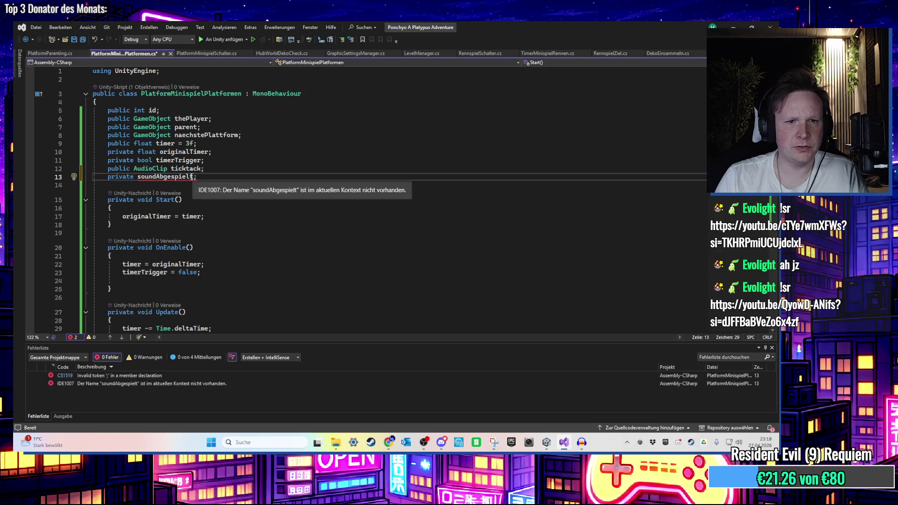
left_click(138, 177)
type("bool")
key("Escape")
Reset soundAbgespielt to false in OnEnable after the timerTrigger reset
left_click(201, 212)
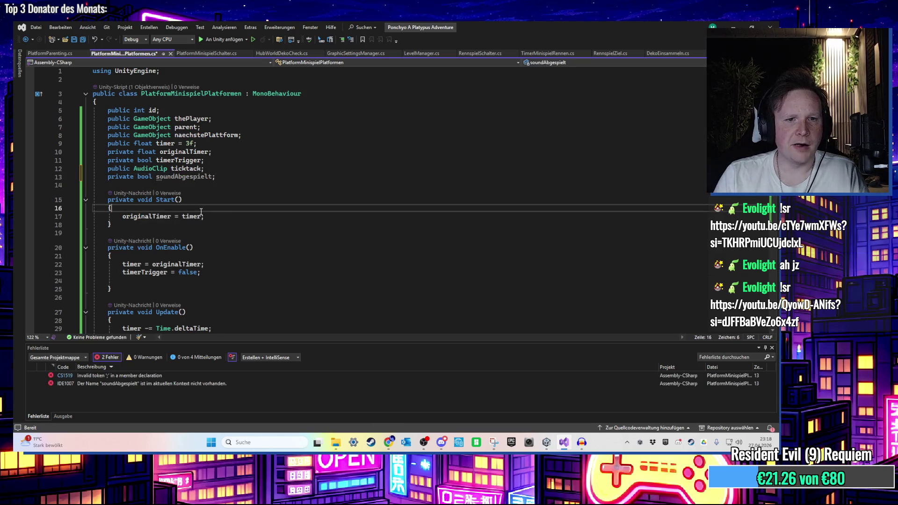
left_click(199, 262)
key("Down")
key("End")
key("Return")
type("sou")
key("Tab")
type("false;")
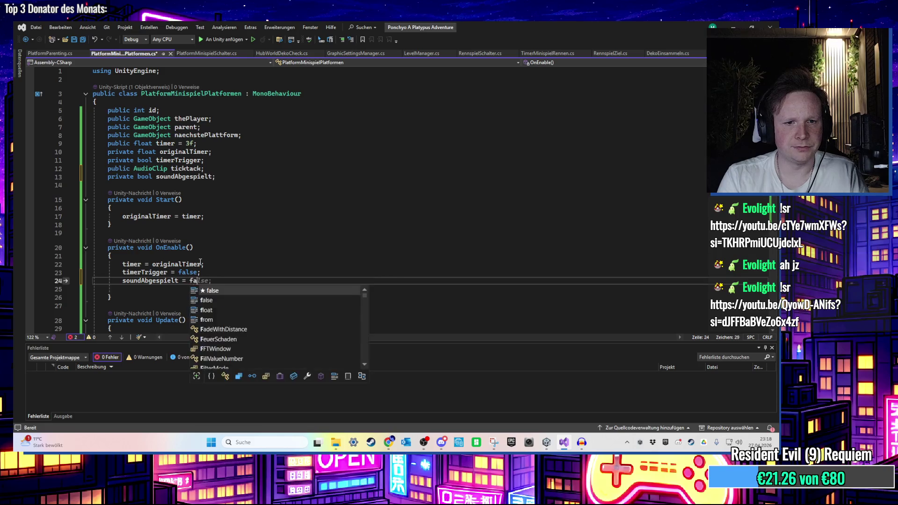
Move the ticktack sound call into a new if block after timerTrigger = true
scroll(270, 246, "down", 6)
scroll(271, 243, "down", 5)
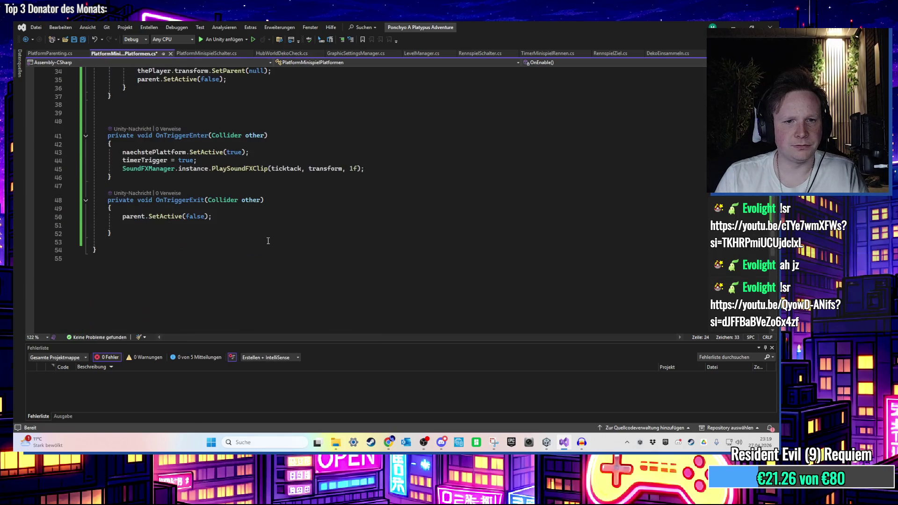
scroll(272, 206, "up", 1)
left_click(254, 189)
key("Return")
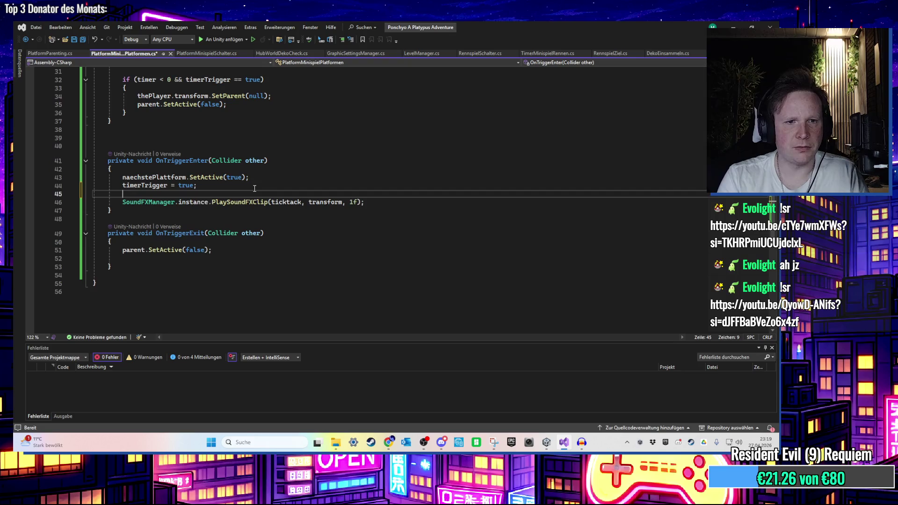
type("if (thePlayer != null) {")
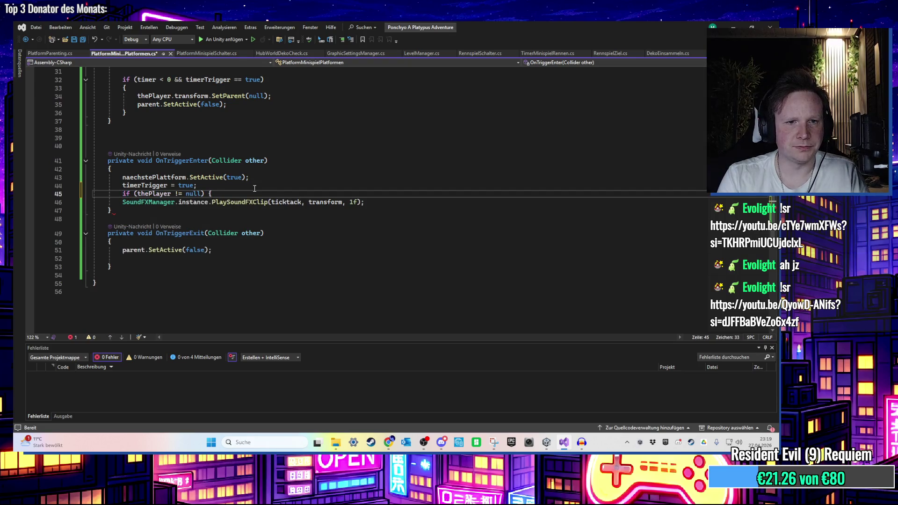
key("Return")
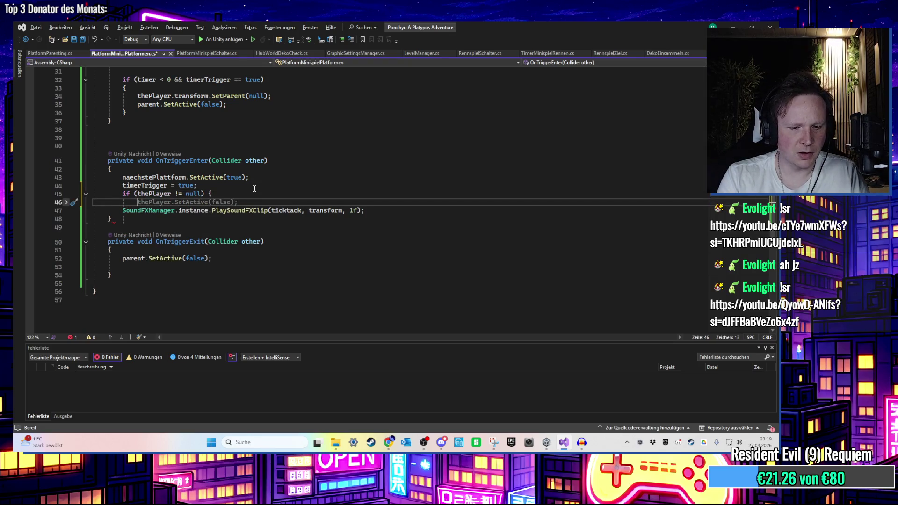
type("}")
key("Up")
key("Return")
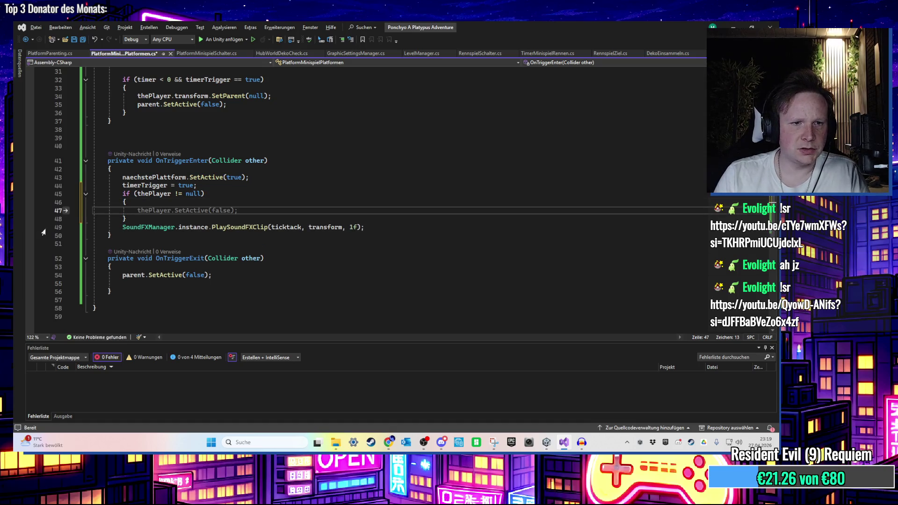
left_click(68, 230)
key("alt+Up")
key("alt+Up")
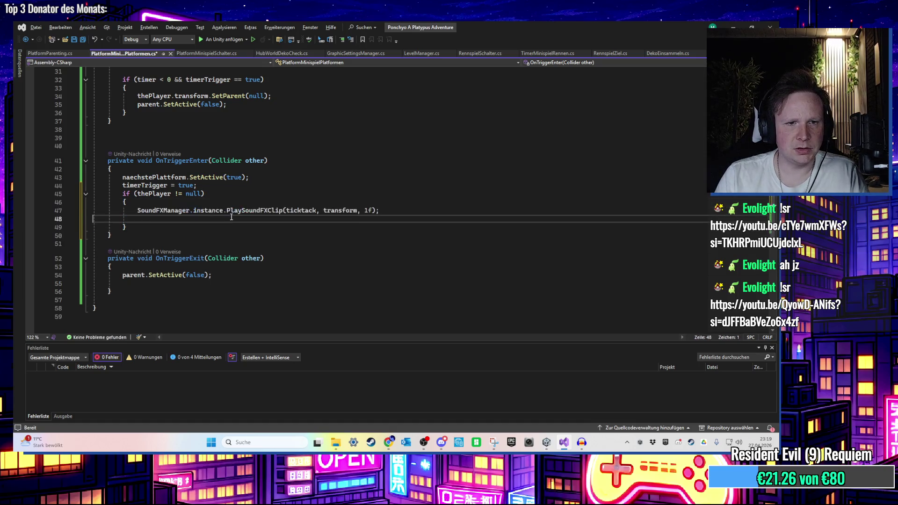
Change that if block's condition to !soundAbgespielt
left_click_drag(204, 194, 140, 194)
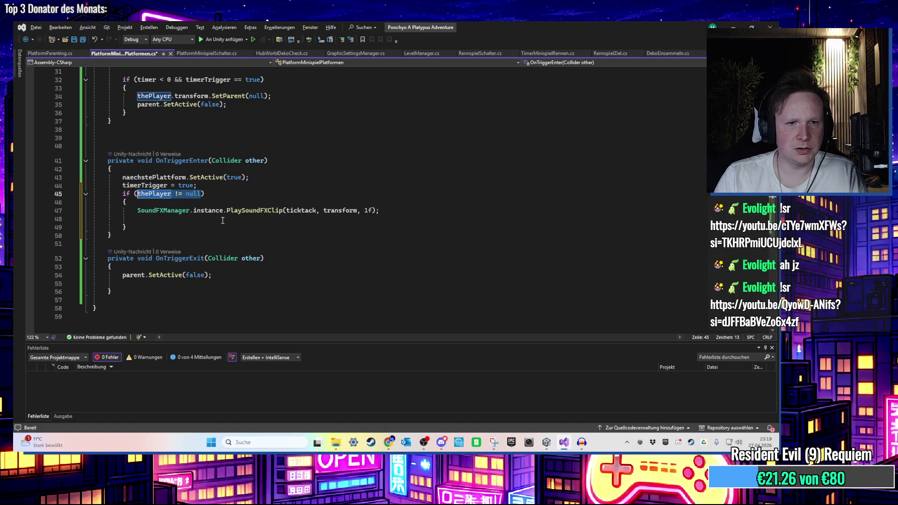
type("sound")
key("Tab")
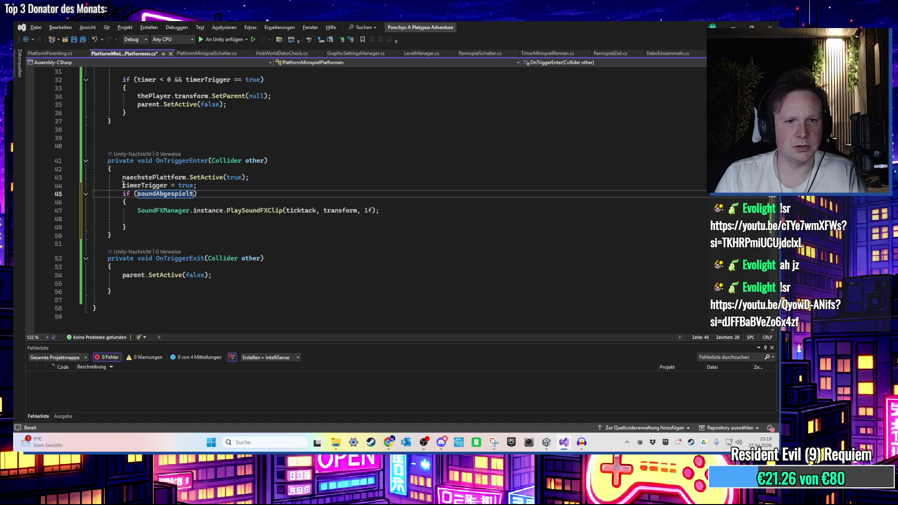
left_click(164, 229)
left_click(138, 193)
type("!")
Set soundAbgespielt = true after the sound call, save, and return to Unity
left_click(173, 220)
type("sound")
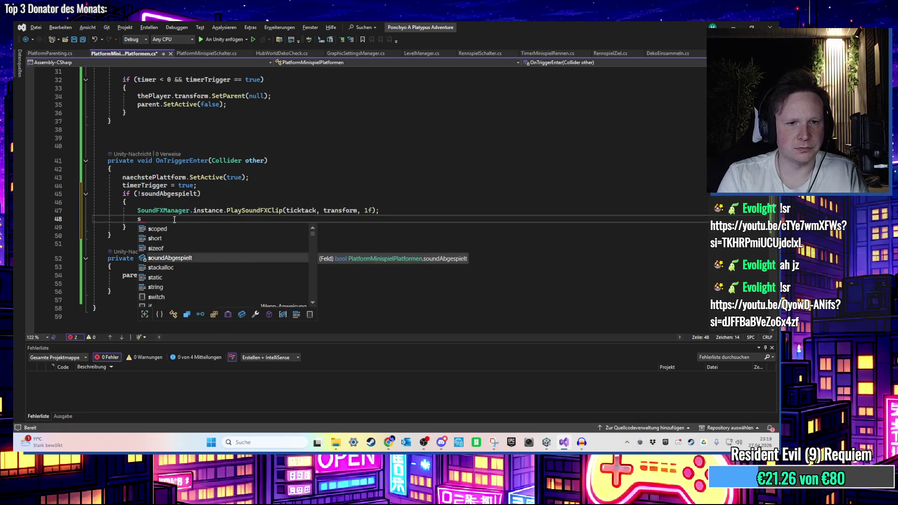
key("Tab")
type("= true;")
key("ctrl+s")
scroll(316, 203, "up", 10)
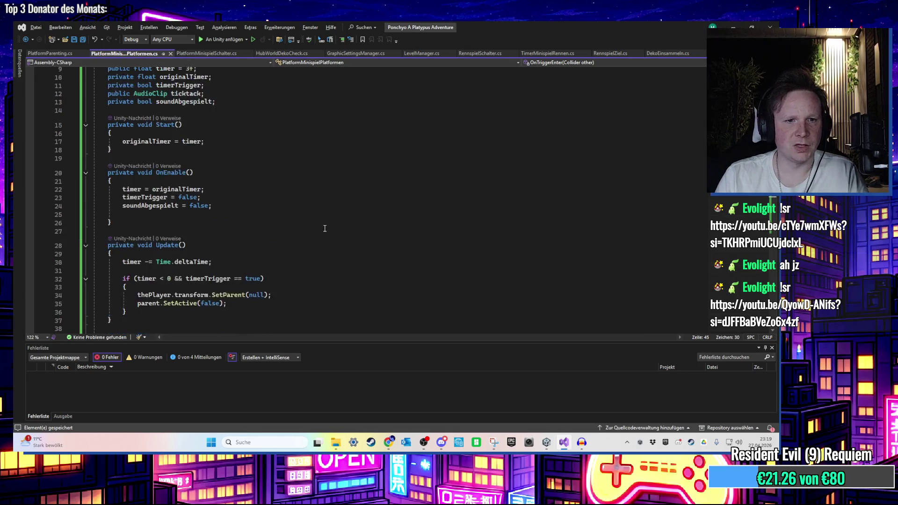
key("alt+Tab")
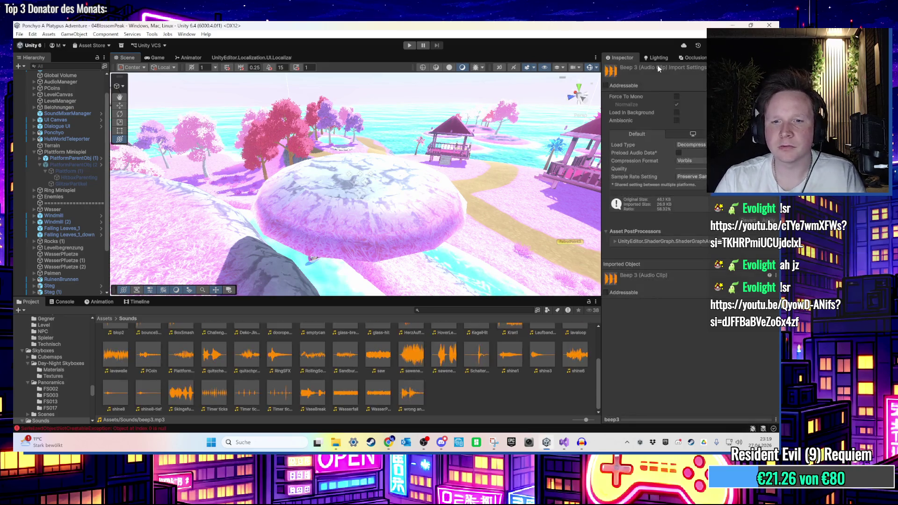
Run a play test of the platform minigame, then stop it
left_click(409, 45)
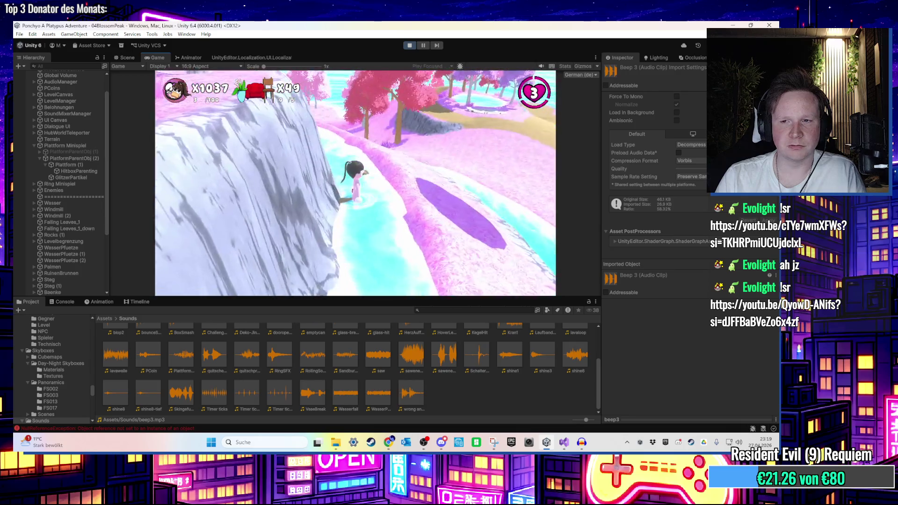
key("super")
left_click(410, 46)
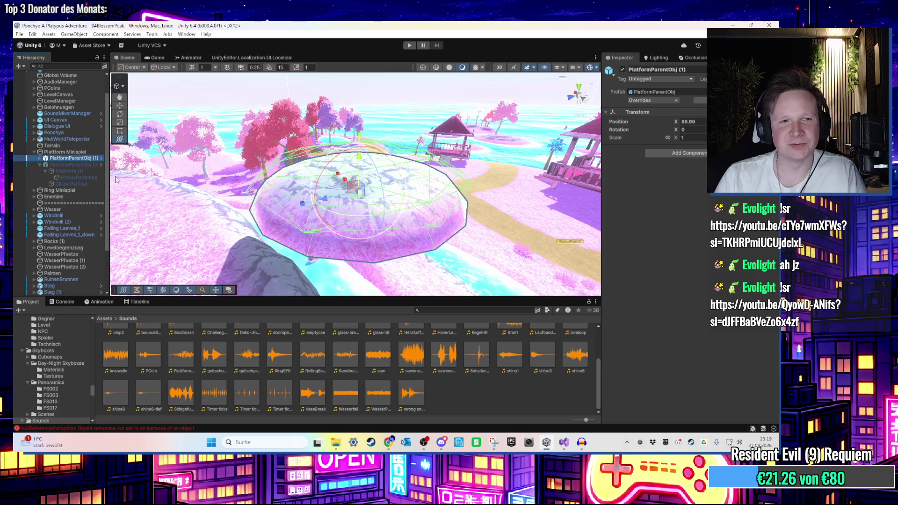
Check the platform's Id value in the Inspector, then go back to the script in Visual Studio
scroll(692, 320, "down", 5)
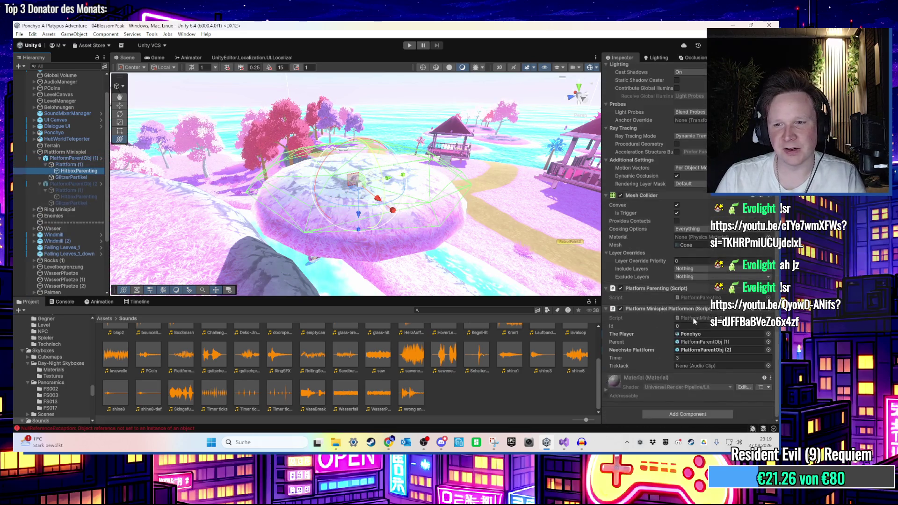
left_click(702, 327)
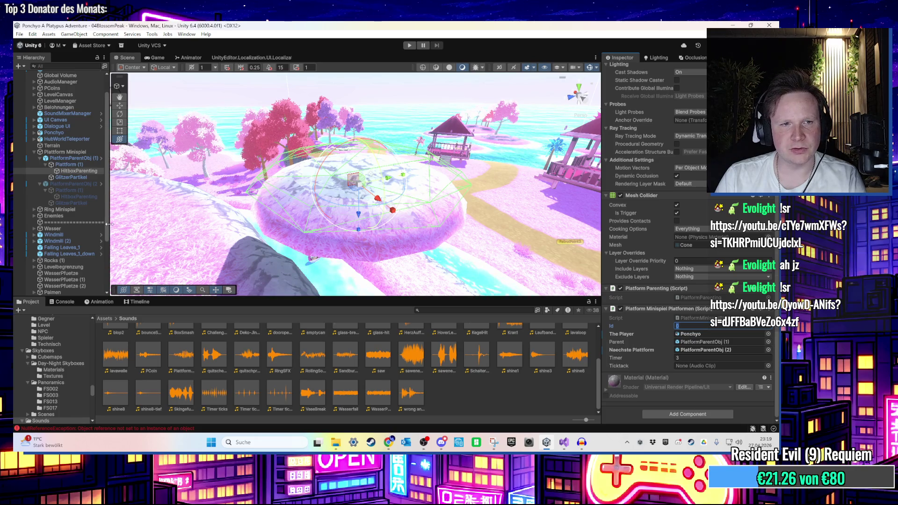
left_click(566, 445)
scroll(353, 227, "down", 5)
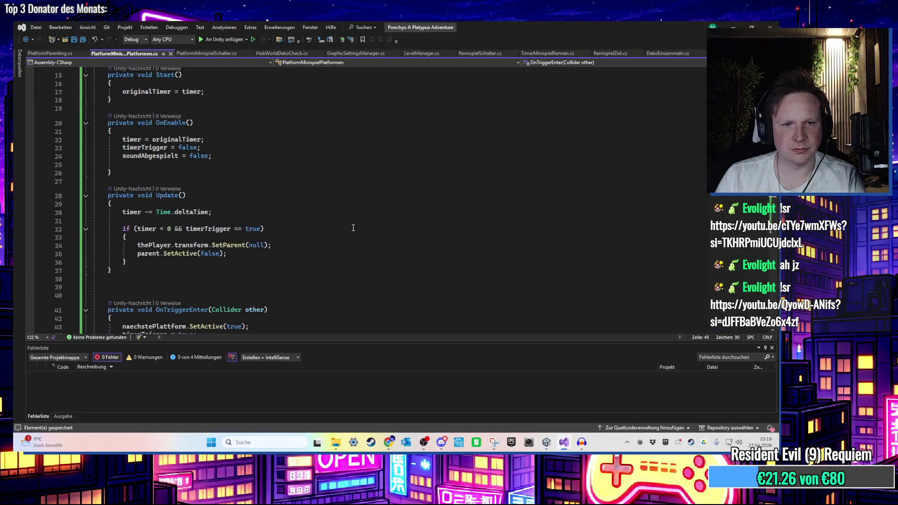
Remove the '= 3f' default from the timer field
scroll(354, 229, "down", 4)
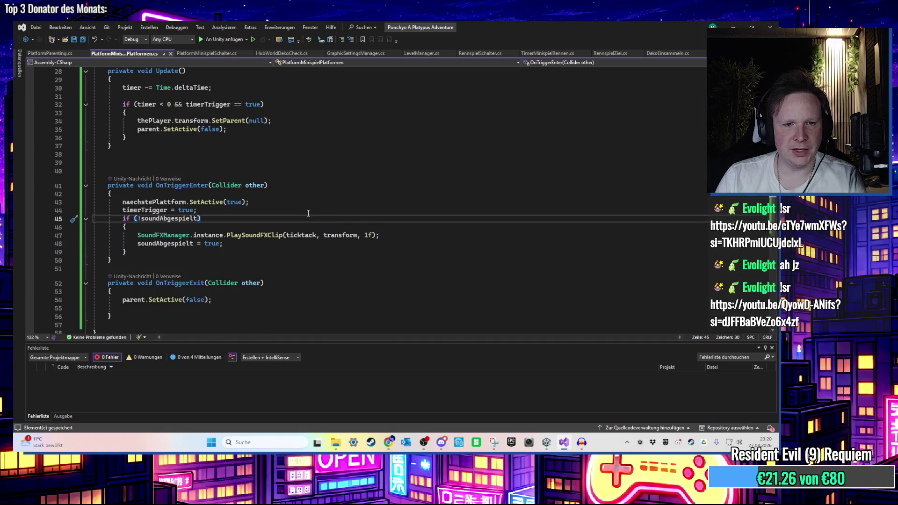
scroll(304, 213, "up", 9)
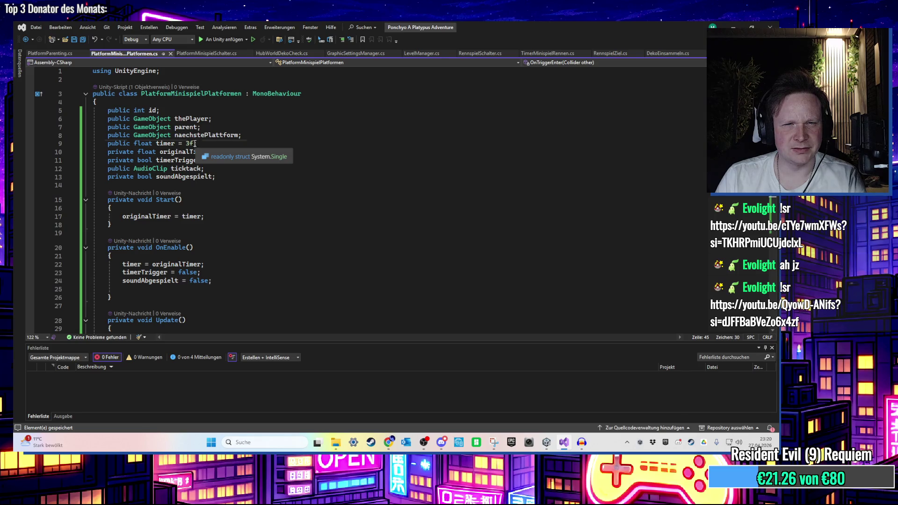
left_click_drag(195, 143, 178, 143)
key("BackSpace")
Reposition the 'timer -= Time.deltaTime;' line at the top of Update with a blank line above
left_click(234, 151)
scroll(250, 167, "down", 2)
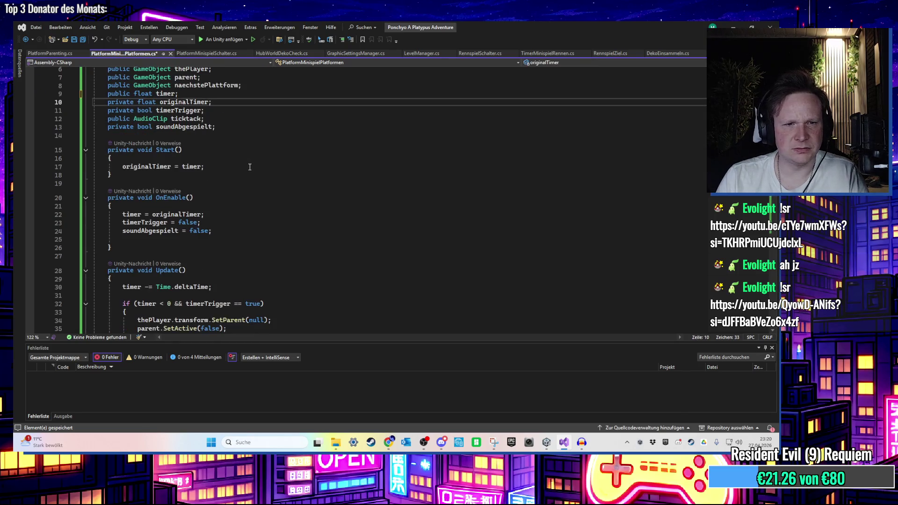
scroll(250, 167, "down", 2)
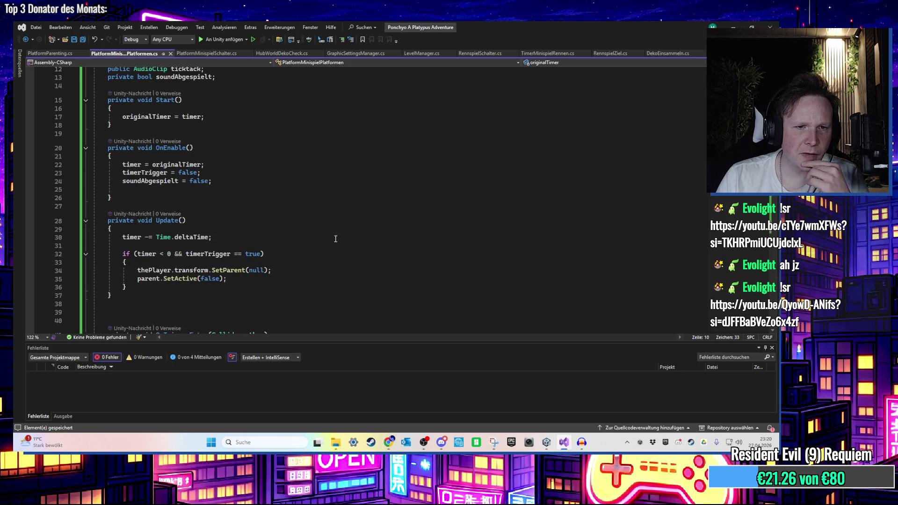
scroll(337, 240, "down", 2)
scroll(299, 226, "up", 2)
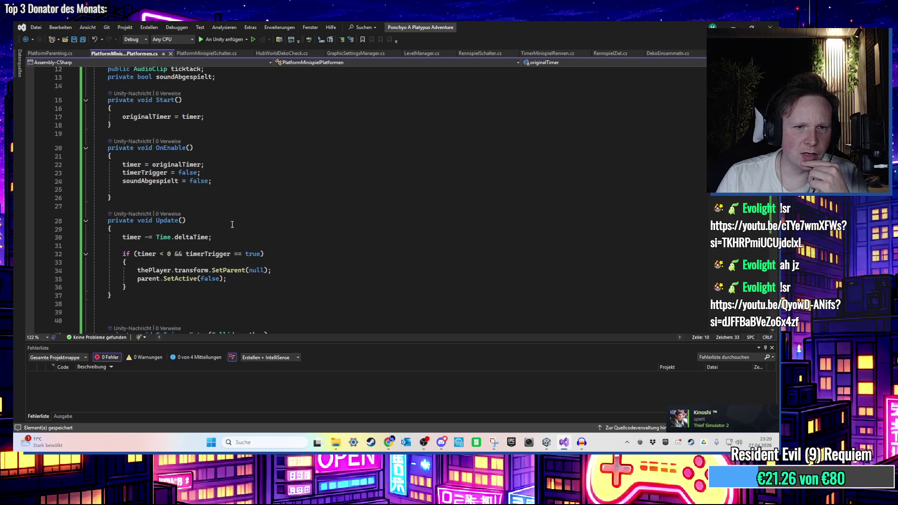
left_click_drag(213, 237, 111, 229)
key("ctrl+c")
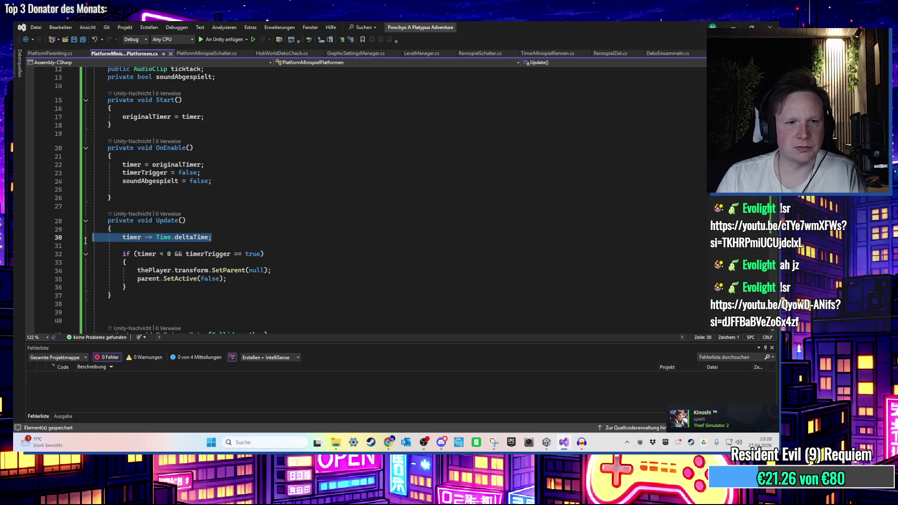
key("Delete")
left_click(236, 280)
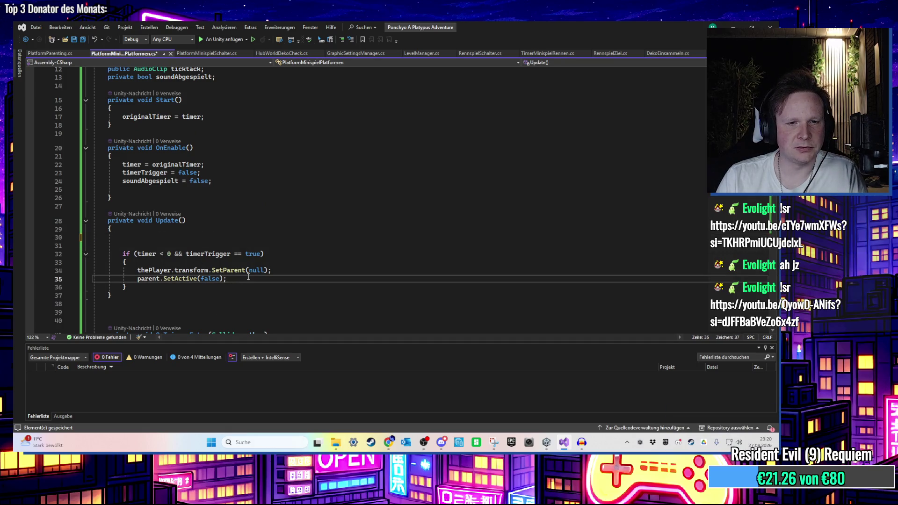
key("Return")
key("ctrl+v")
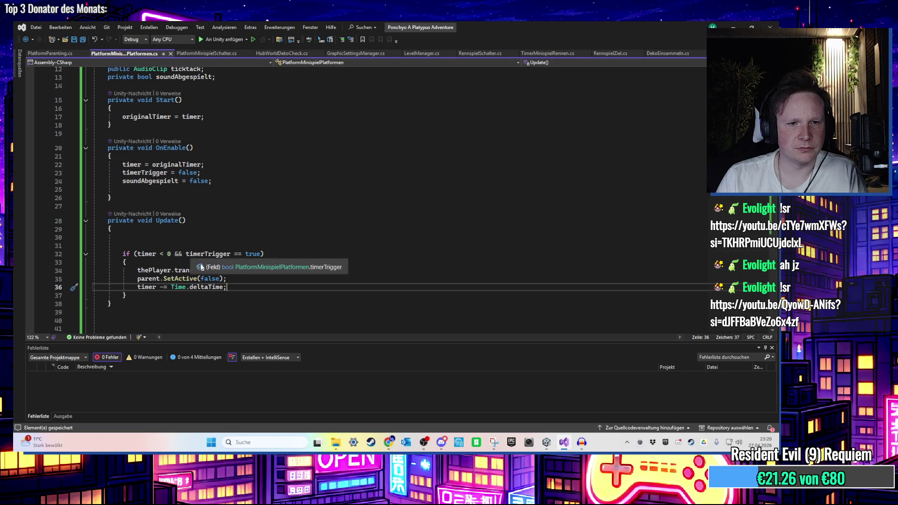
mouse_move(247, 288)
left_mouse_down()
mouse_move(135, 287)
mouse_move(124, 237)
left_mouse_up()
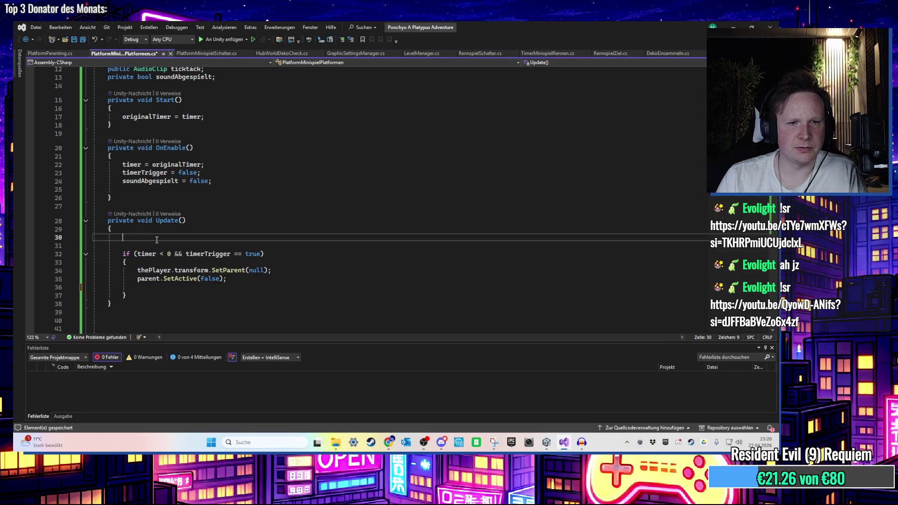
left_click(196, 228)
key("Return")
scroll(239, 253, "down", 6)
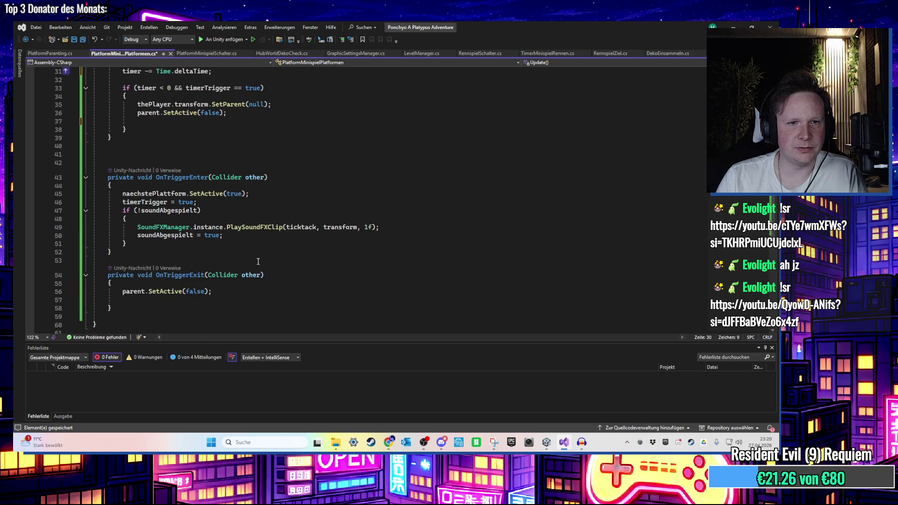
scroll(257, 261, "up", 3)
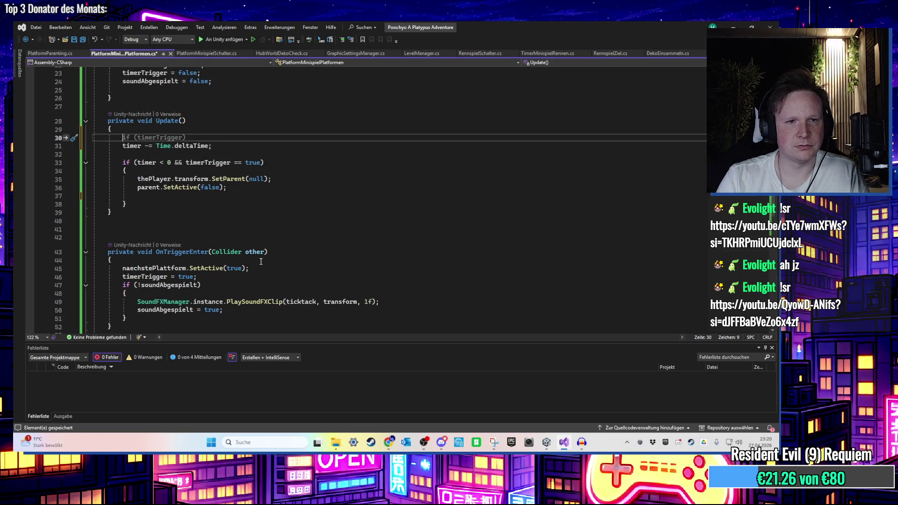
Insert an 'if (timerTrigger) { }' block at the start of Update
type("tim")
key("Down")
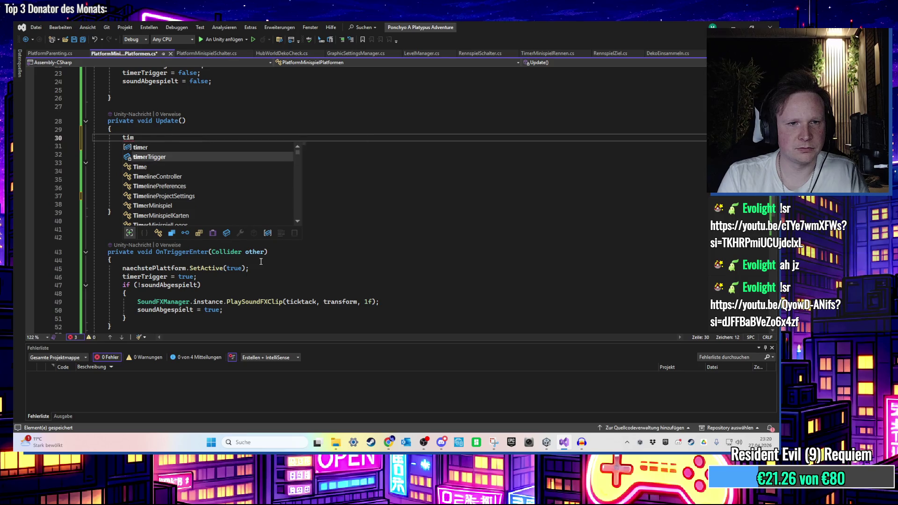
key("space")
key("BackSpace")
key("Tab")
key("Return")
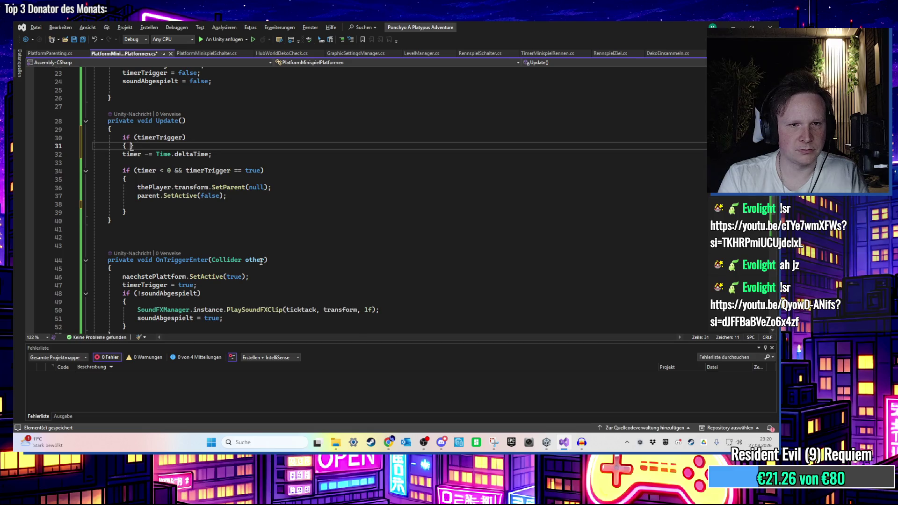
key("Return")
Move the countdown line inside the if (timerTrigger) block and switch to Unity to recompile
key("Down")
key("Down")
key("End")
key("shift+Home")
key("shift+Home")
key("ctrl+x")
left_click(155, 150)
key("ctrl+v")
left_click(193, 177)
key("Up")
key("Up")
key("End")
left_click(734, 24)
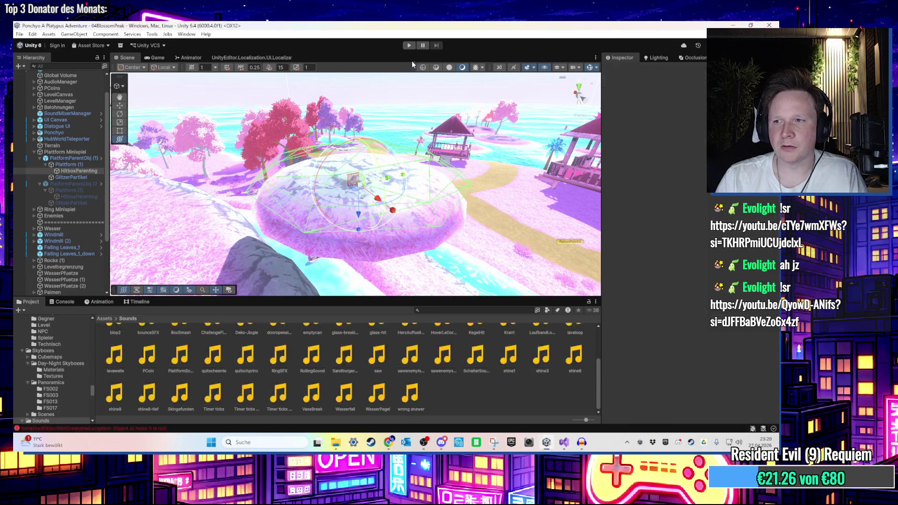
Play-test the updated platforms and inspect the unassigned nächstePlatform error in the Console
left_click(414, 46)
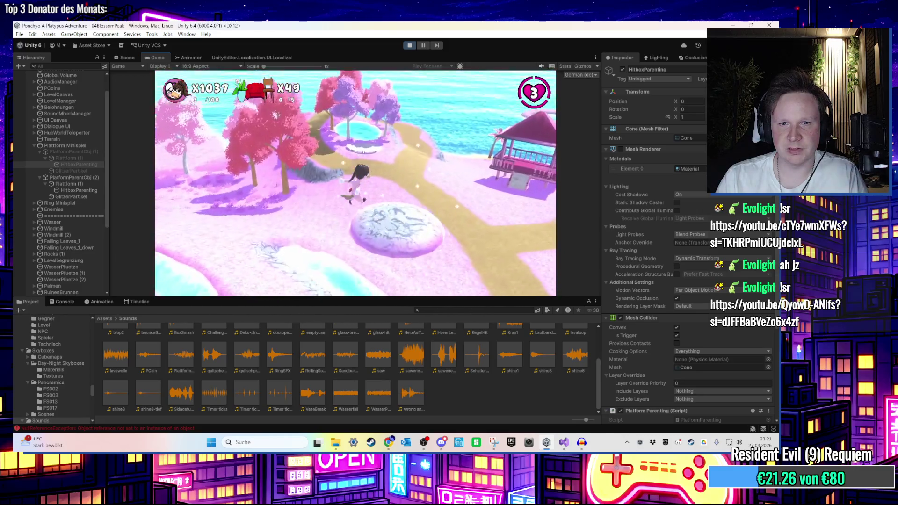
key("super")
key("super")
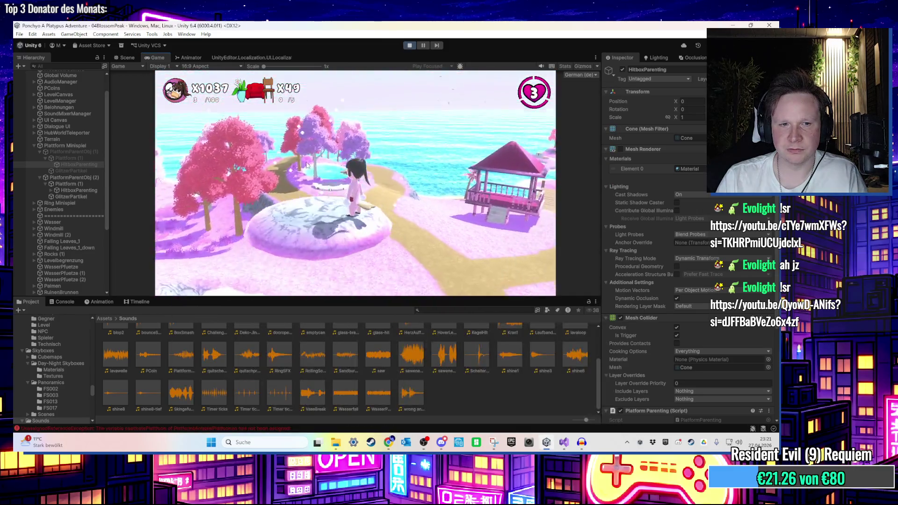
left_click(73, 301)
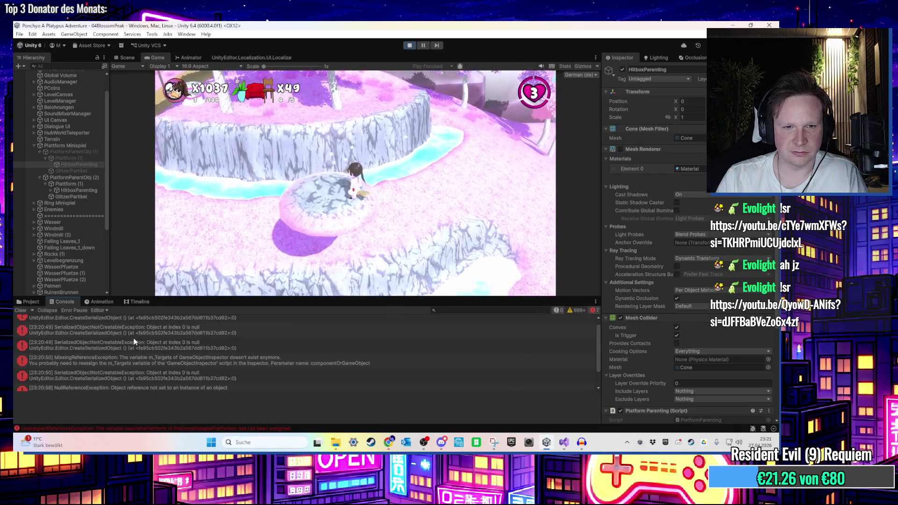
left_click(156, 345)
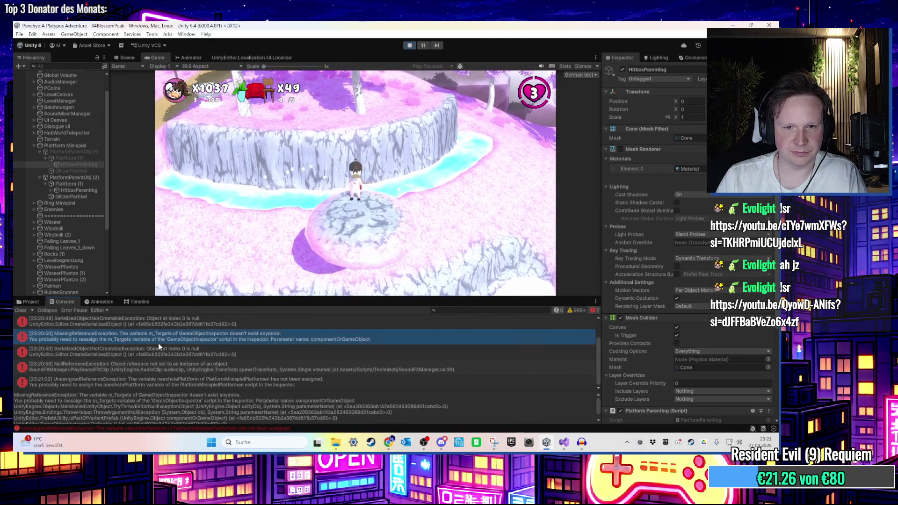
Clear the Console, stop play mode, and go back to the platform script
left_click(22, 310)
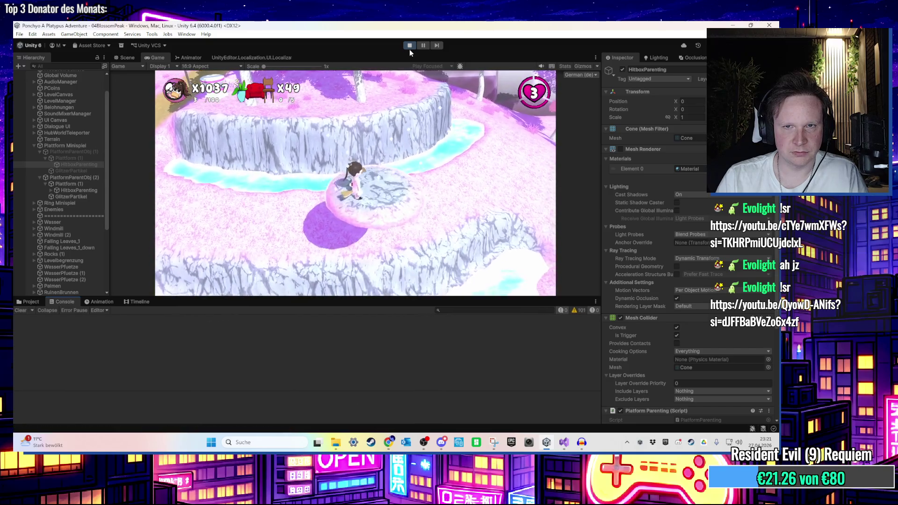
left_click(409, 45)
left_click(563, 442)
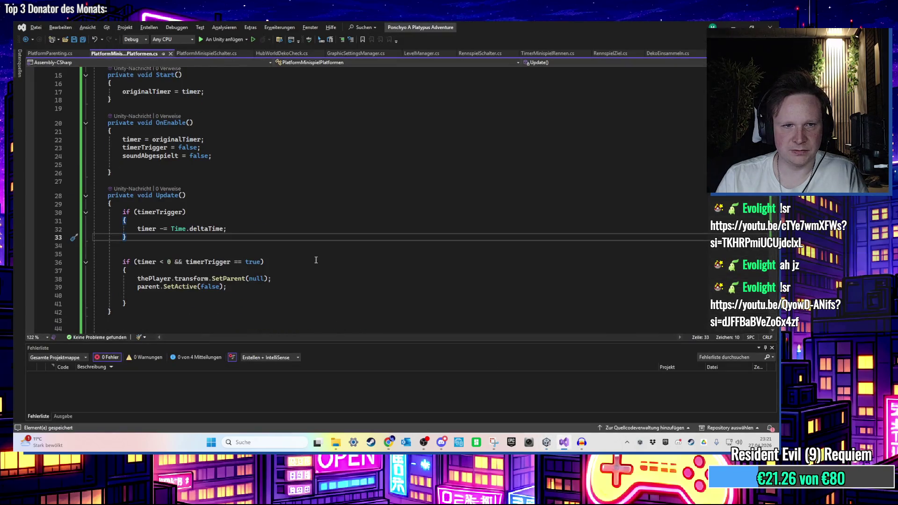
Delete the empty line 25 at the end of OnEnable
scroll(262, 255, "up", 5)
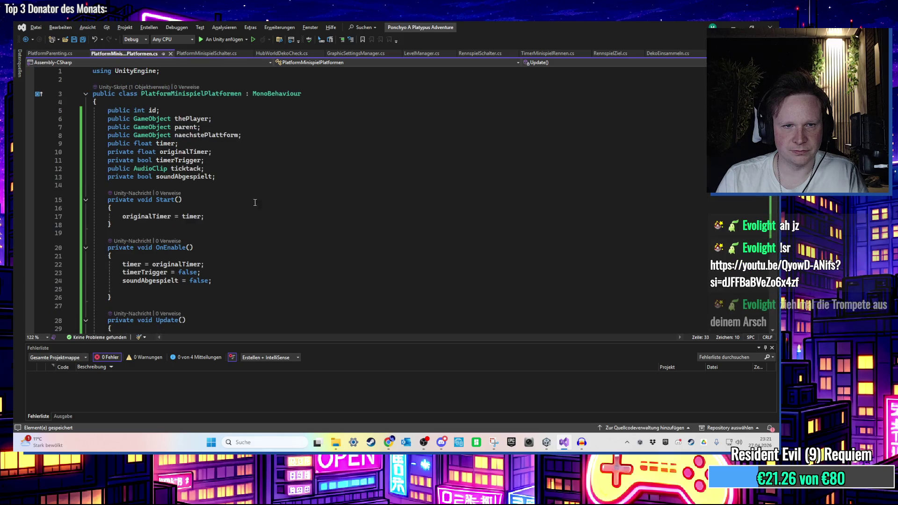
scroll(200, 174, "down", 4)
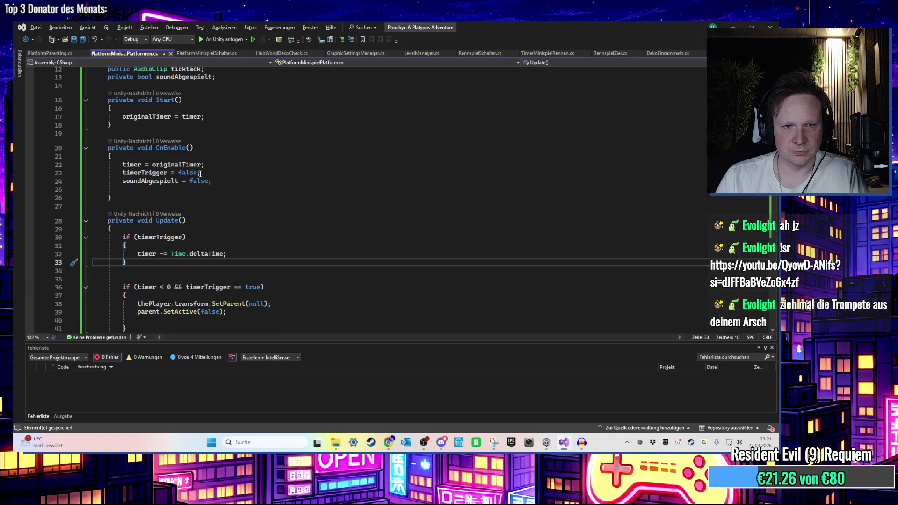
scroll(201, 211, "down", 2)
left_click(206, 222)
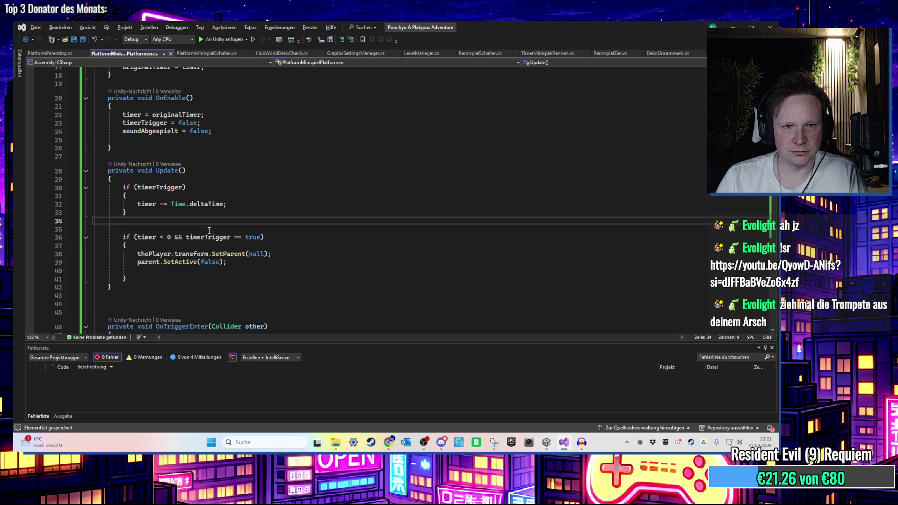
scroll(215, 234, "down", 5)
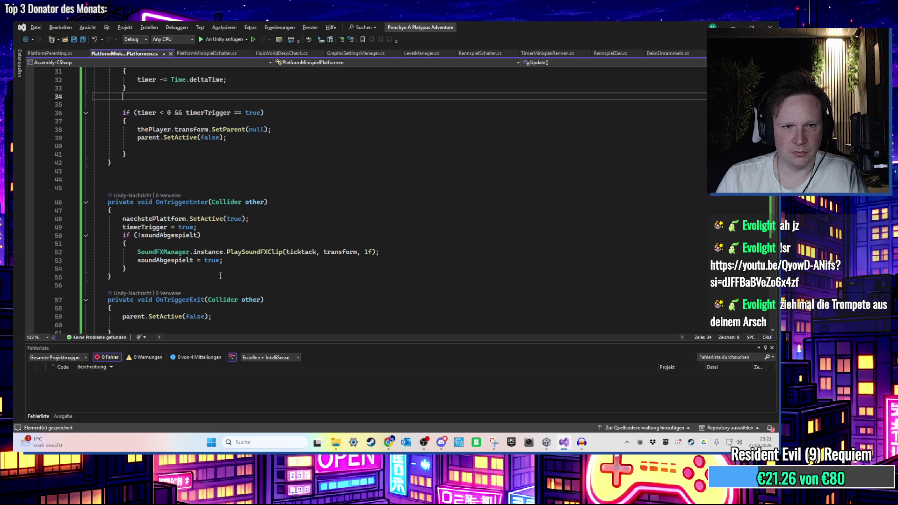
scroll(220, 276, "down", 2)
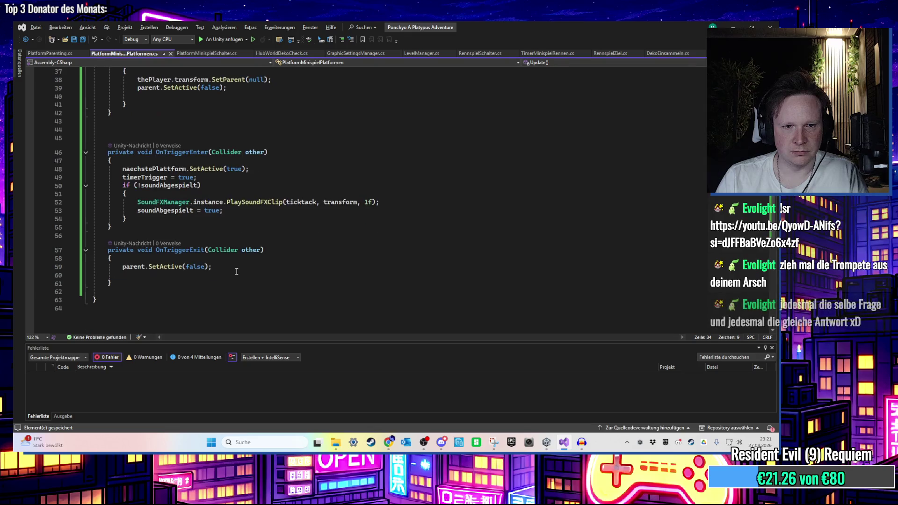
scroll(232, 270, "up", 5)
scroll(232, 269, "up", 2)
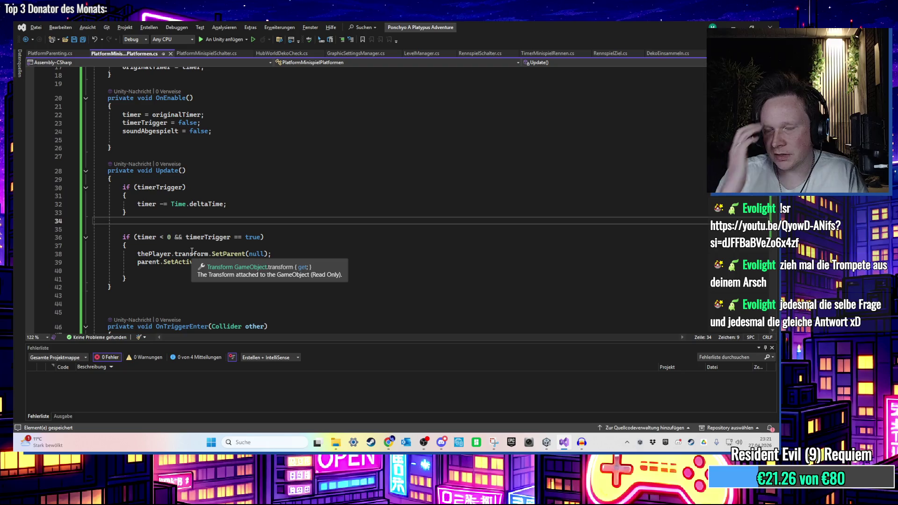
scroll(277, 234, "up", 2)
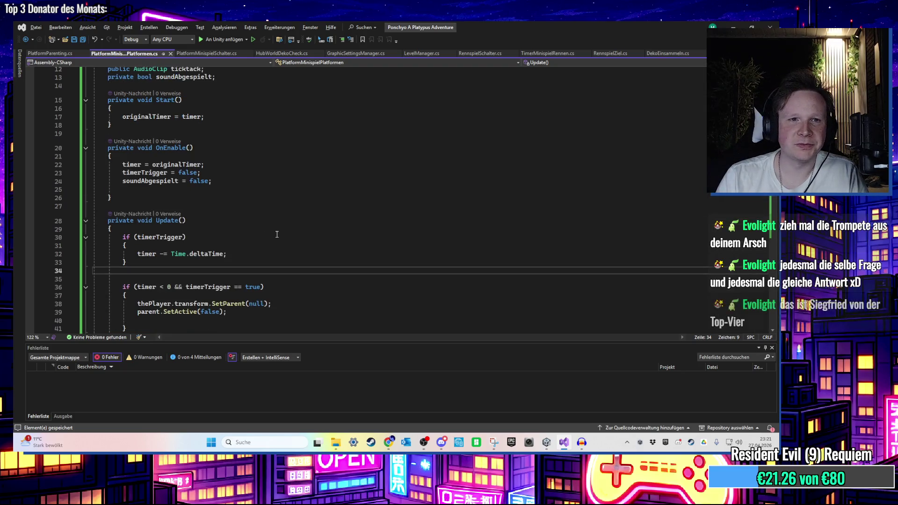
left_click(100, 190)
key("BackSpace")
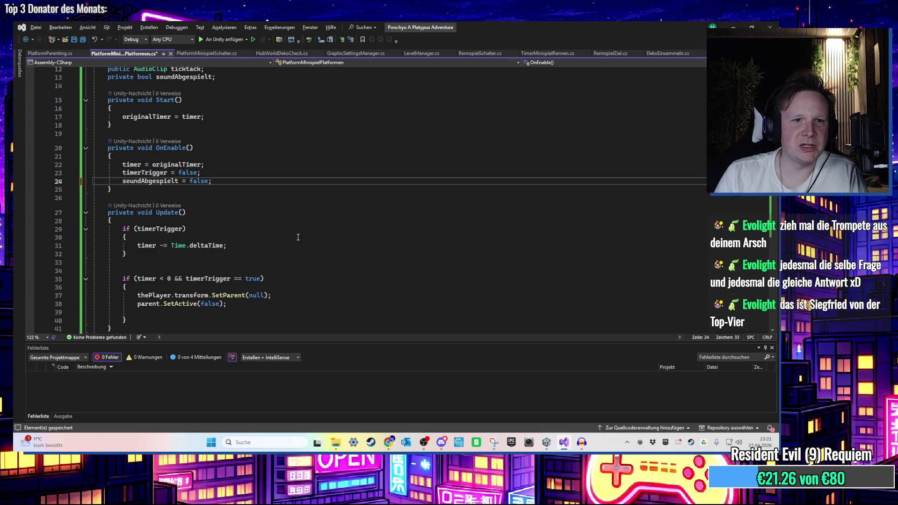
Scroll through Update, OnTriggerEnter and OnTriggerExit to review the script
scroll(281, 239, "up", 3)
left_click(270, 241)
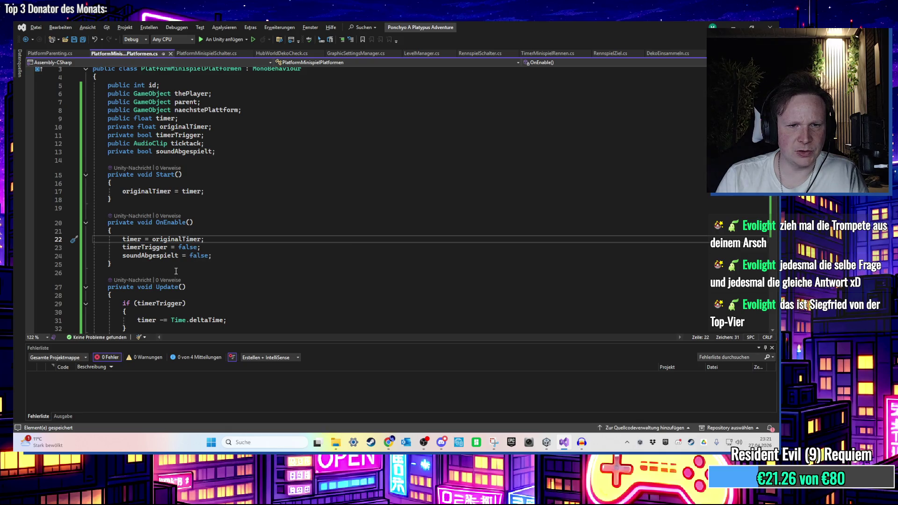
scroll(176, 272, "down", 4)
scroll(353, 238, "down", 3)
left_click(336, 254)
scroll(327, 250, "down", 1)
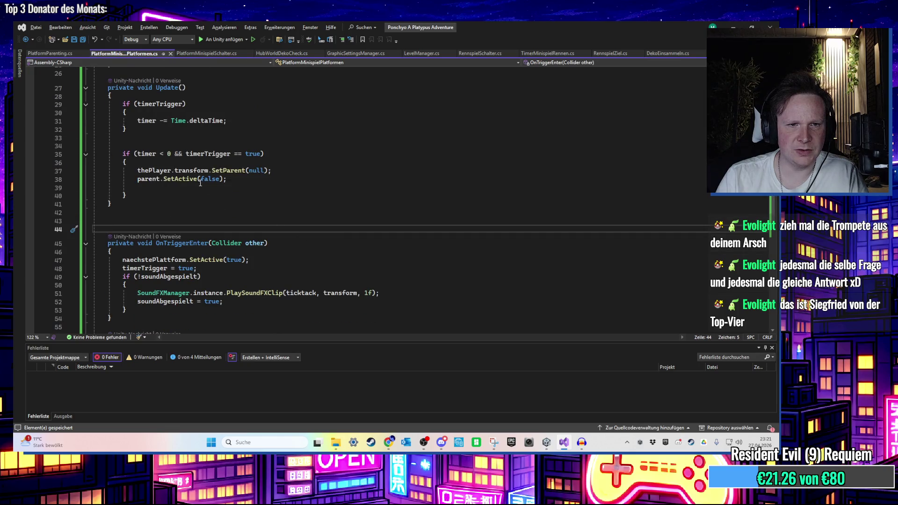
scroll(201, 182, "up", 1)
scroll(168, 215, "up", 6)
scroll(167, 214, "up", 2)
scroll(599, 121, "down", 7)
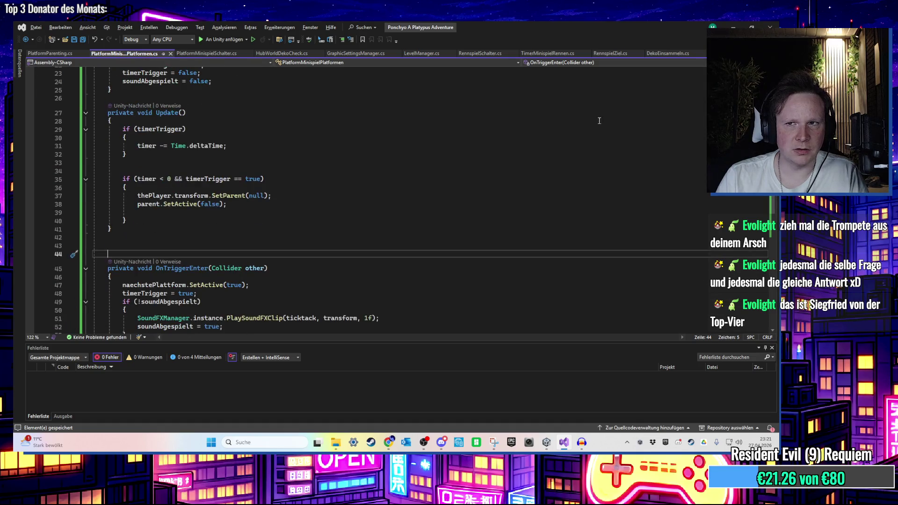
scroll(302, 253, "down", 4)
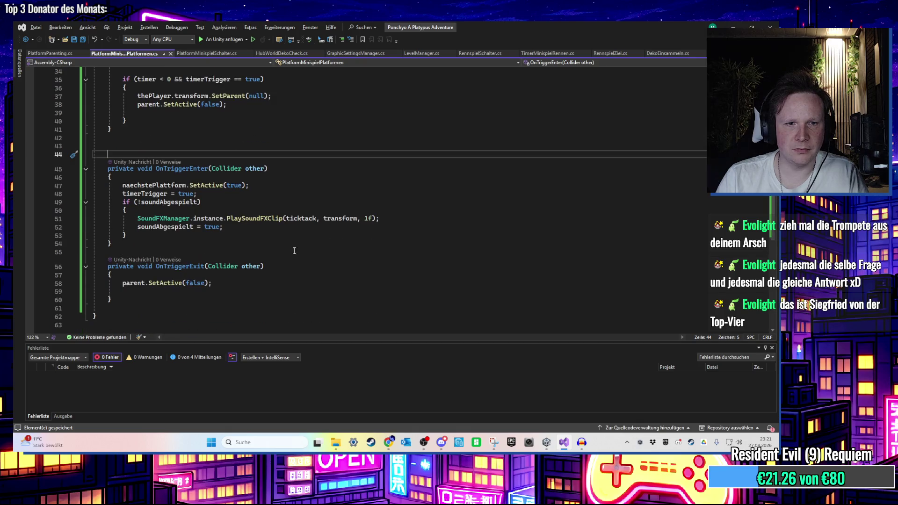
scroll(221, 235, "up", 4)
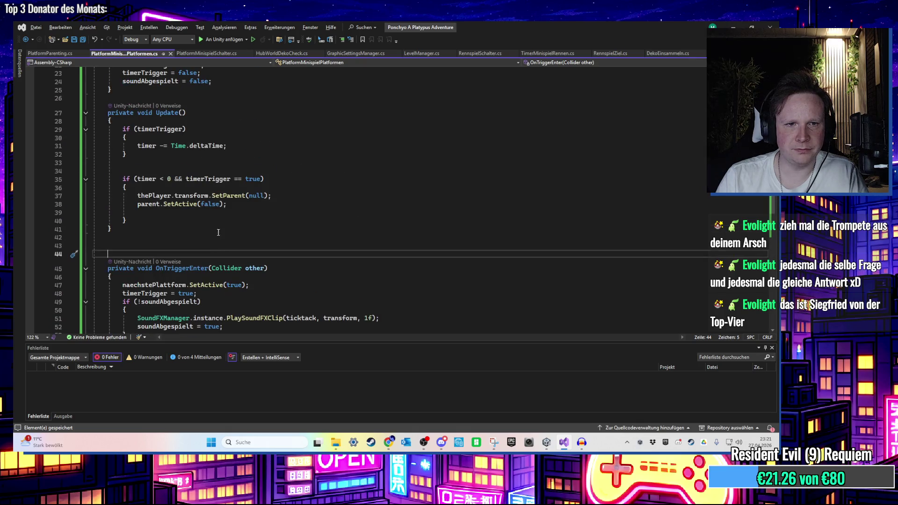
Change the Update comparison on line 35 to 'timer <= 0' and switch back to Unity
left_click(163, 180)
type("=")
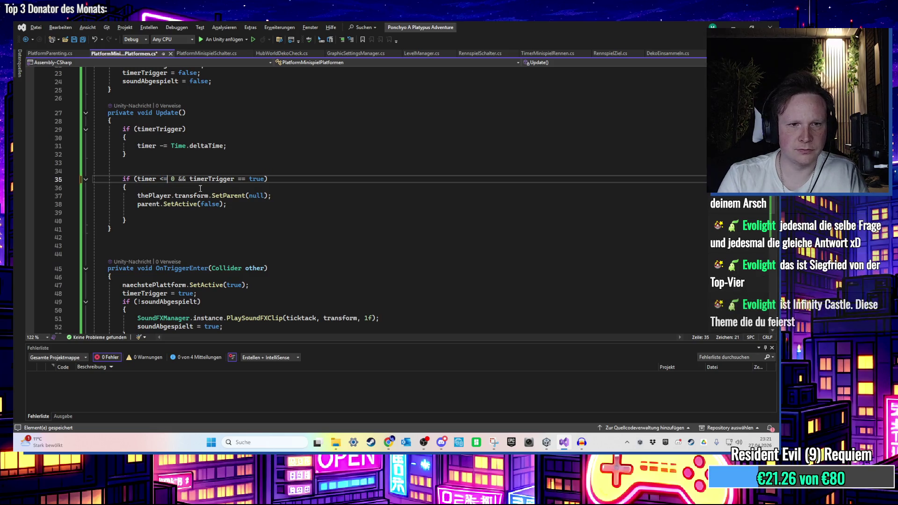
scroll(234, 225, "up", 2)
left_click(280, 263)
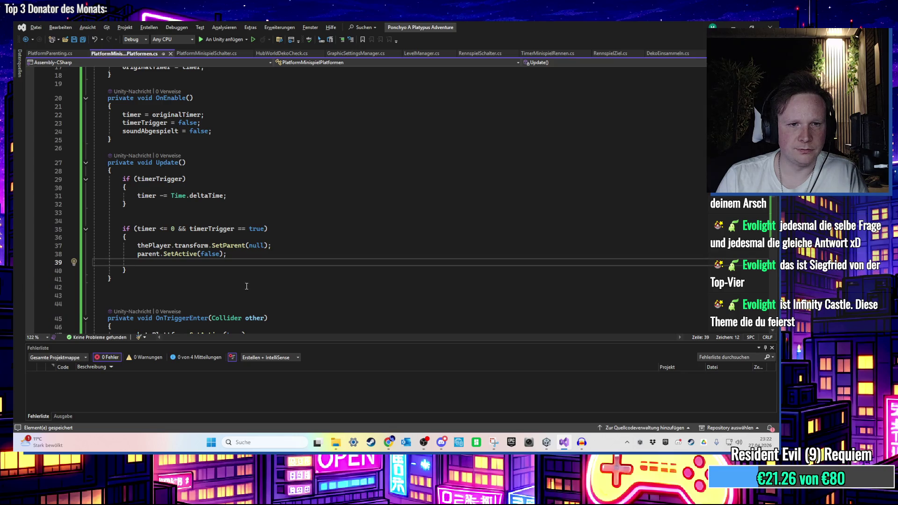
scroll(247, 287, "up", 4)
scroll(249, 279, "down", 3)
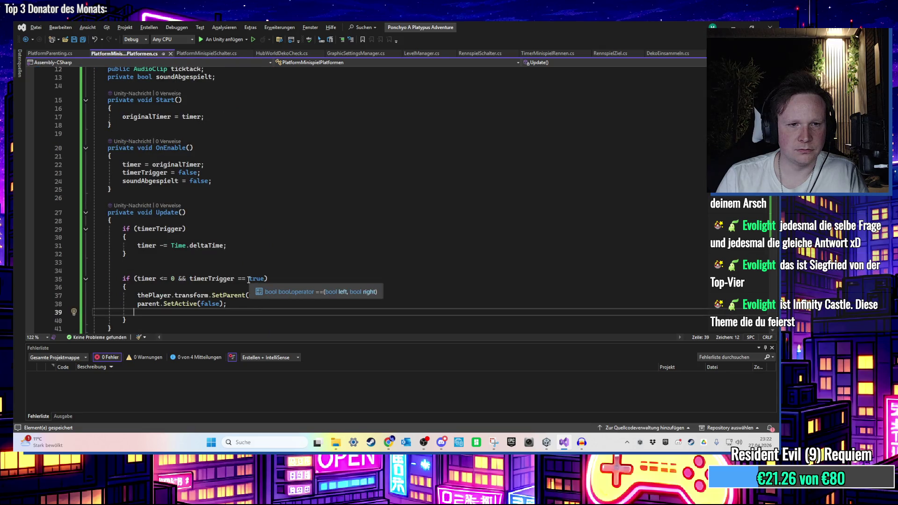
scroll(248, 279, "down", 6)
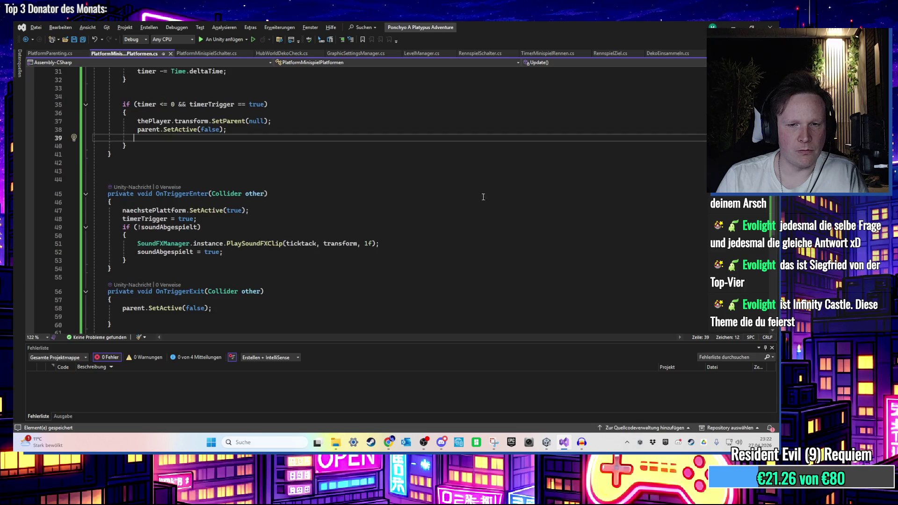
key("alt+Tab")
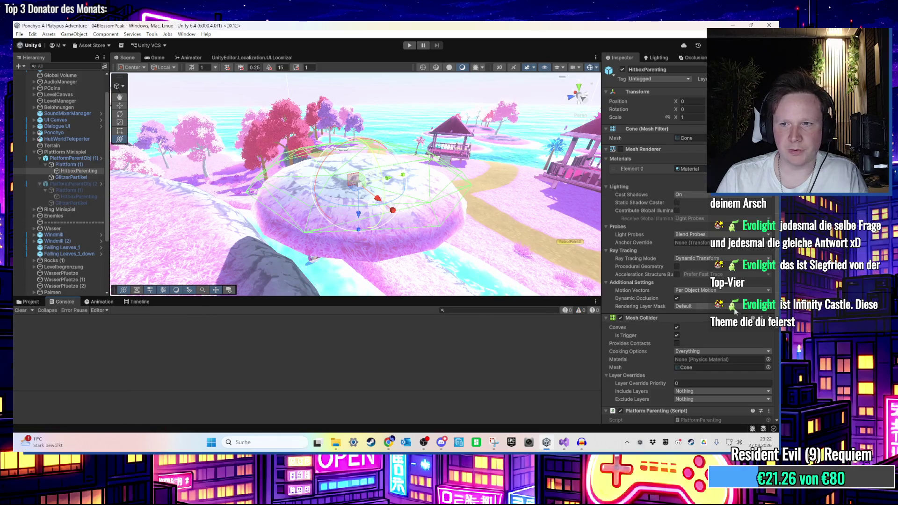
Select the first platform's HitboxParenting object in the Hierarchy
scroll(688, 328, "down", 5)
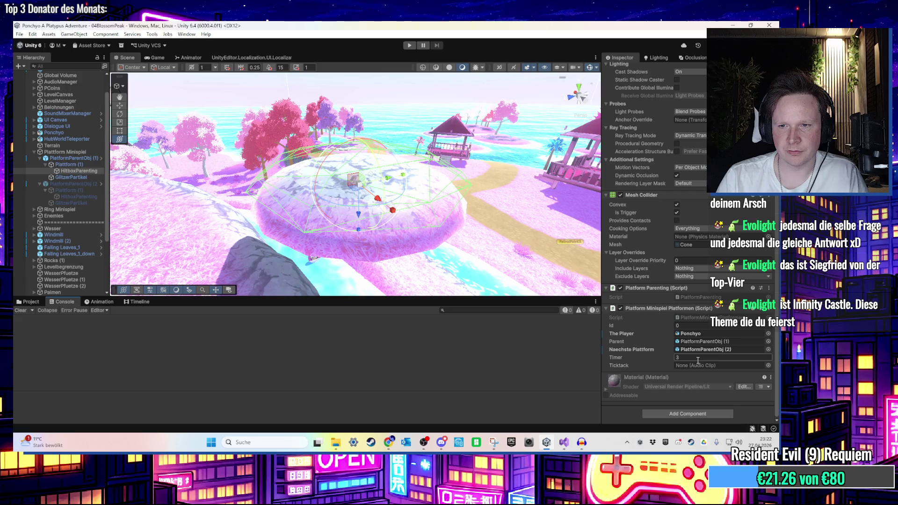
left_click(78, 195)
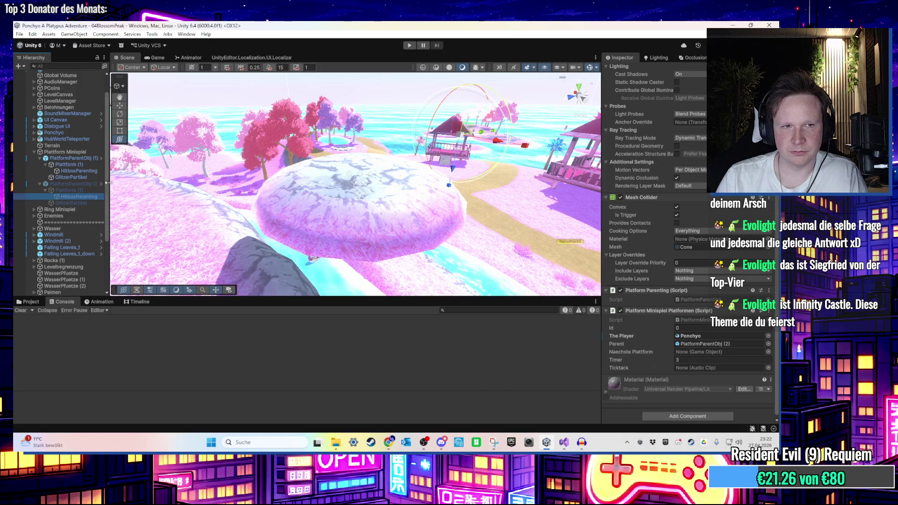
left_click(87, 172)
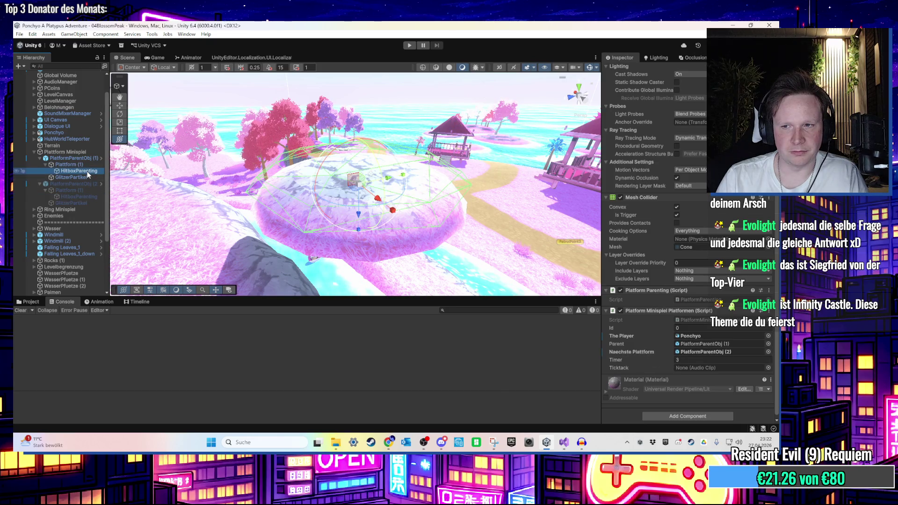
left_click(85, 196)
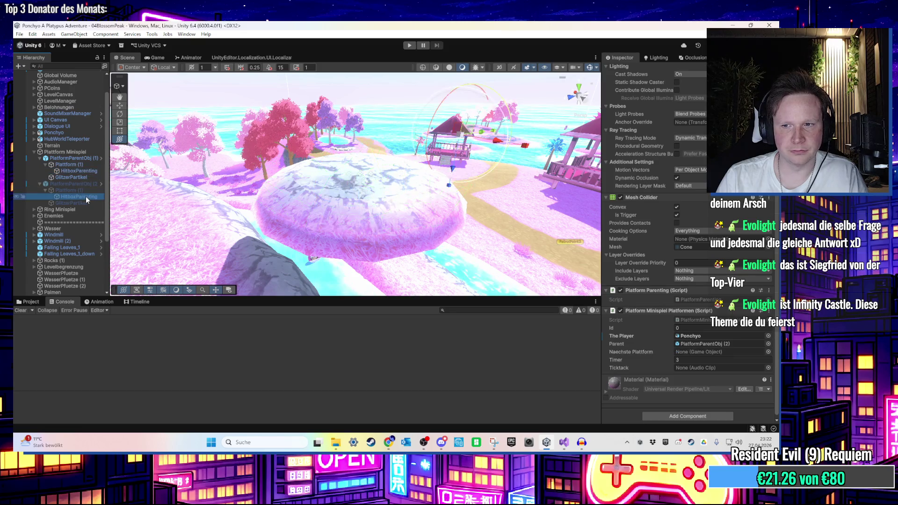
left_click(75, 172)
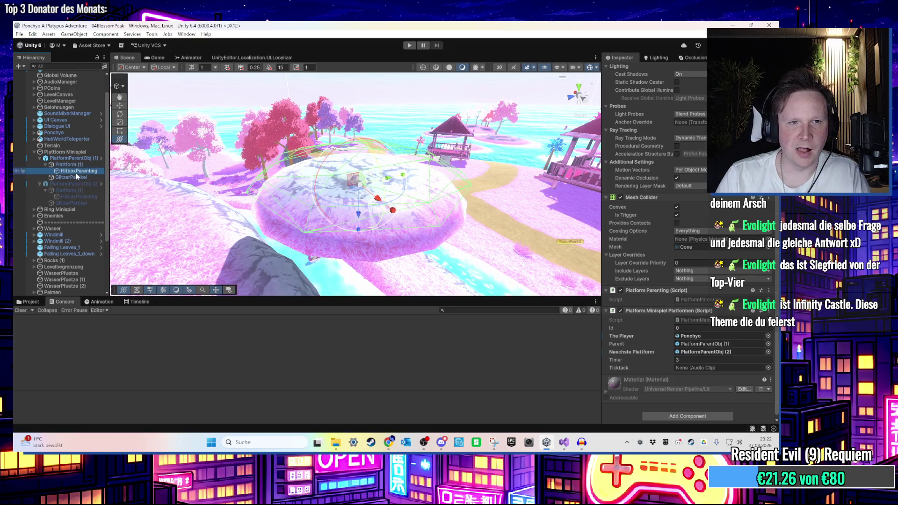
Drag 'Timer ticks 3sec' from Assets/Sounds into its Ticktack field, then start a test run
left_click(28, 302)
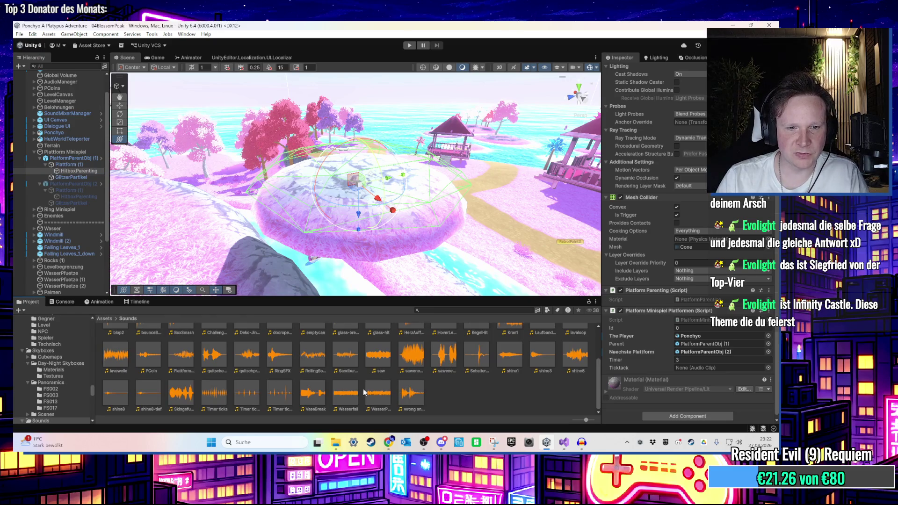
left_click(275, 402)
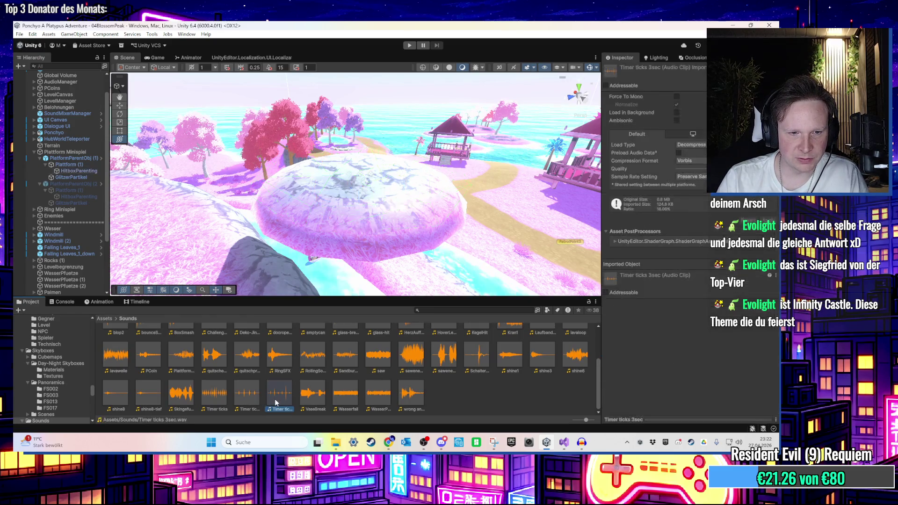
left_click(74, 171)
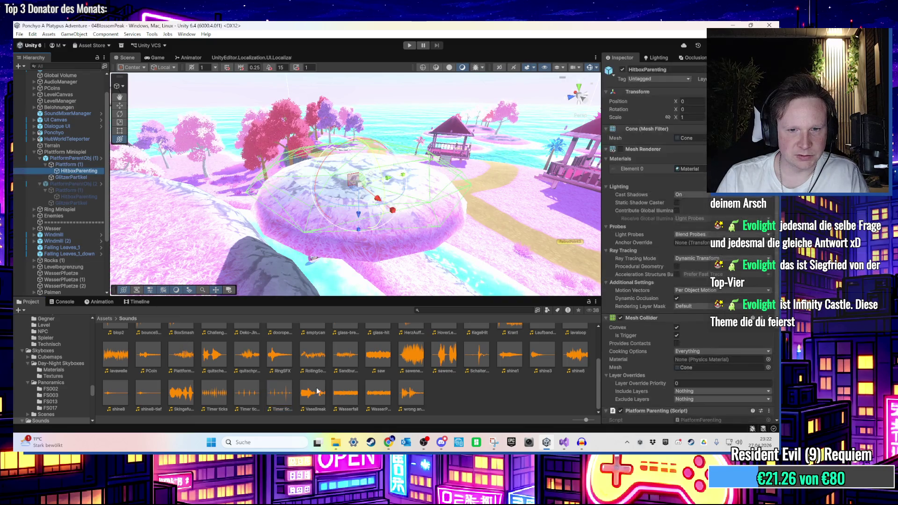
scroll(689, 364, "down", 1)
left_click_drag(276, 397, 732, 367)
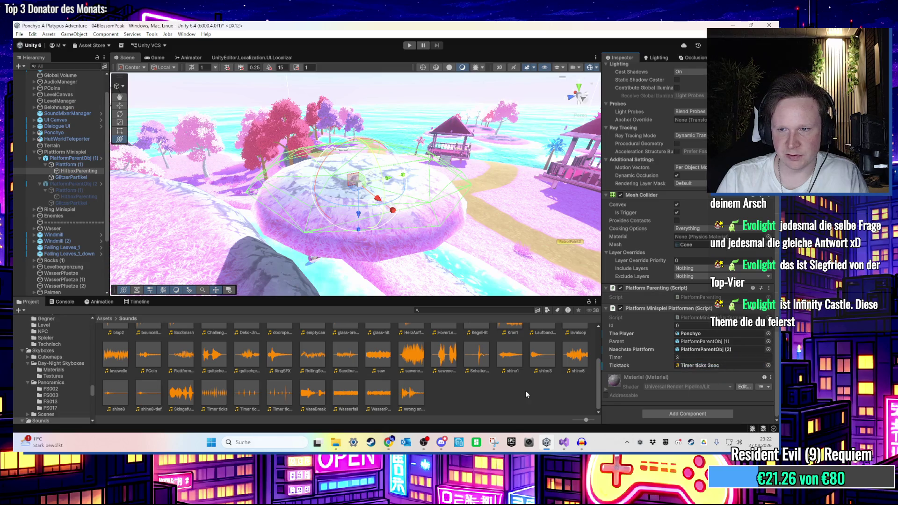
left_click(408, 46)
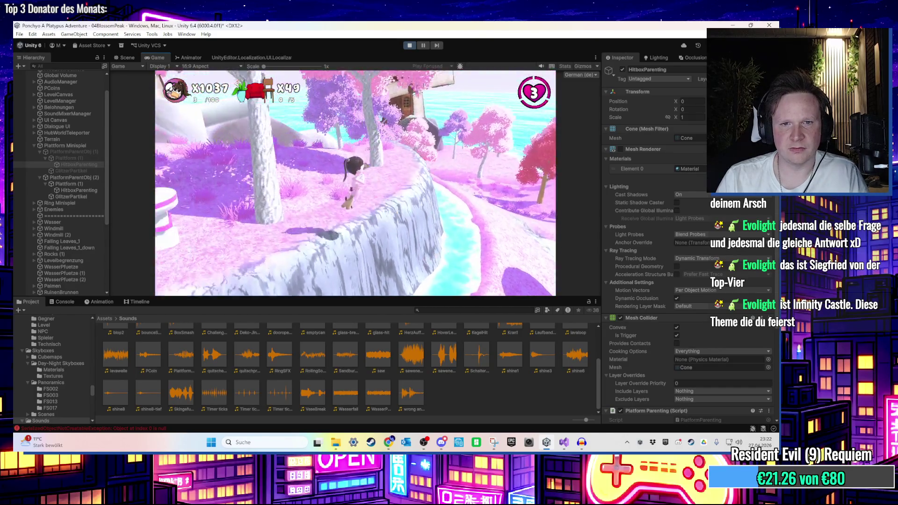
Read the MissingReferenceException details in the Console, then return to the Project tab
key("super")
key("super")
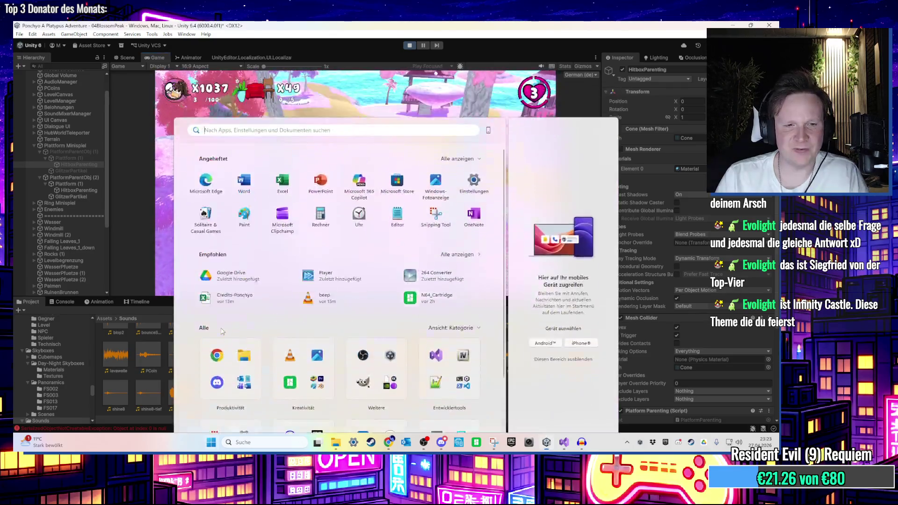
left_click(116, 428)
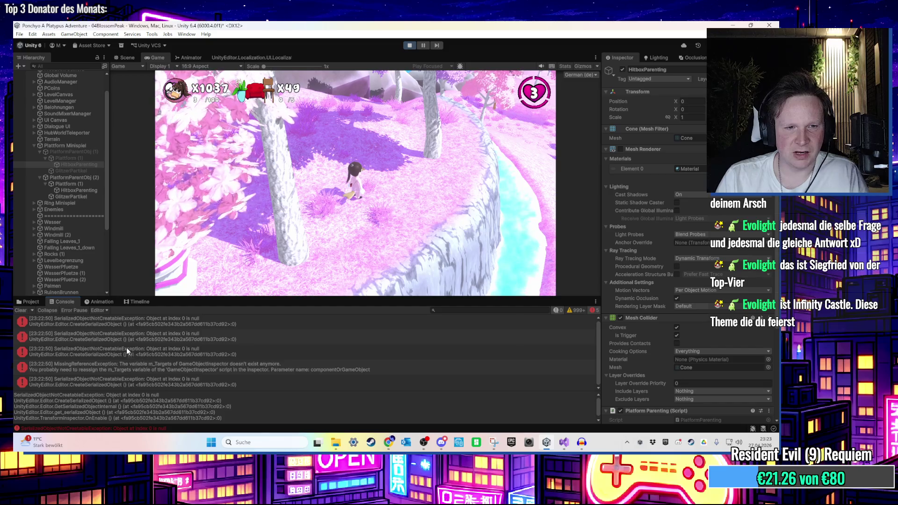
left_click(158, 369)
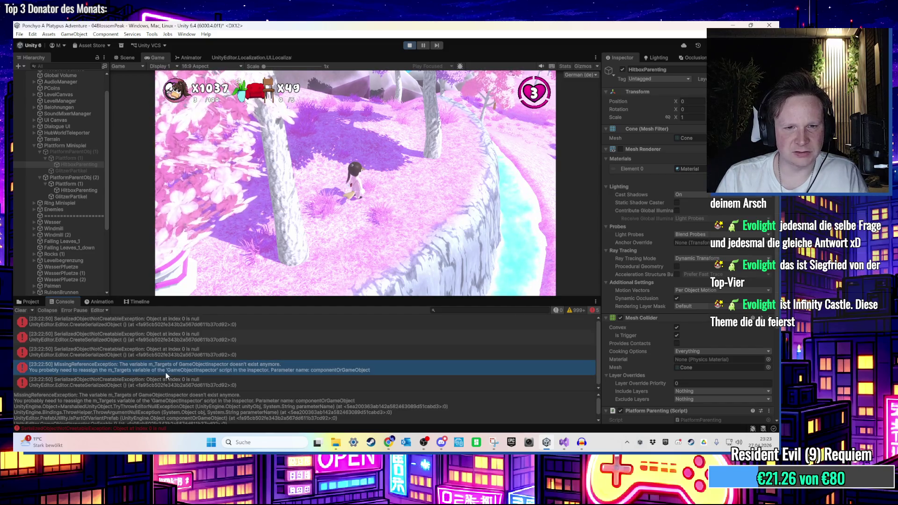
left_click(29, 302)
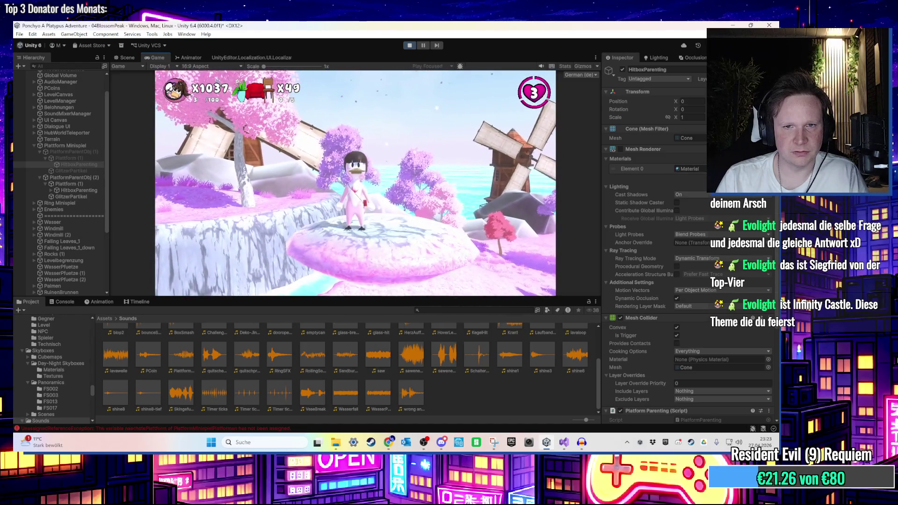
Stop the test run and start a new one with Ctrl+P
key("super")
left_click(410, 45)
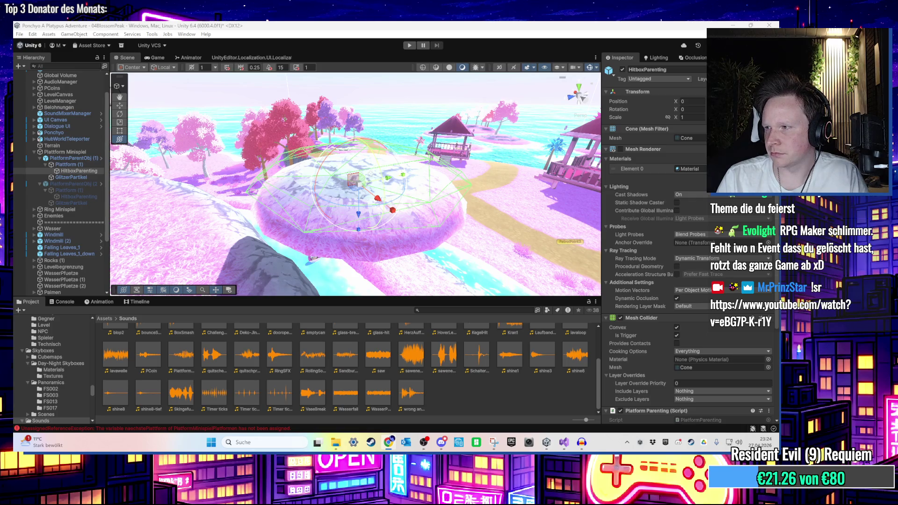
key("ctrl+p")
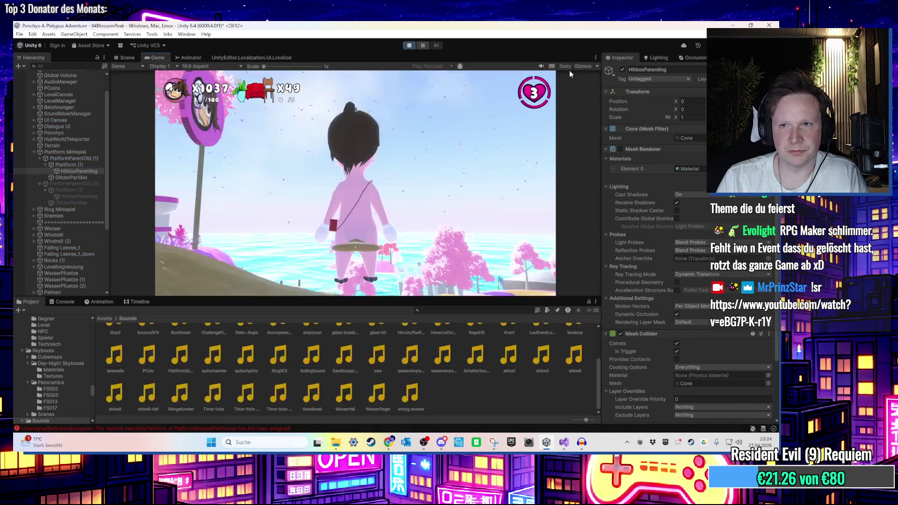
Set the platform's Timer field to 3 during the play test
scroll(656, 212, "down", 5)
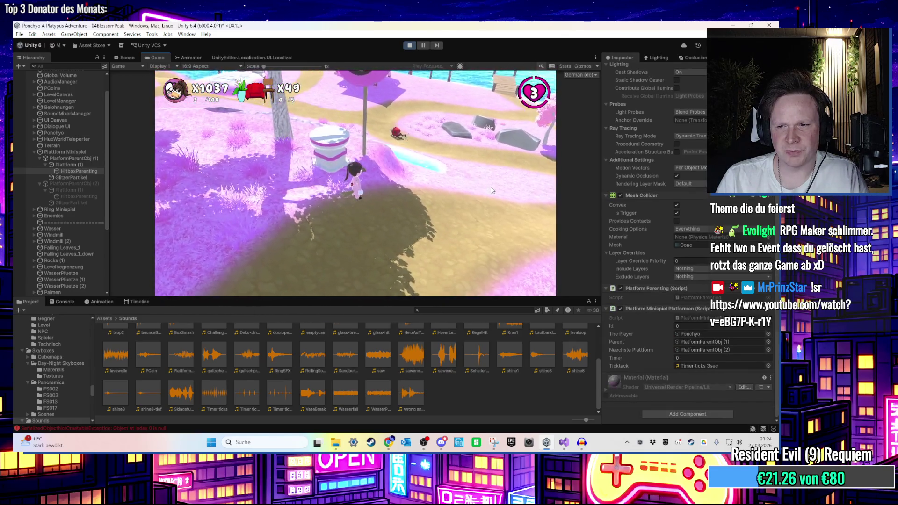
left_click(688, 358)
type("3")
key("Return")
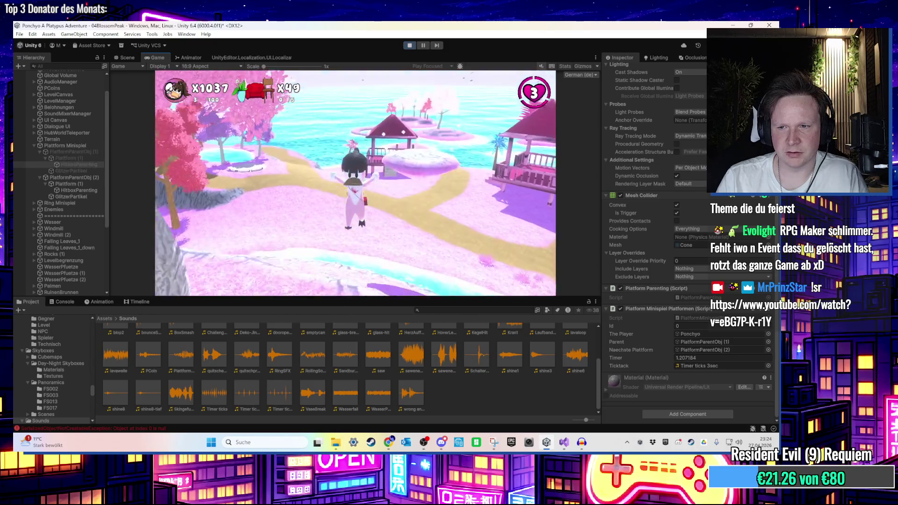
Stop the play test and bring Visual Studio back to the front
key("super")
key("Escape")
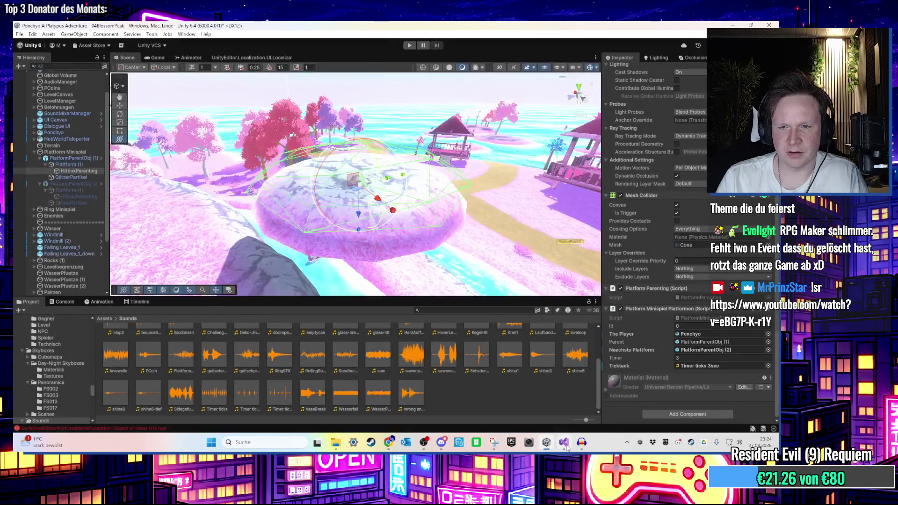
left_click(564, 442)
Review where originalTimer is assigned and how OnEnable reuses it
scroll(290, 228, "up", 5)
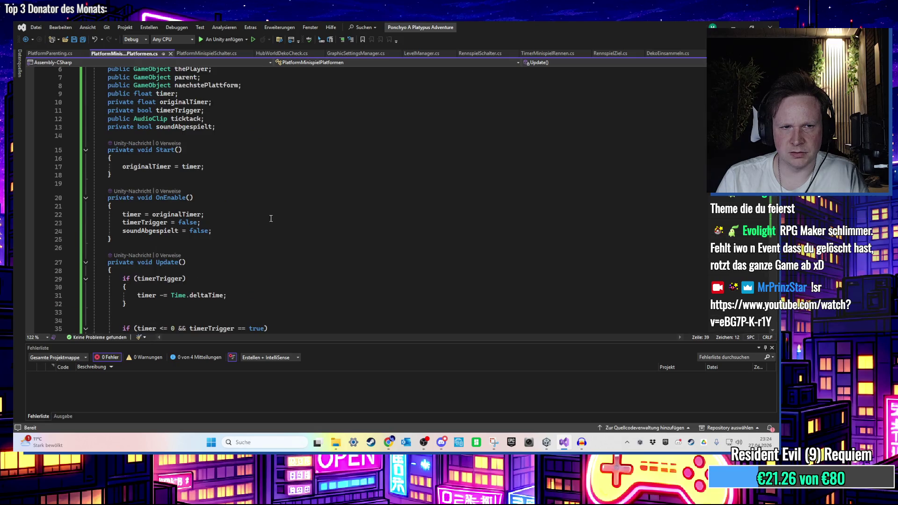
scroll(252, 207, "up", 2)
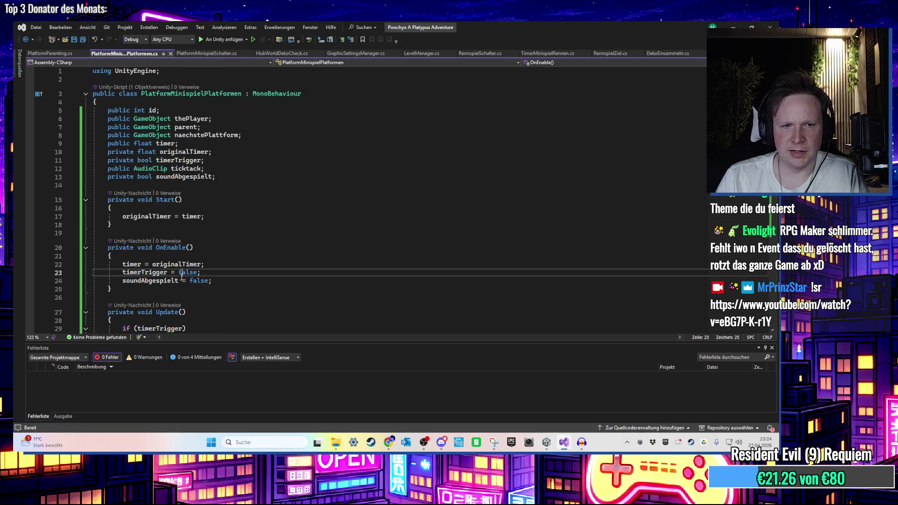
left_click(167, 216)
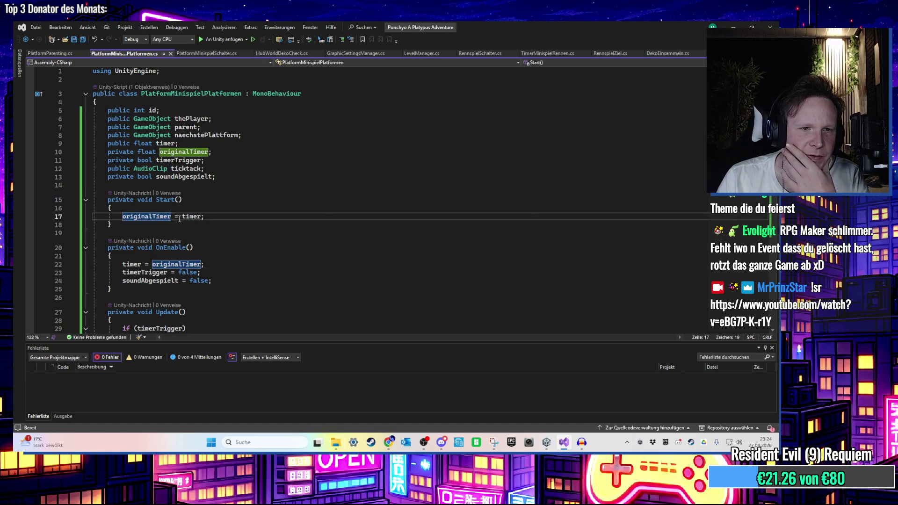
left_click(161, 265)
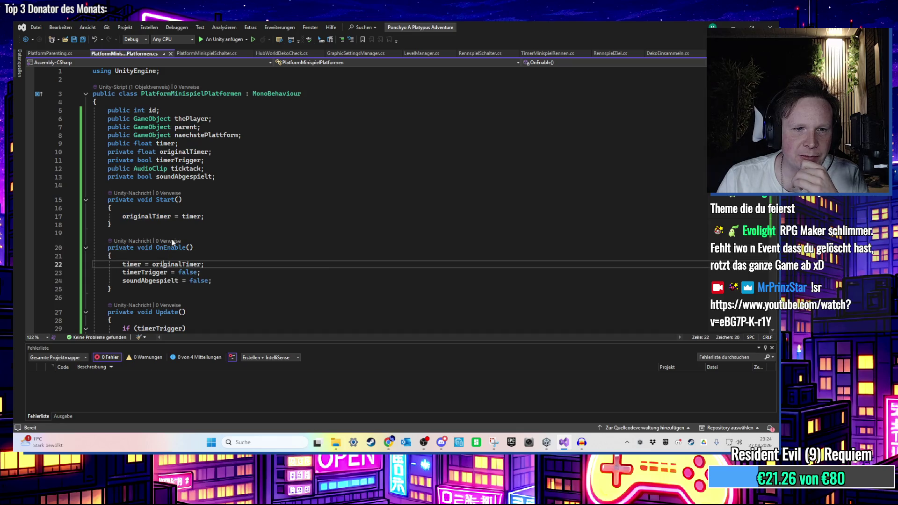
Rename the Start method to Awake, save, and start a new play test in Unity
left_click(175, 201)
double_click(167, 203)
type("Aw")
key("ctrl+s")
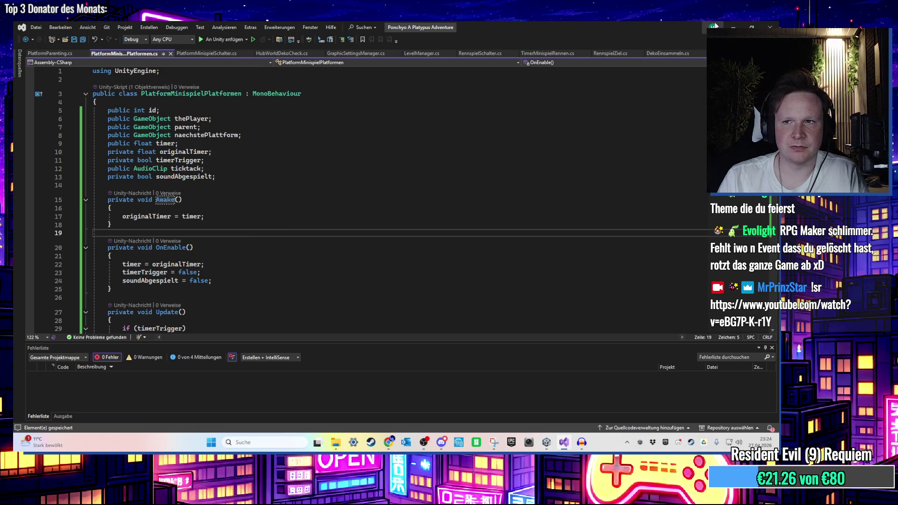
key("alt+Tab")
left_click(409, 46)
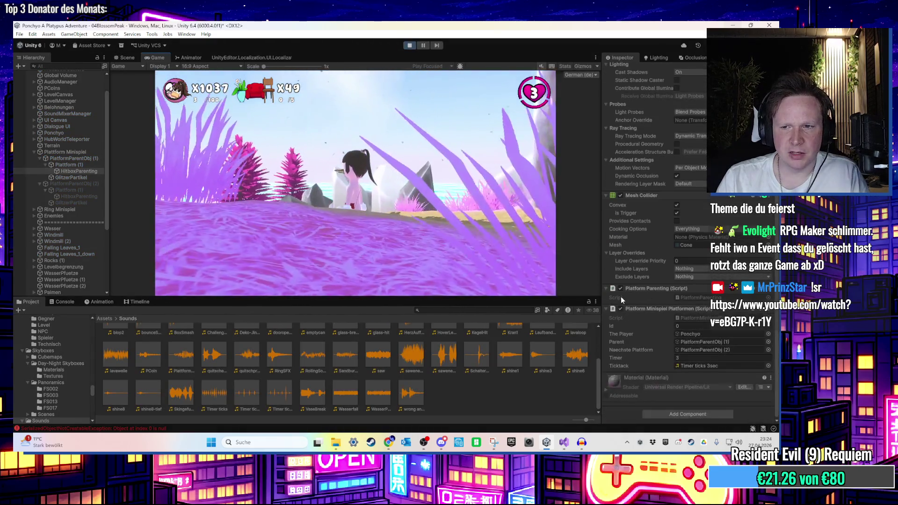
key("w")
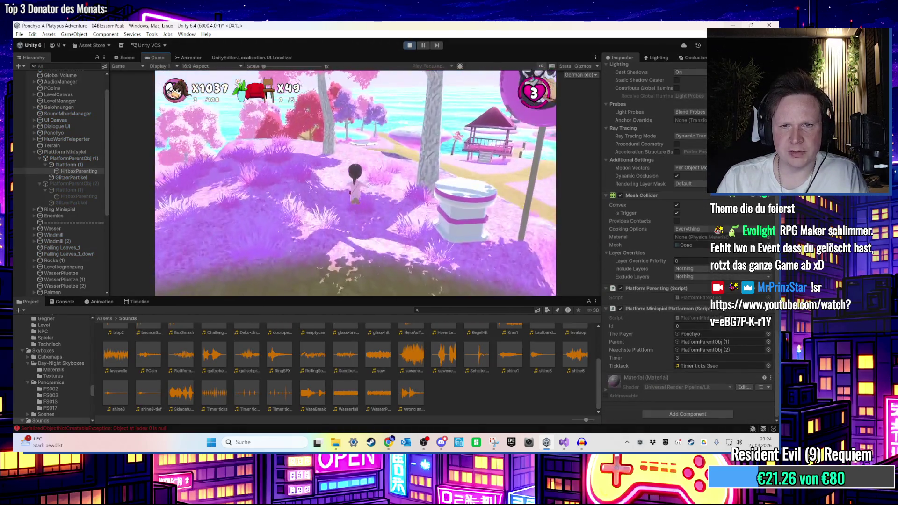
key("space")
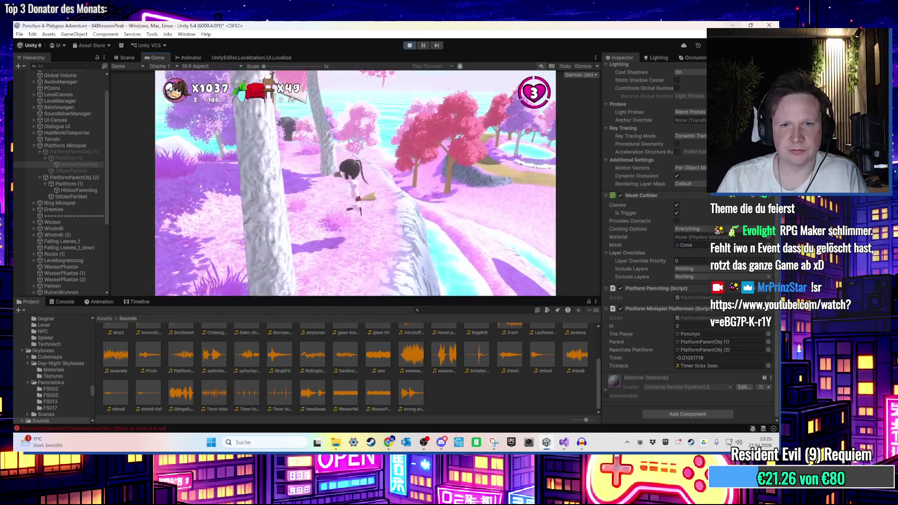
key("w")
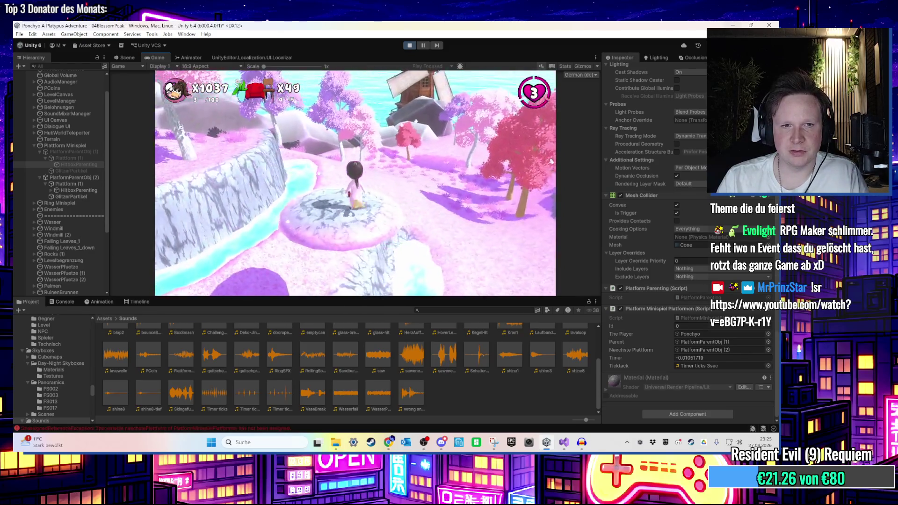
key("super")
left_click(409, 45)
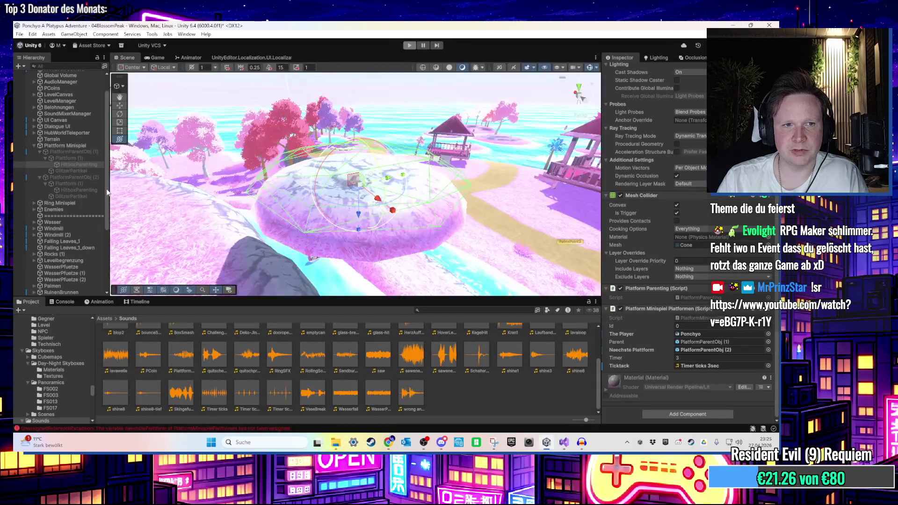
Select the second platform's HitboxParenting and compare it with the first platform's hitbox
left_click(86, 196)
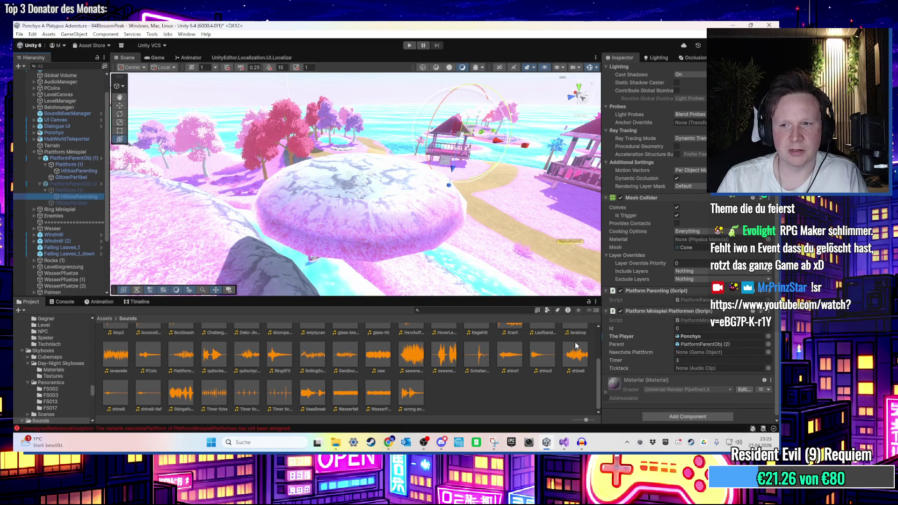
scroll(94, 176, "down", 5)
key("f")
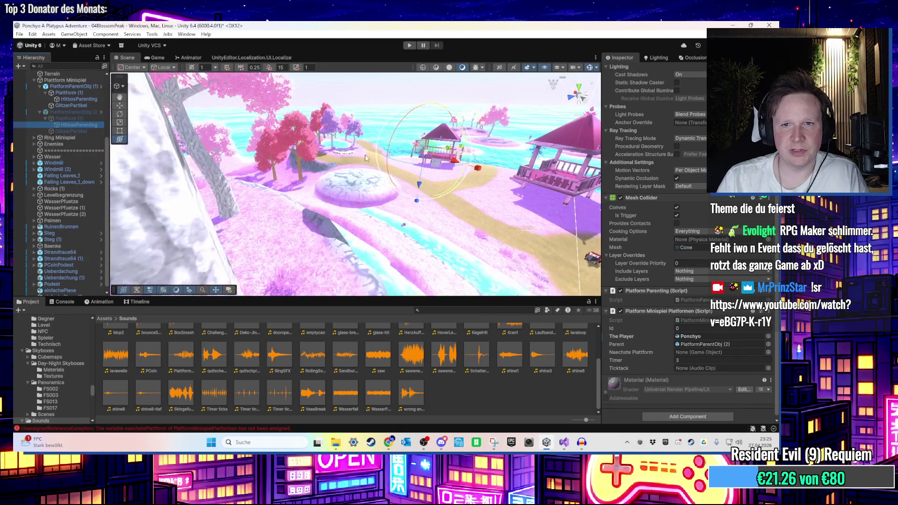
mouse_move(332, 214)
left_mouse_down()
mouse_move(372, 174)
mouse_move(117, 205)
left_mouse_up()
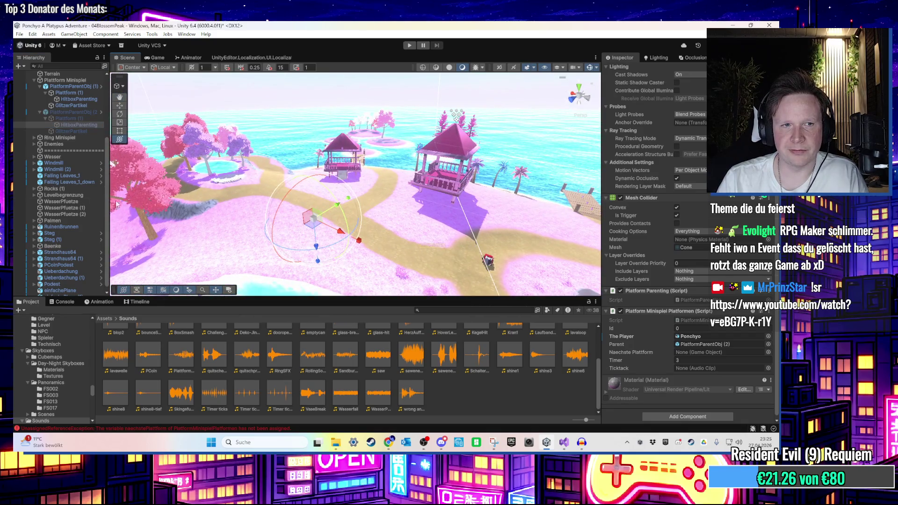
left_click(74, 112)
left_click(82, 125)
left_click(82, 111)
left_click(81, 123)
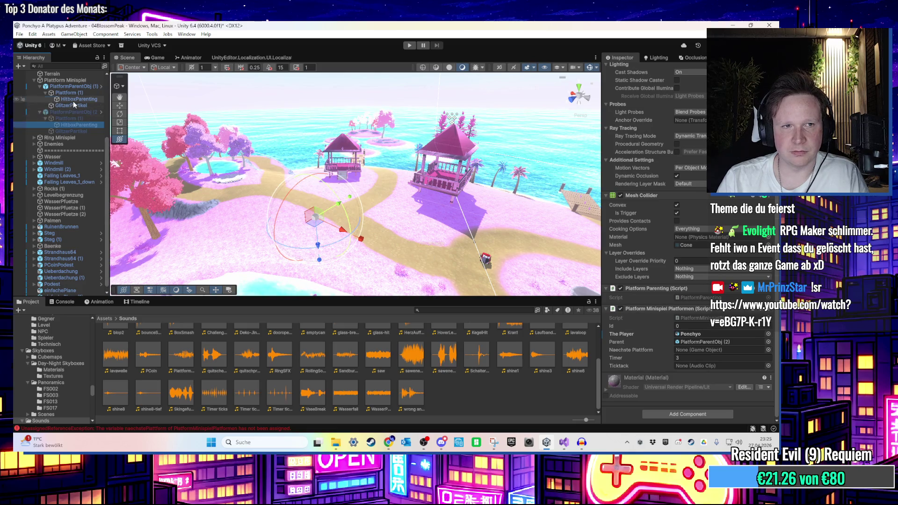
left_click(75, 99)
Assign Timer ticks 3sec as the second hitbox's Ticktack clip
left_click(711, 369)
left_click(81, 125)
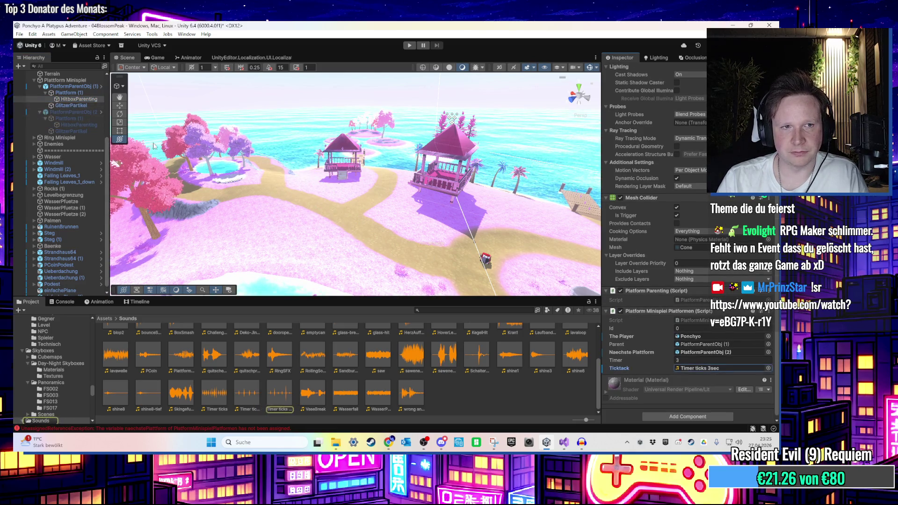
left_click(713, 369)
key("ctrl+v")
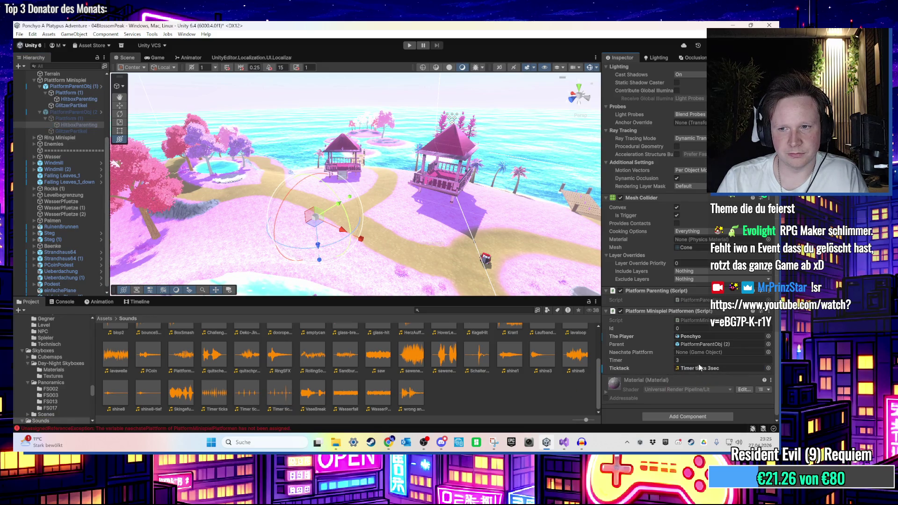
scroll(431, 250, "down", 2)
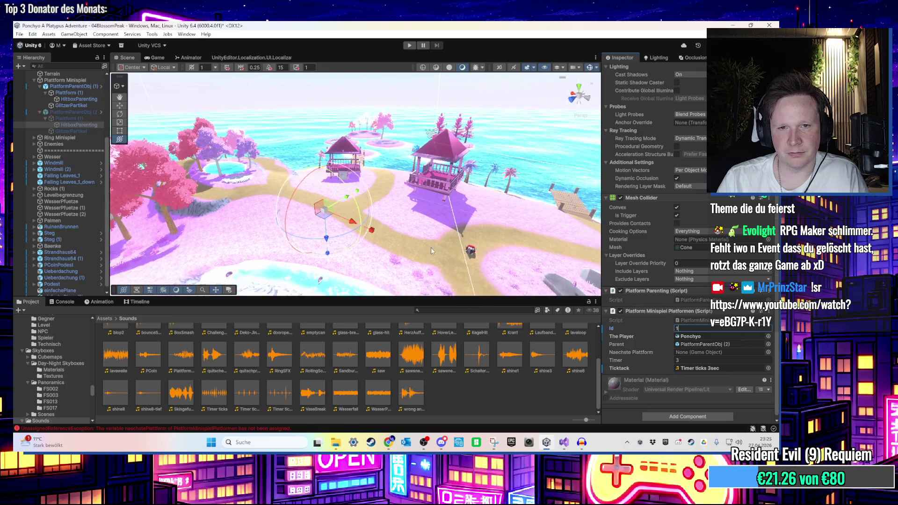
mouse_move(430, 248)
left_mouse_down()
mouse_move(364, 200)
mouse_move(338, 208)
mouse_move(352, 232)
left_mouse_up()
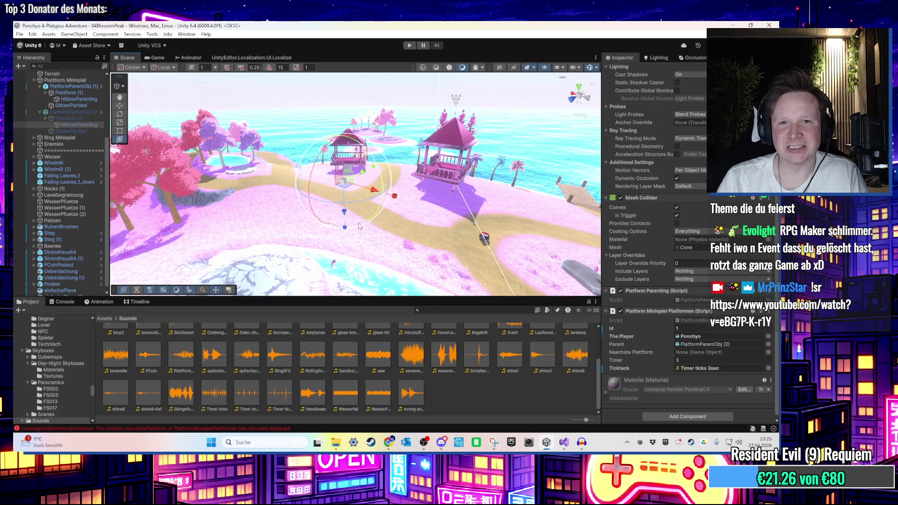
mouse_move(352, 220)
left_mouse_down()
mouse_move(352, 200)
mouse_move(192, 192)
left_mouse_up()
left_click(77, 112)
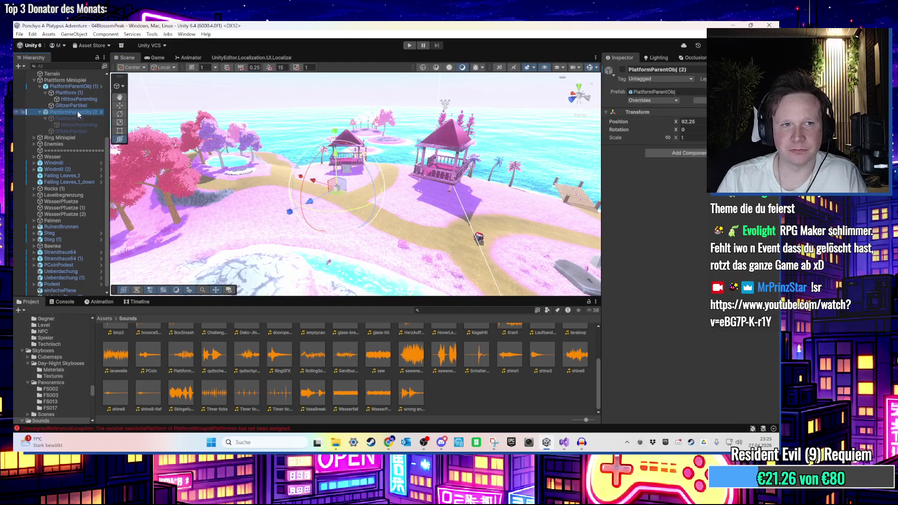
Enable PlatformParentObj (2), duplicate it, and move the copy further along as a third platform
left_click(623, 69)
left_click_drag(337, 187, 541, 272)
key("f")
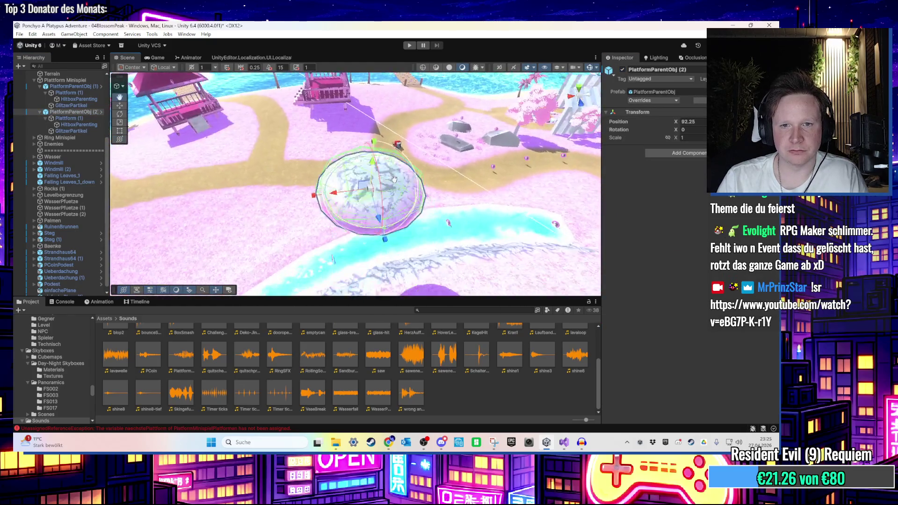
key("ctrl+d")
mouse_move(364, 195)
left_mouse_down()
mouse_move(355, 149)
mouse_move(416, 85)
mouse_move(461, 172)
left_mouse_up()
scroll(335, 169, "down", 5)
mouse_move(373, 251)
left_mouse_down()
mouse_move(351, 250)
mouse_move(342, 236)
mouse_move(342, 133)
mouse_move(323, 161)
left_mouse_up()
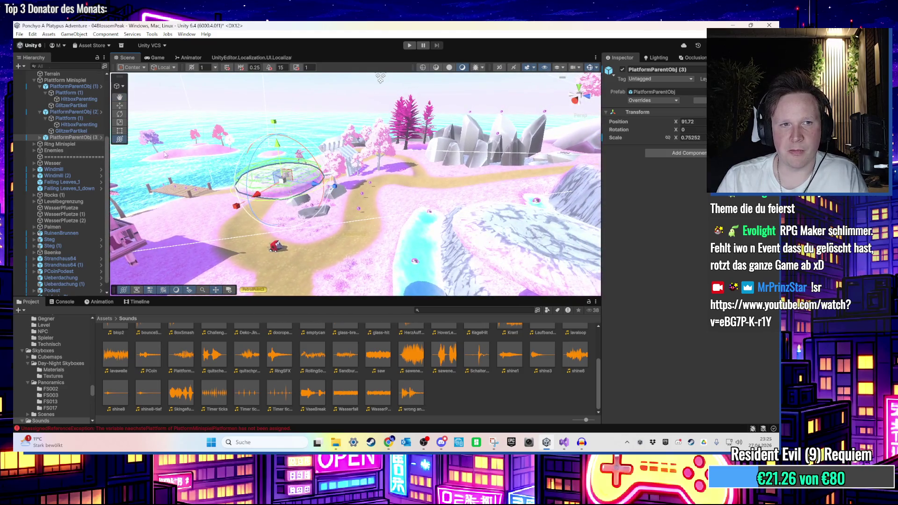
Set PlatformParentObj (3) as Naechste Plattform on the second platform's hitbox
left_click(75, 125)
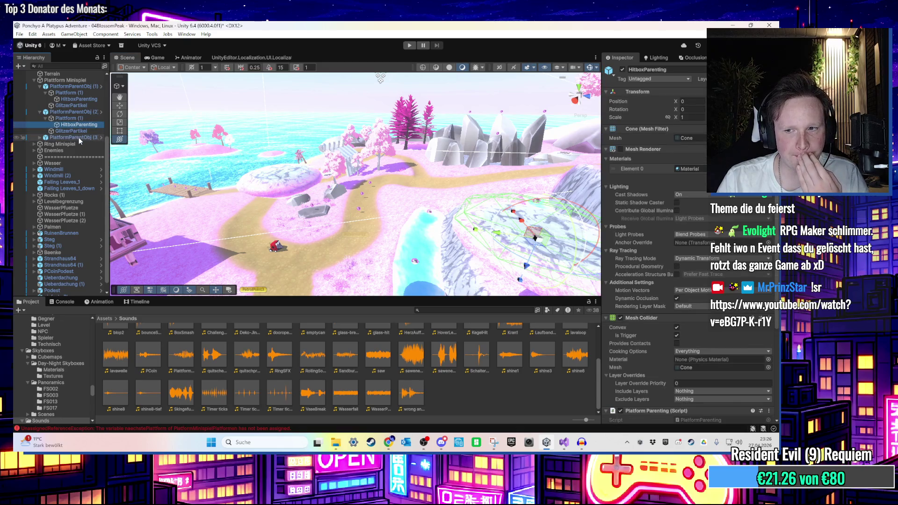
scroll(643, 371, "down", 5)
left_click_drag(642, 370, 719, 346)
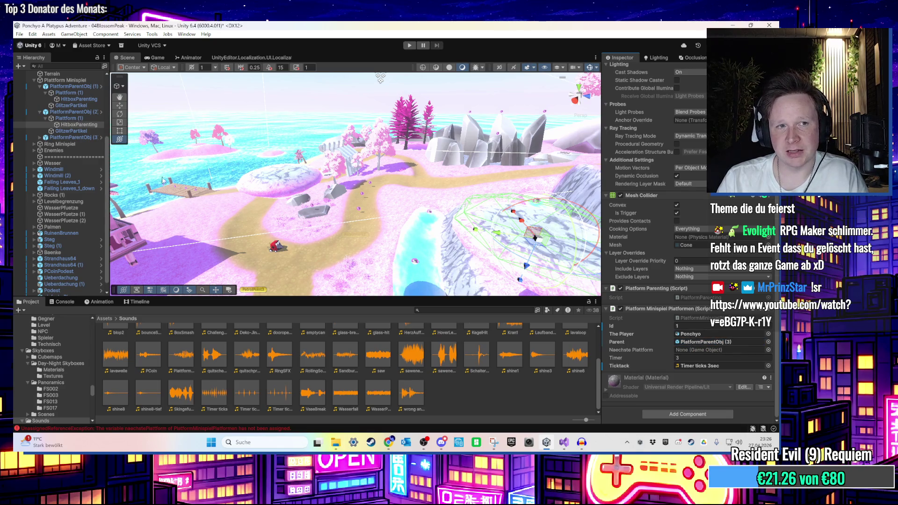
key("ctrl+z")
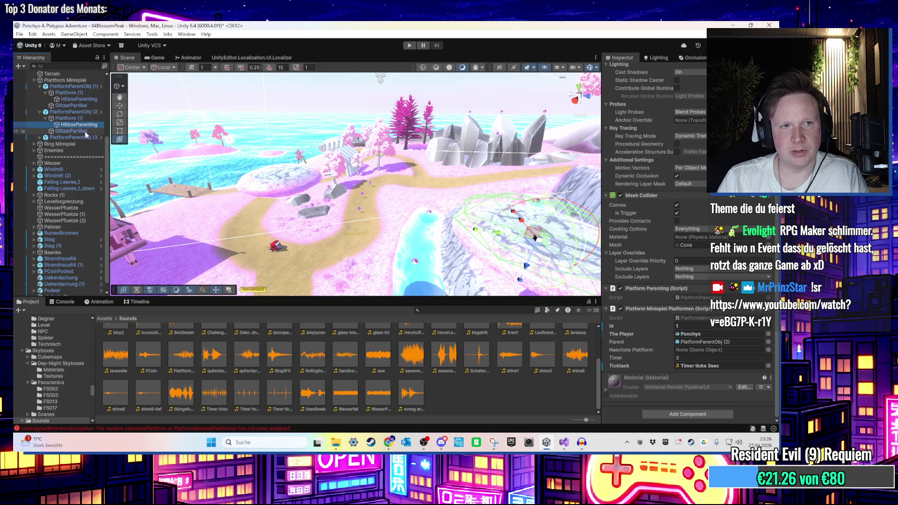
left_click_drag(84, 127, 704, 352)
key("f")
mouse_move(425, 174)
left_mouse_down()
mouse_move(369, 194)
mouse_move(380, 152)
left_mouse_up()
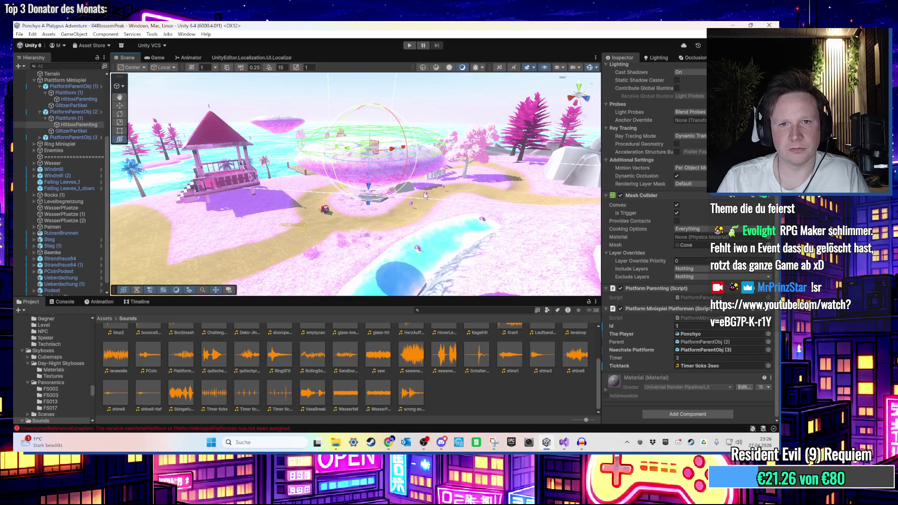
mouse_move(424, 194)
left_mouse_down()
mouse_move(443, 201)
mouse_move(470, 156)
mouse_move(389, 209)
left_mouse_up()
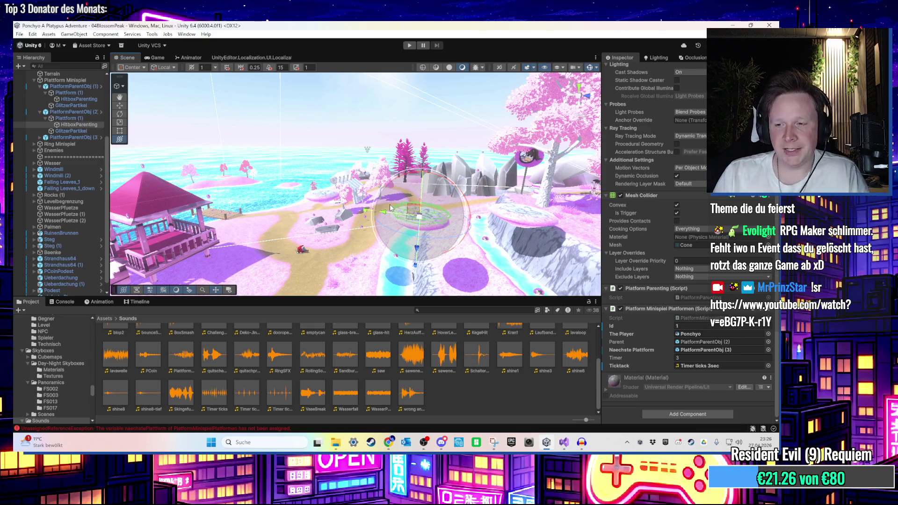
left_click_drag(390, 206, 347, 218)
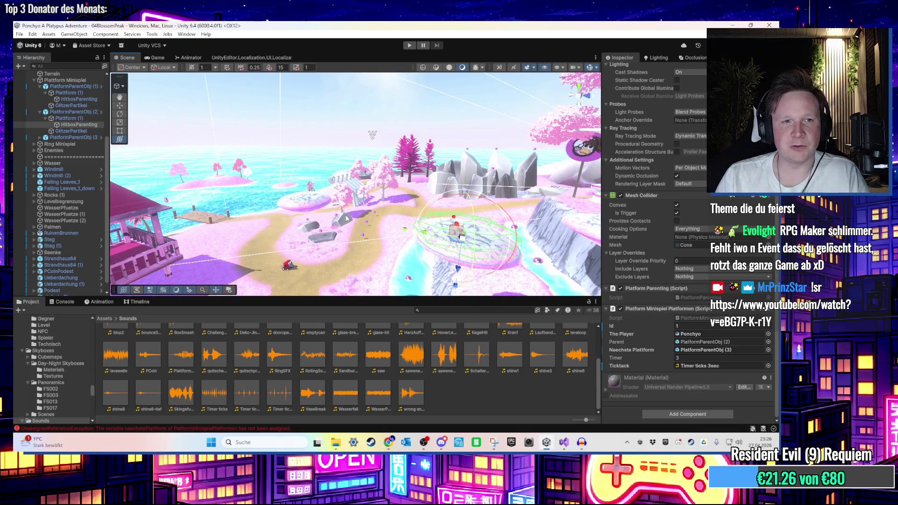
left_click(73, 138)
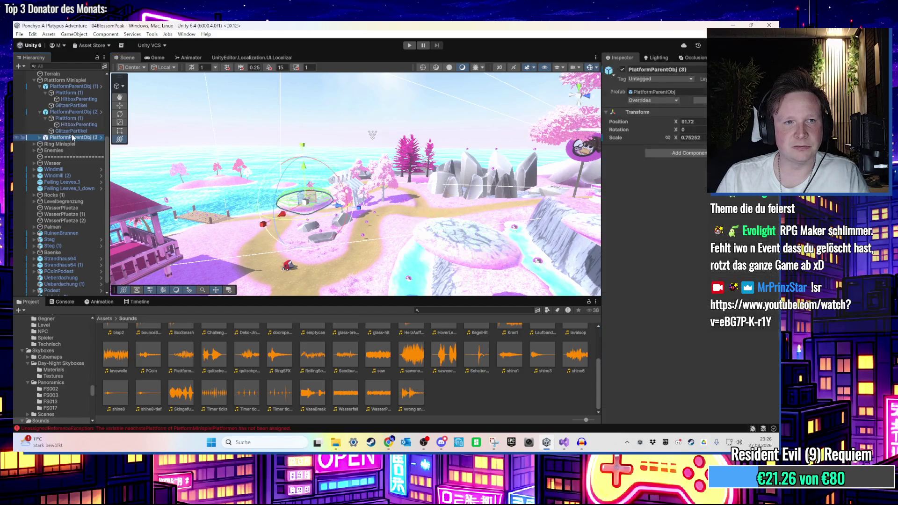
left_click(40, 138)
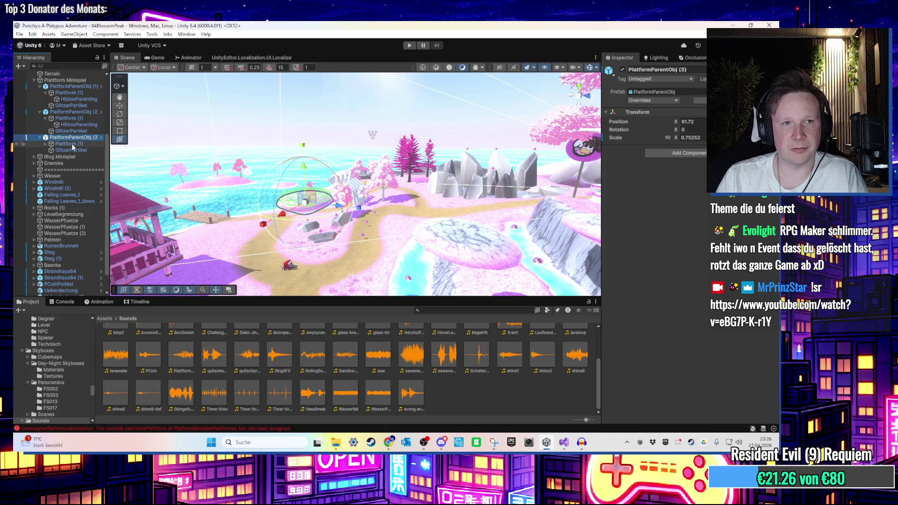
key("f")
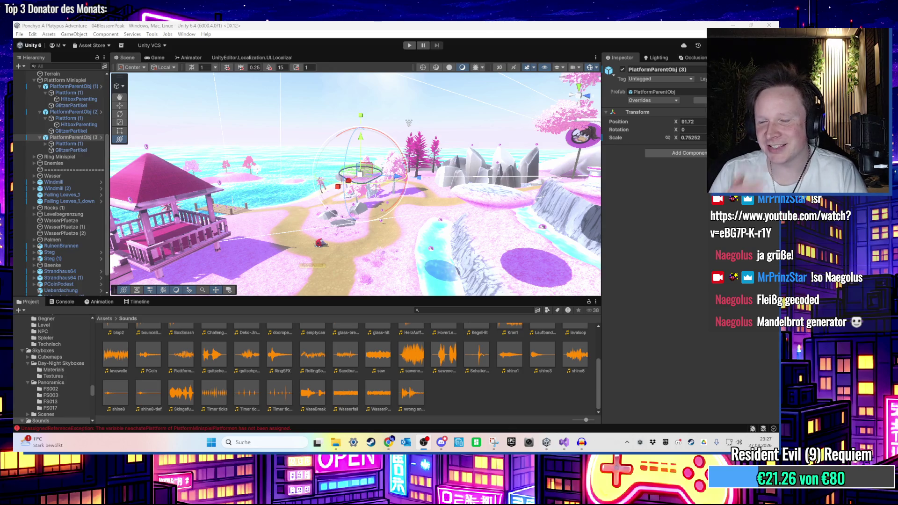
left_click_drag(421, 140, 463, 134)
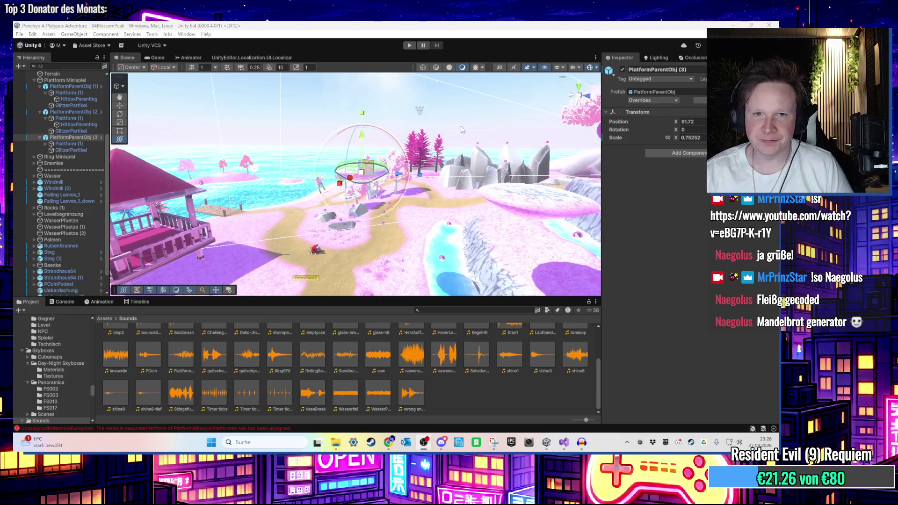
left_click_drag(283, 146, 291, 124)
scroll(92, 108, "up", 2)
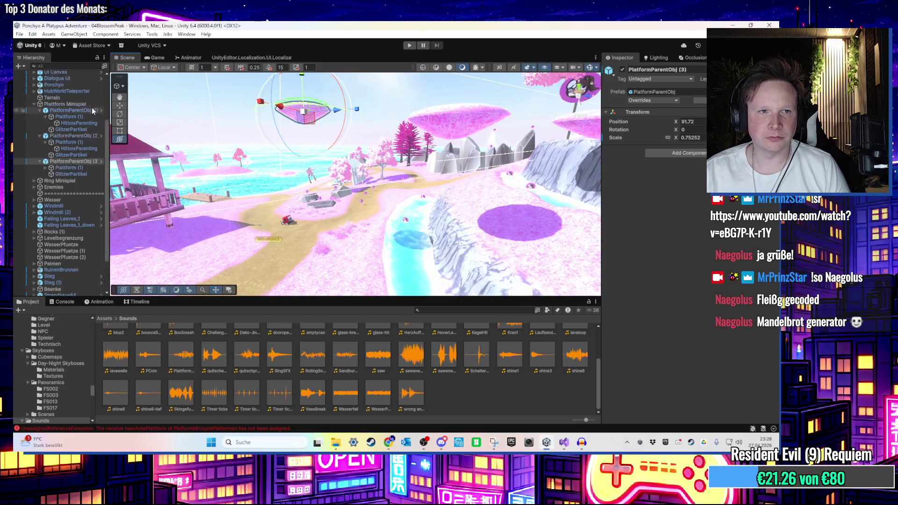
left_click(81, 105)
right_click(81, 104)
left_click(271, 24)
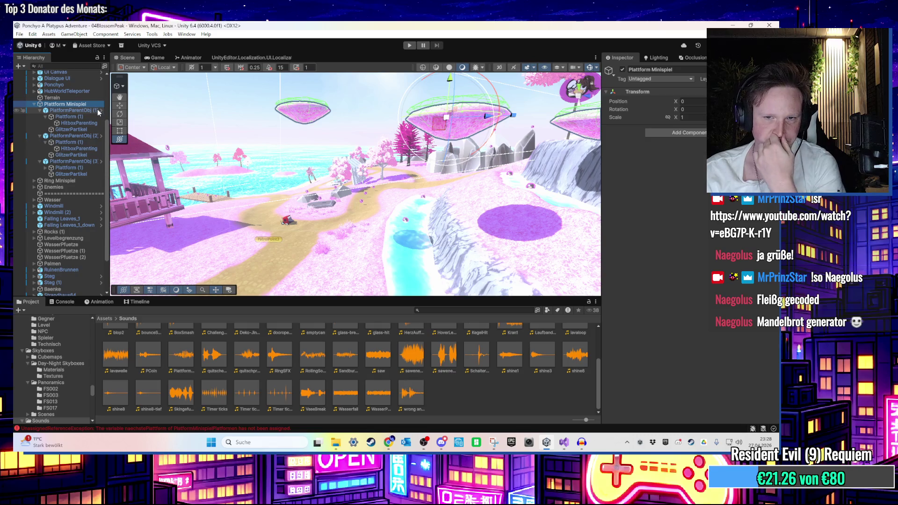
key("f")
Add a cube under Plattform Minispiel named HitboxBodenVerloren
scroll(334, 149, "down", 3)
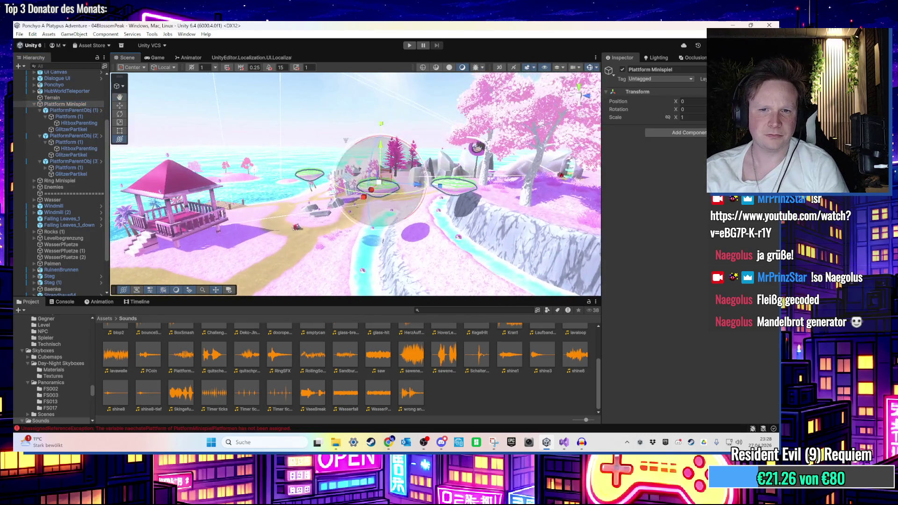
right_click(74, 104)
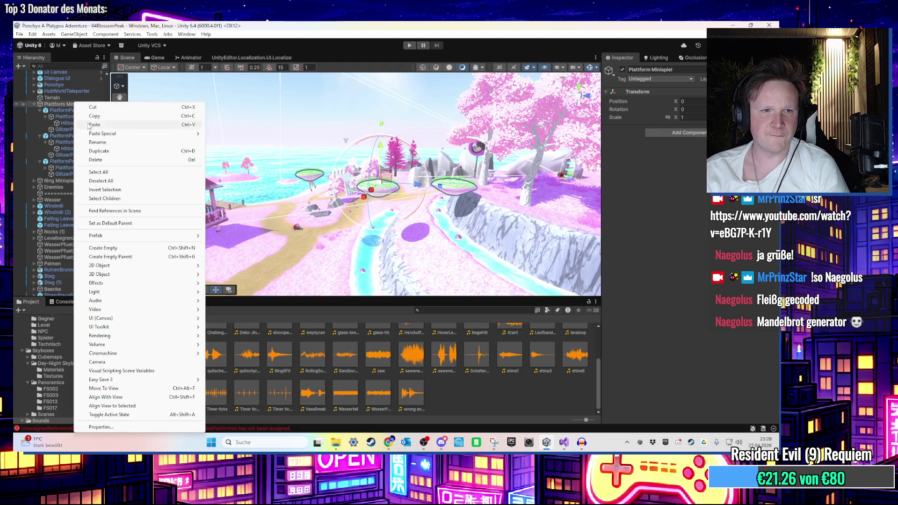
left_click(67, 102)
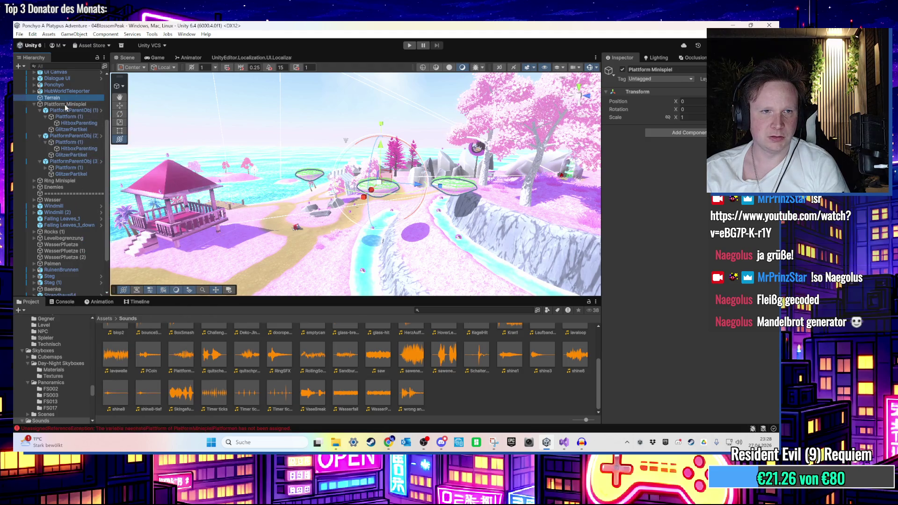
right_click(65, 104)
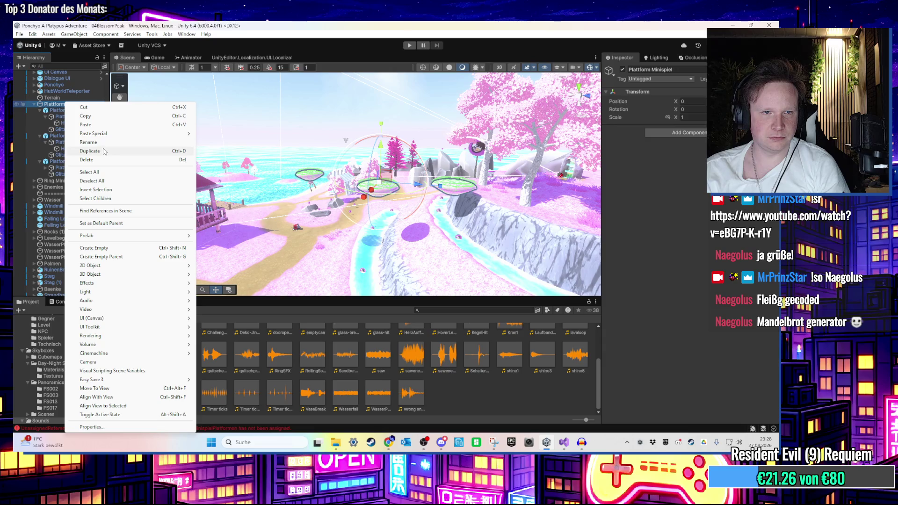
mouse_move(122, 274)
left_click(211, 275)
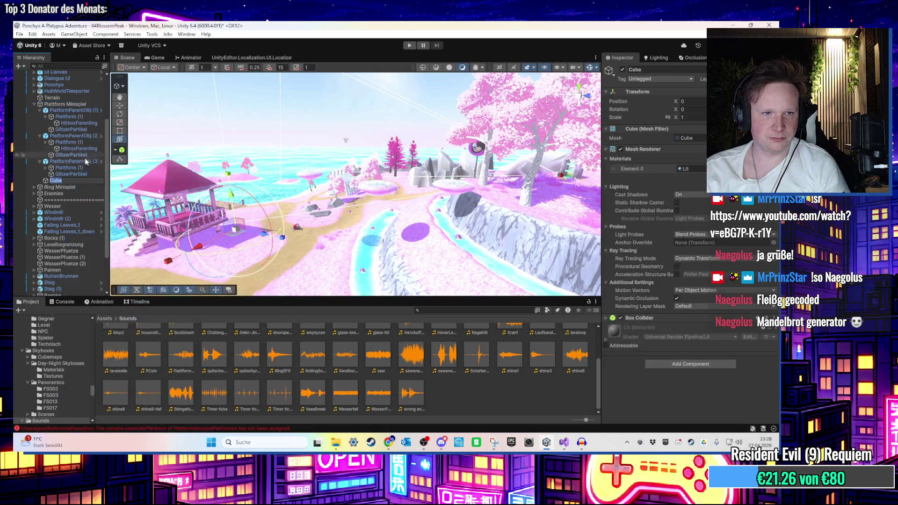
type("H")
type("itbox")
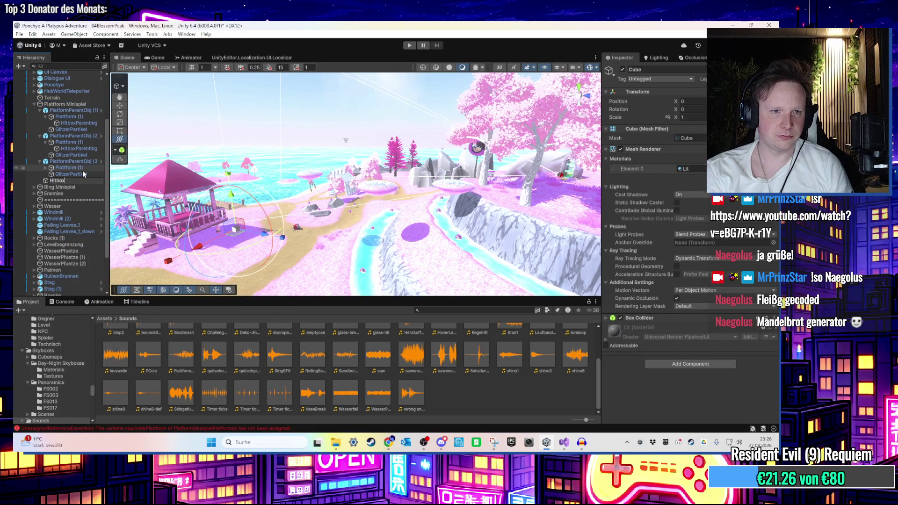
type("VerlodenVerloren")
key("Return")
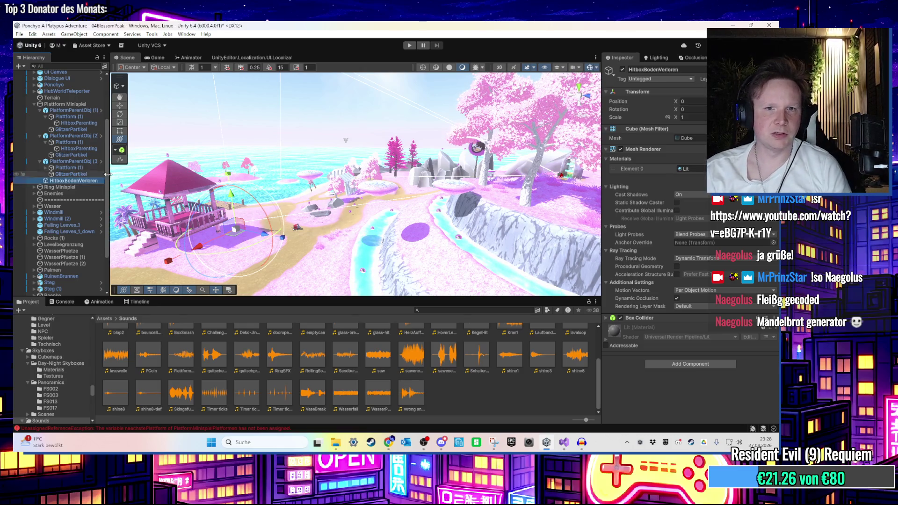
Move the HitboxBodenVerloren cube toward the platforms and scale it into a large box
scroll(233, 211, "down", 2)
mouse_move(238, 231)
left_mouse_down()
mouse_move(409, 263)
mouse_move(395, 162)
mouse_move(370, 223)
left_mouse_up()
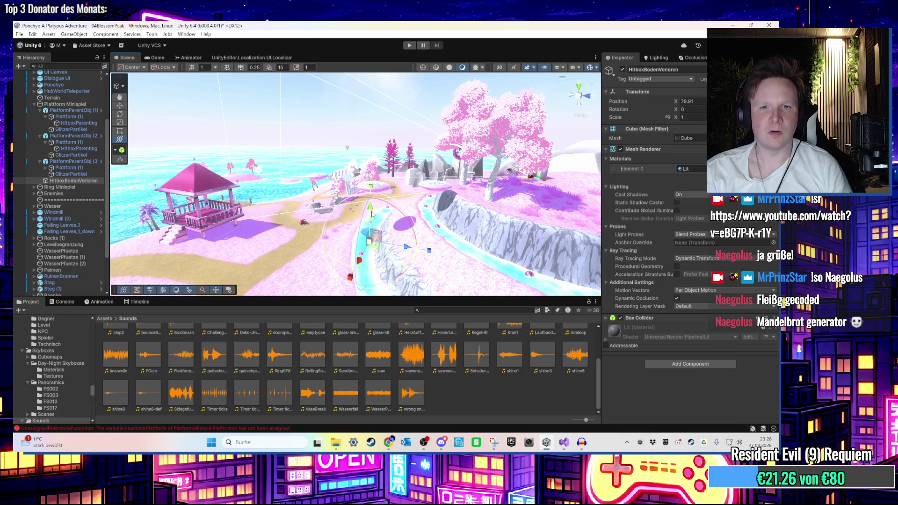
key("f")
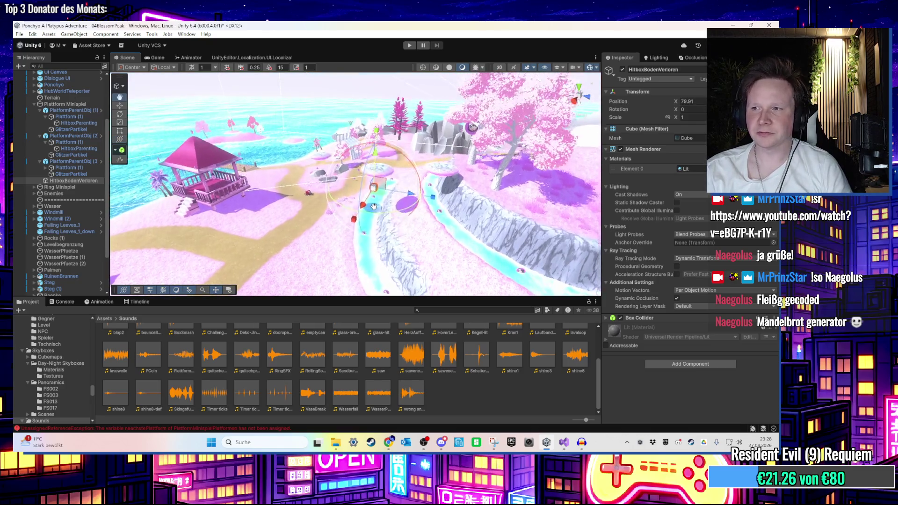
mouse_move(378, 214)
left_mouse_down()
mouse_move(161, 191)
mouse_move(191, 265)
mouse_move(141, 281)
mouse_move(360, 197)
mouse_move(373, 183)
left_mouse_up()
scroll(360, 201, "down", 10)
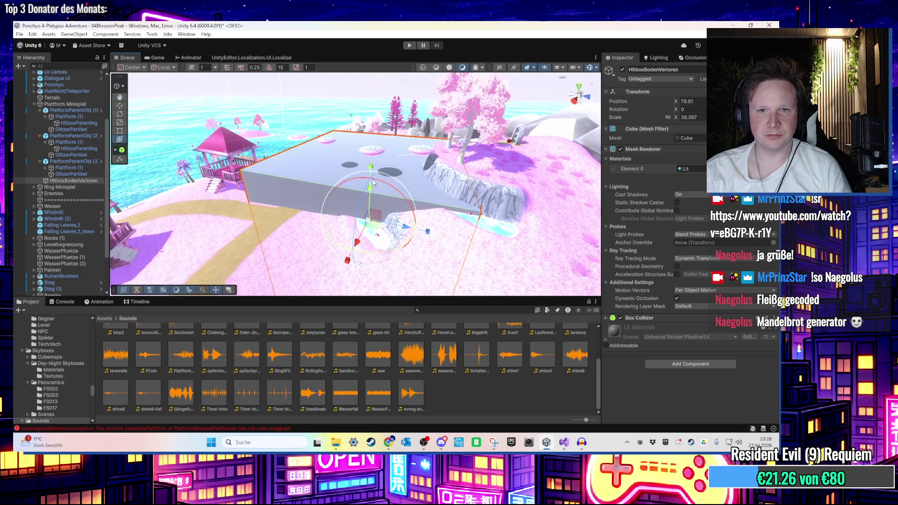
scroll(370, 172, "up", 5)
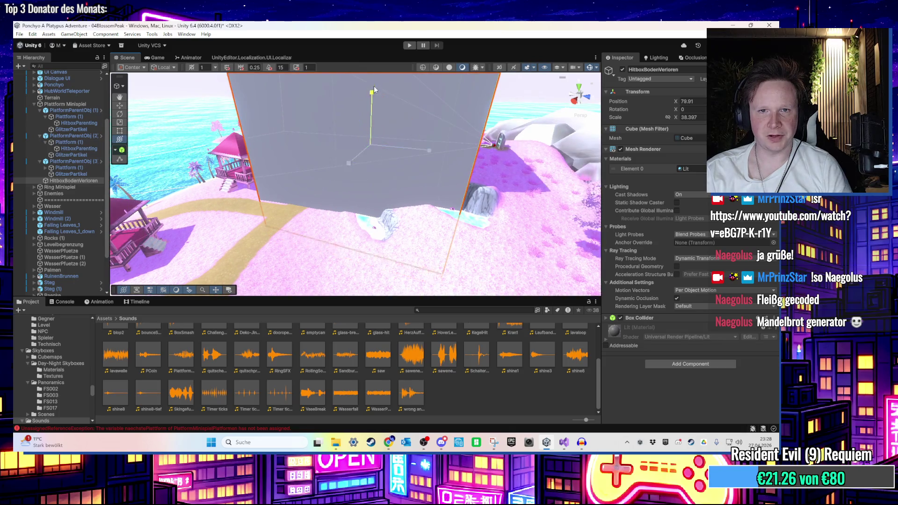
scroll(370, 109, "down", 5)
left_click_drag(370, 109, 380, 92)
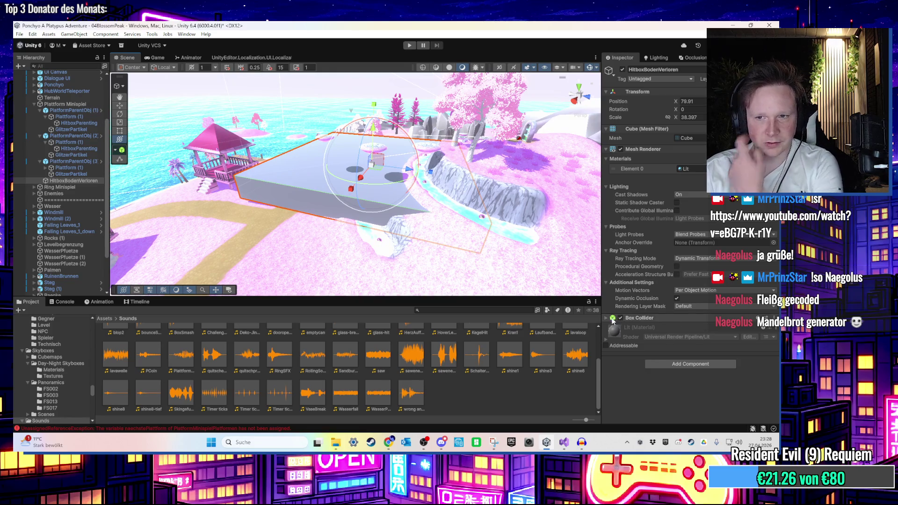
Turn on Is Trigger for the cube's Box Collider
left_click(614, 320)
left_click(676, 339)
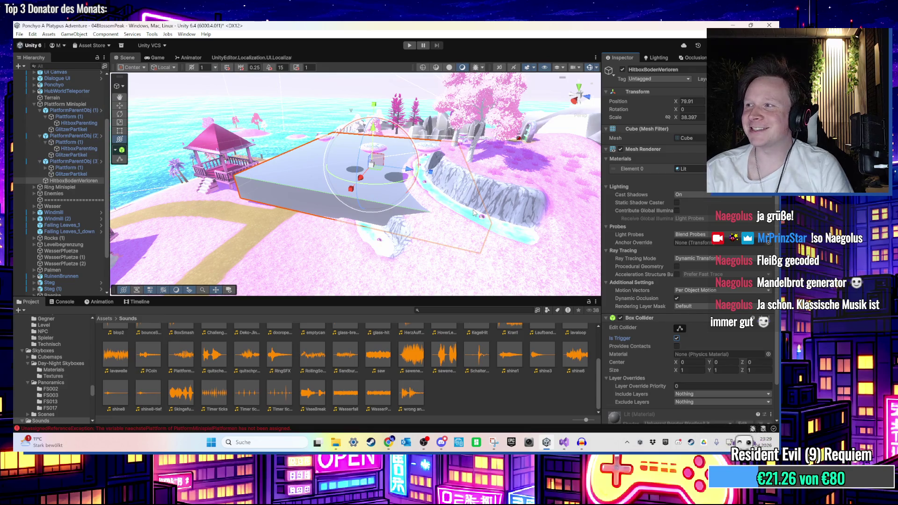
scroll(474, 213, "up", 5)
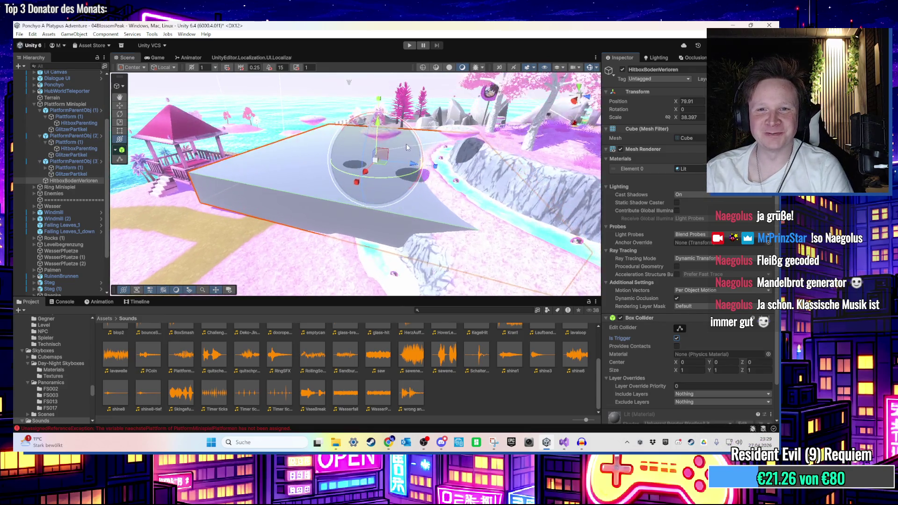
scroll(410, 111, "up", 5)
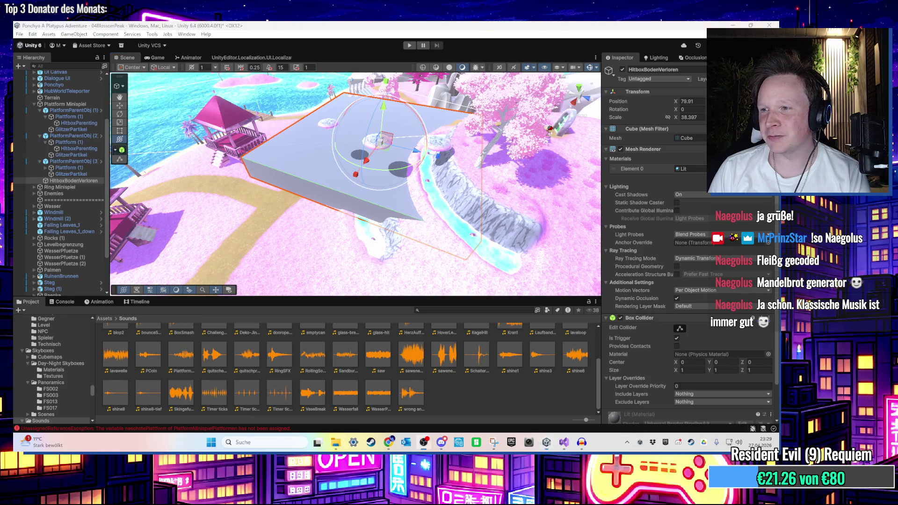
Widen HitboxBodenVerloren across the island (Z scale 125.9436), then deactivate it
scroll(393, 194, "up", 2)
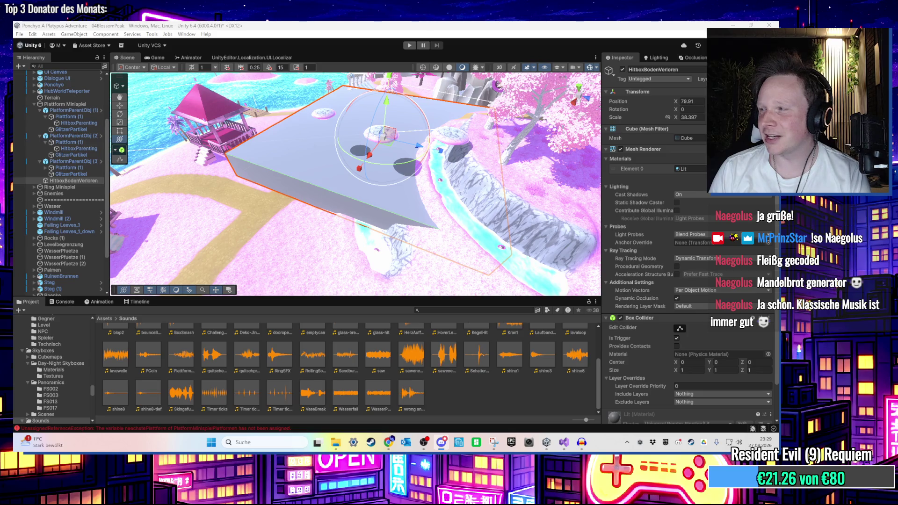
left_click_drag(456, 196, 456, 135)
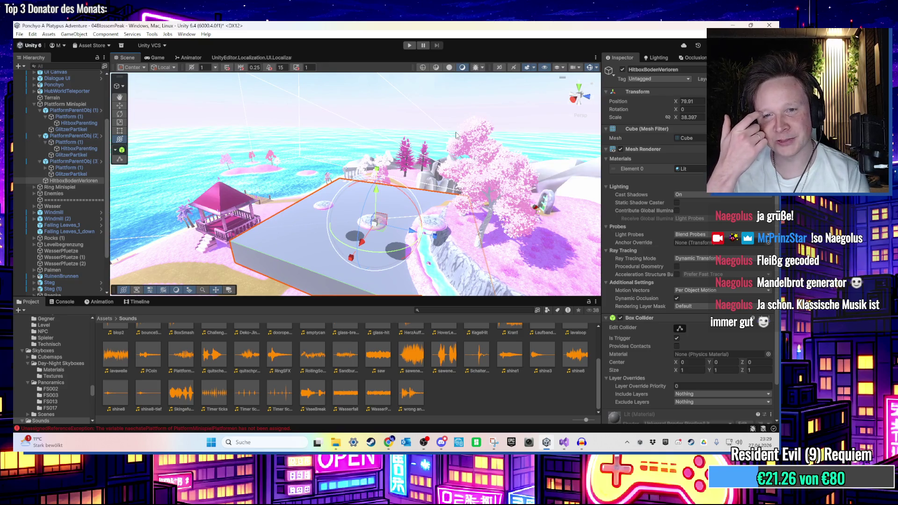
mouse_move(350, 257)
left_mouse_down()
mouse_move(465, 202)
mouse_move(415, 250)
mouse_move(438, 146)
mouse_move(375, 163)
mouse_move(389, 141)
mouse_move(365, 130)
mouse_move(363, 118)
left_mouse_up()
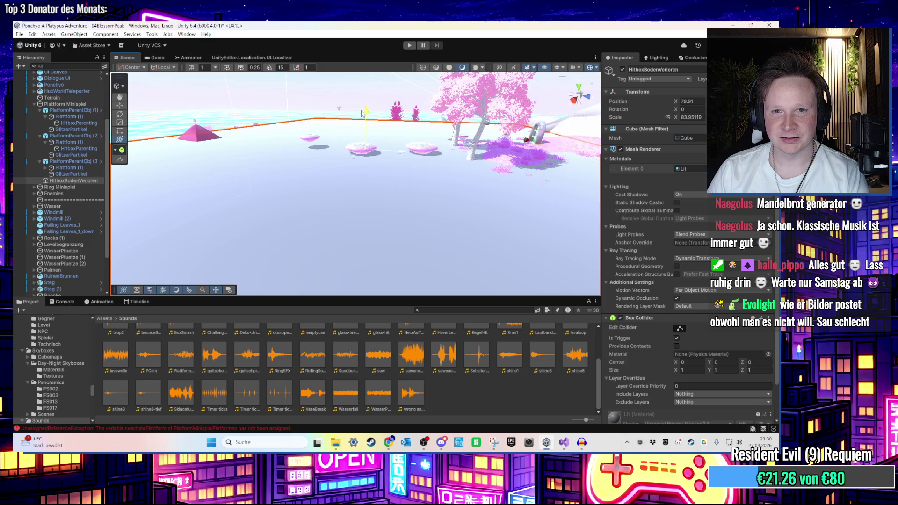
left_click_drag(362, 113, 361, 118)
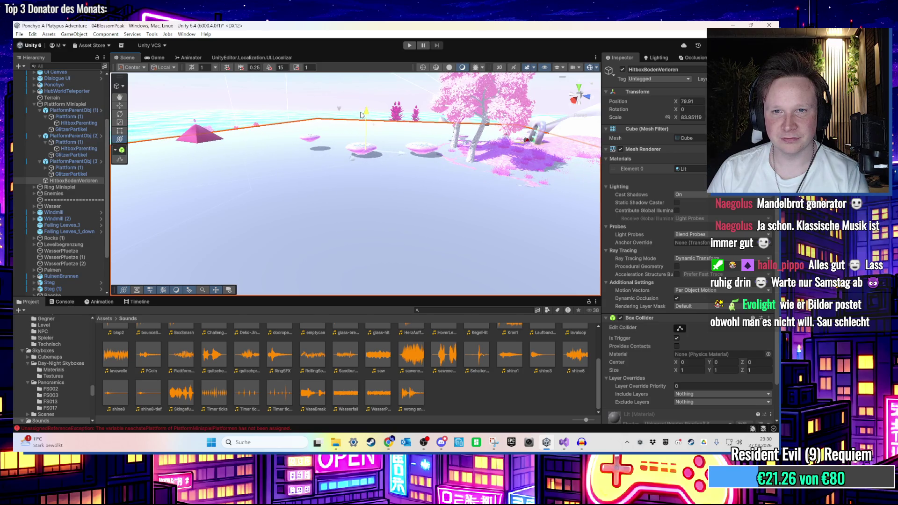
scroll(638, 258, "down", 2)
mouse_move(412, 196)
left_mouse_down()
mouse_move(405, 148)
mouse_move(353, 171)
mouse_move(429, 162)
mouse_move(442, 152)
mouse_move(431, 148)
mouse_move(437, 208)
left_mouse_up()
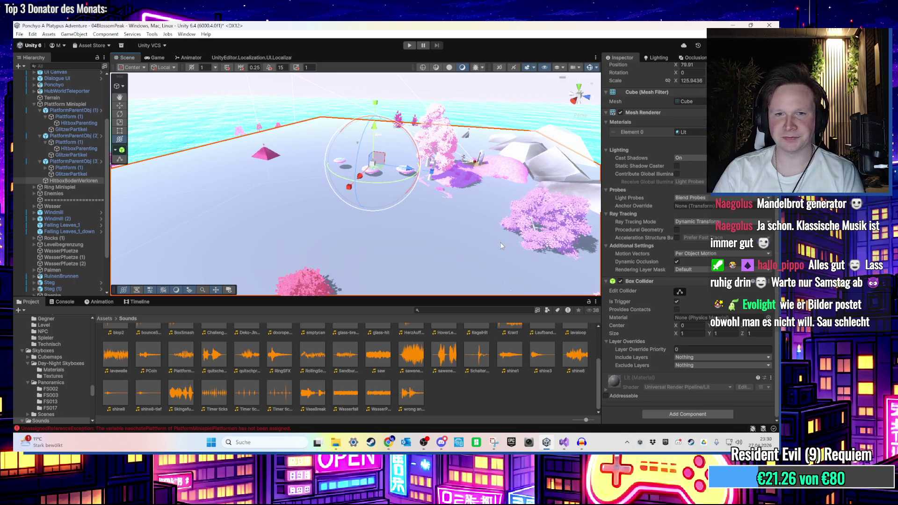
scroll(635, 130, "up", 3)
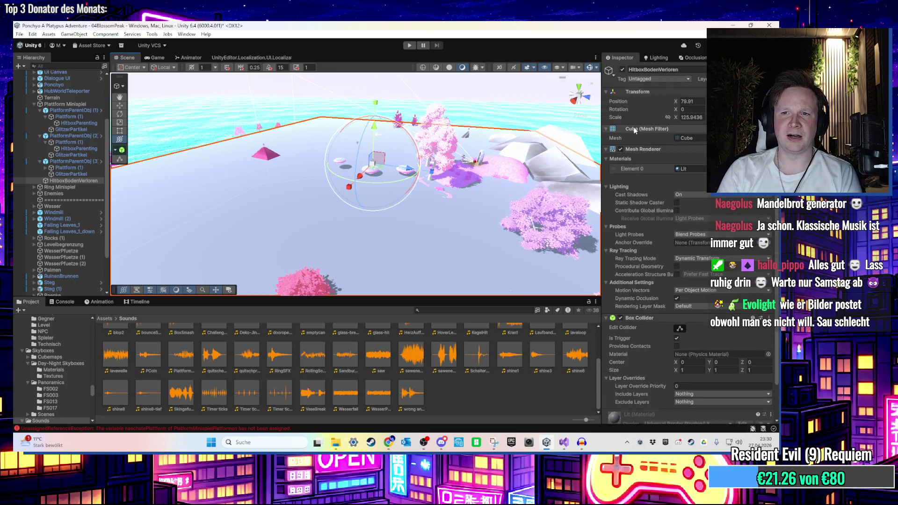
left_click(622, 70)
scroll(448, 105, "down", 2)
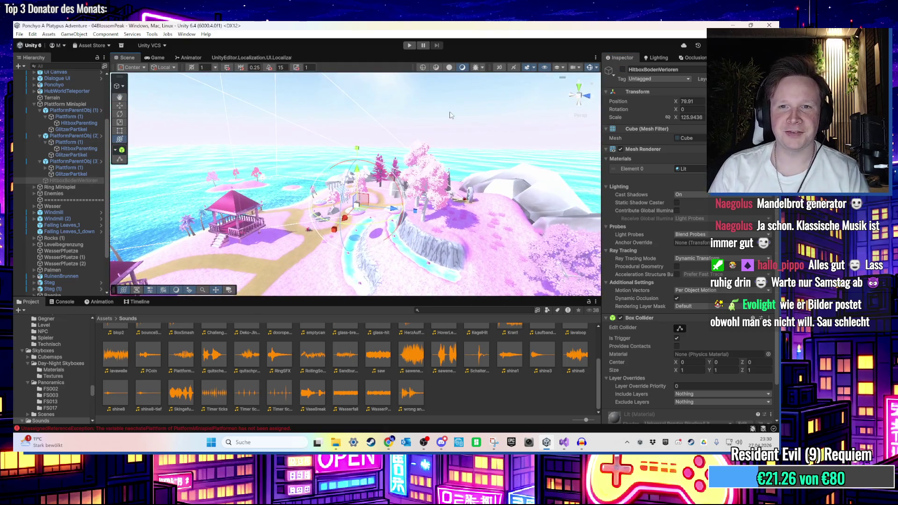
Deactivate PlatformParentObj (3) and PlatformParentObj (2), leaving only the first platform active
left_click(448, 105)
scroll(410, 154, "up", 5)
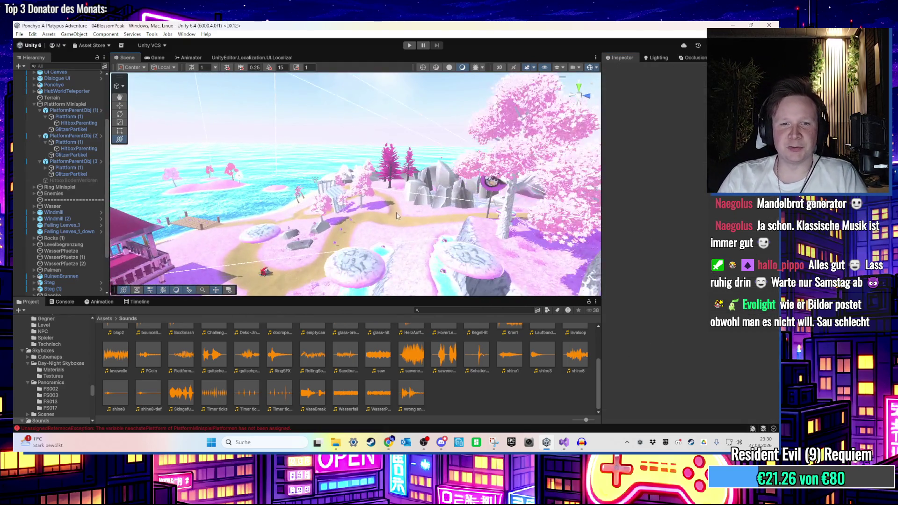
left_click_drag(409, 153, 428, 209)
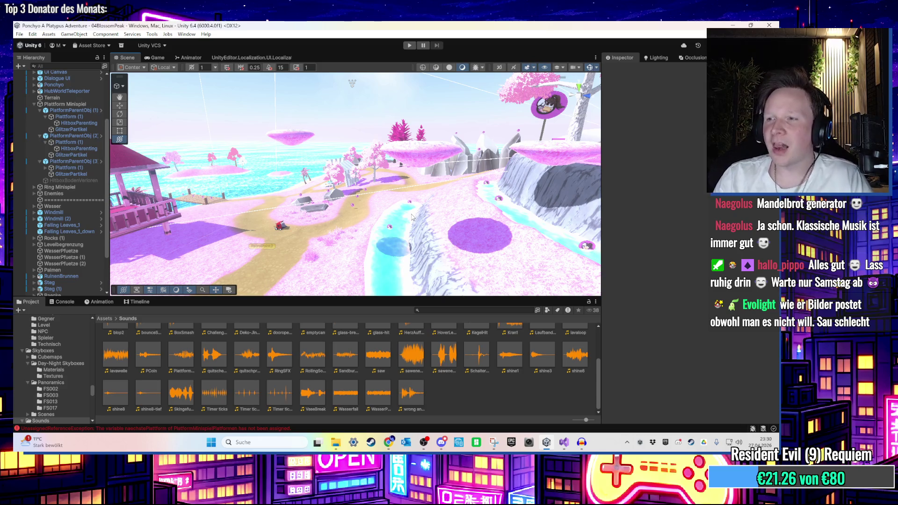
mouse_move(438, 250)
left_mouse_down()
mouse_move(344, 201)
mouse_move(269, 218)
mouse_move(330, 229)
mouse_move(379, 118)
left_mouse_up()
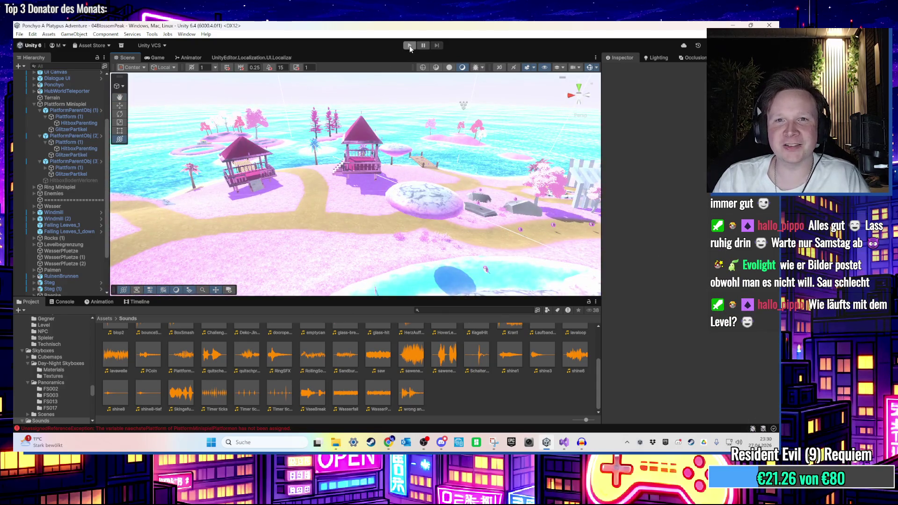
left_click(399, 150)
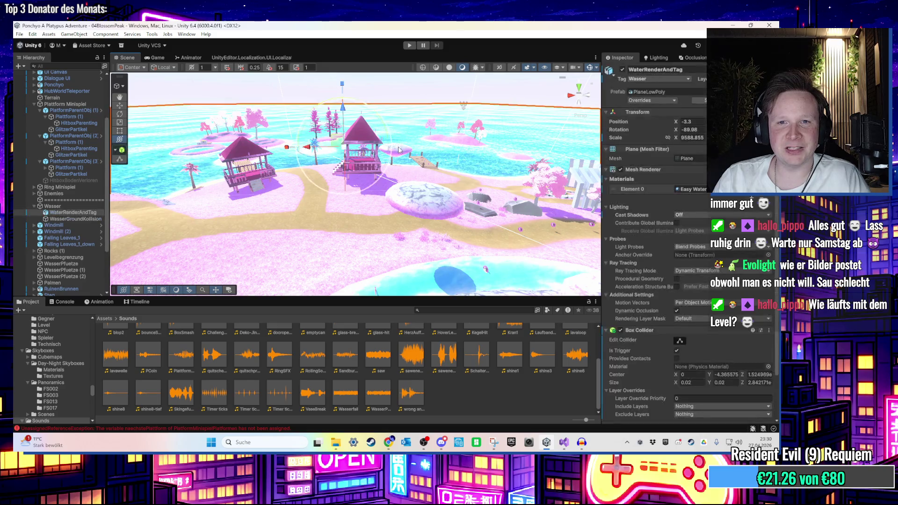
left_click_drag(399, 158, 384, 166)
left_click(385, 167)
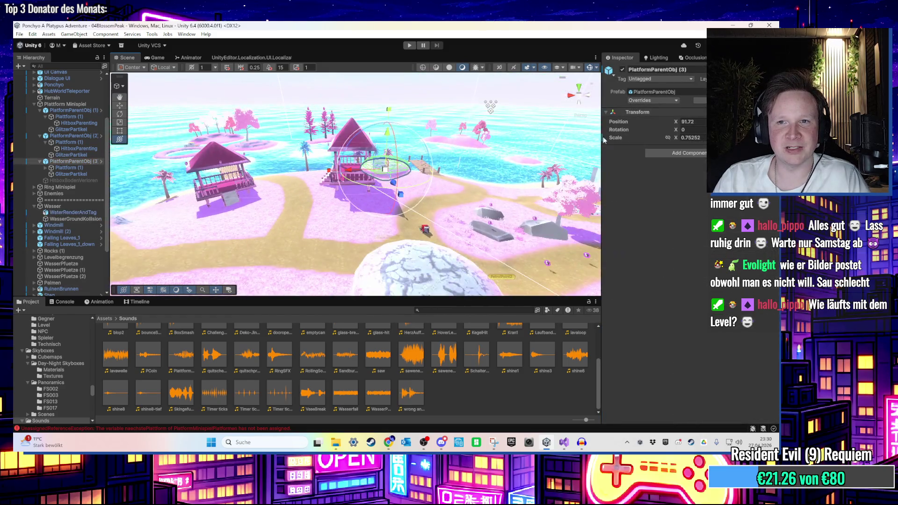
left_click(622, 69)
left_click(622, 69)
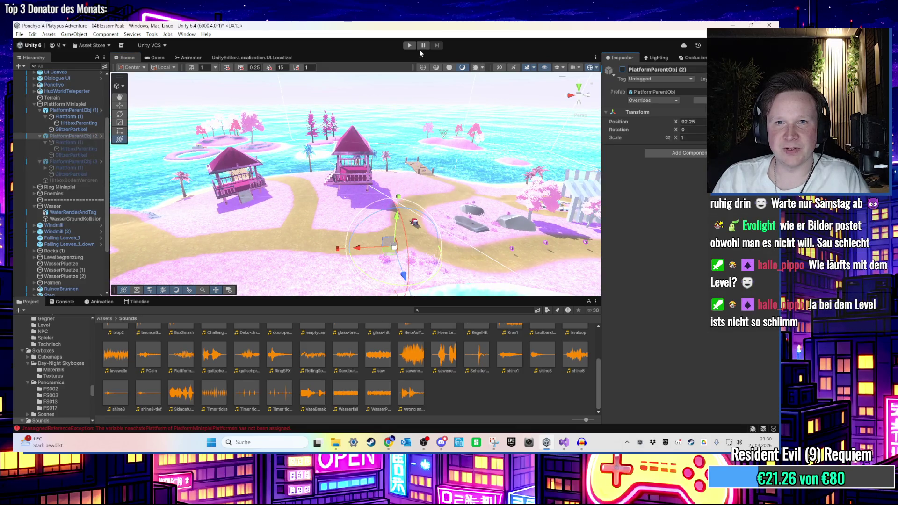
key("ctrl+p")
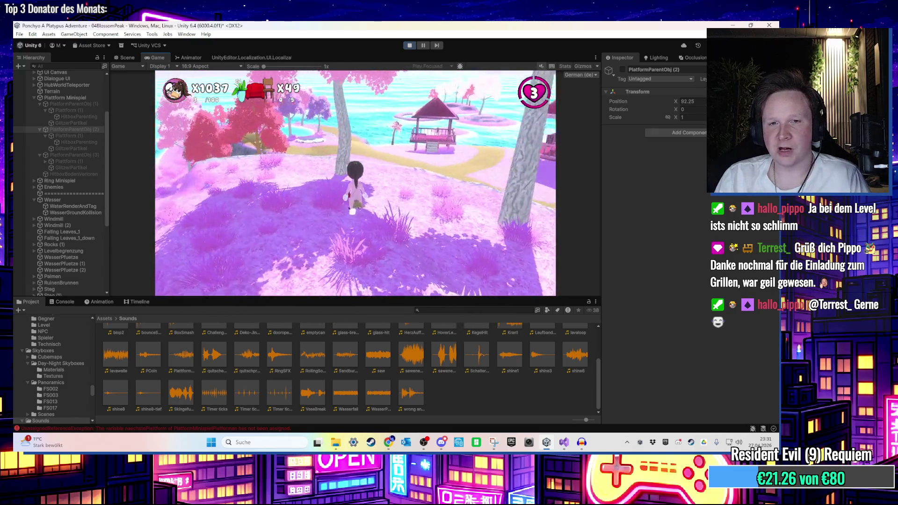
key("super")
left_click(409, 45)
key("f")
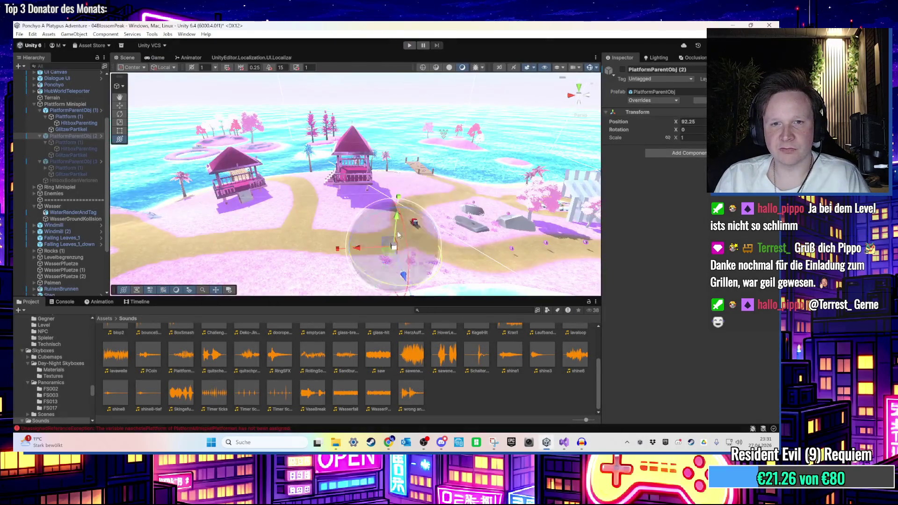
Select the first platform's HitboxParenting and open its Platform Minispiel Platformen script with Edit Script
scroll(377, 201, "up", 5)
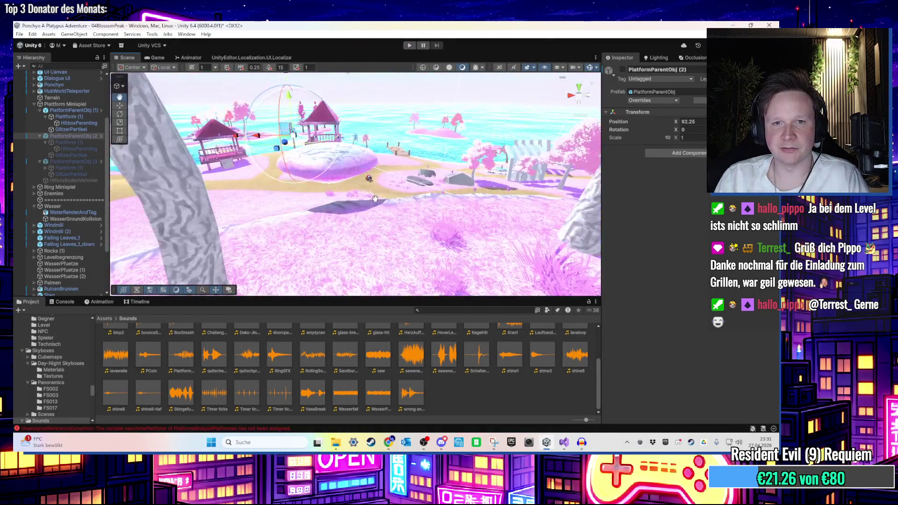
scroll(378, 206, "up", 5)
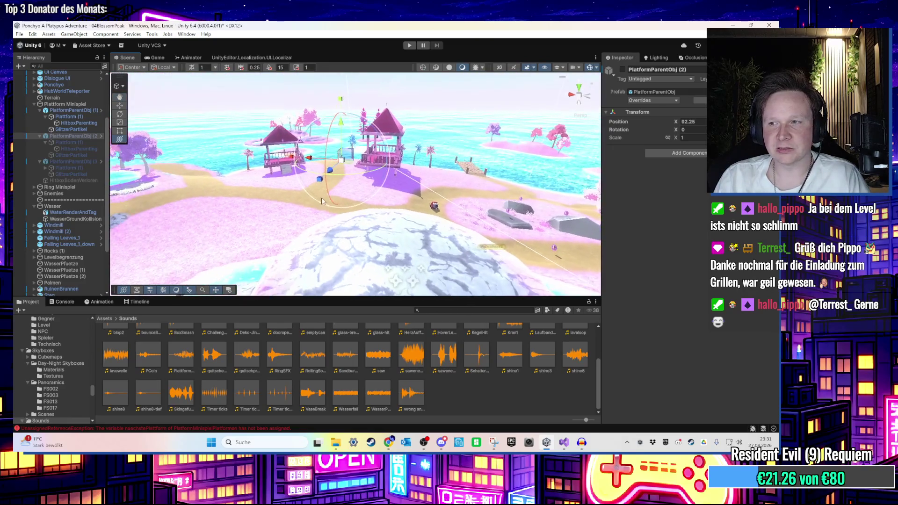
scroll(426, 183, "up", 10)
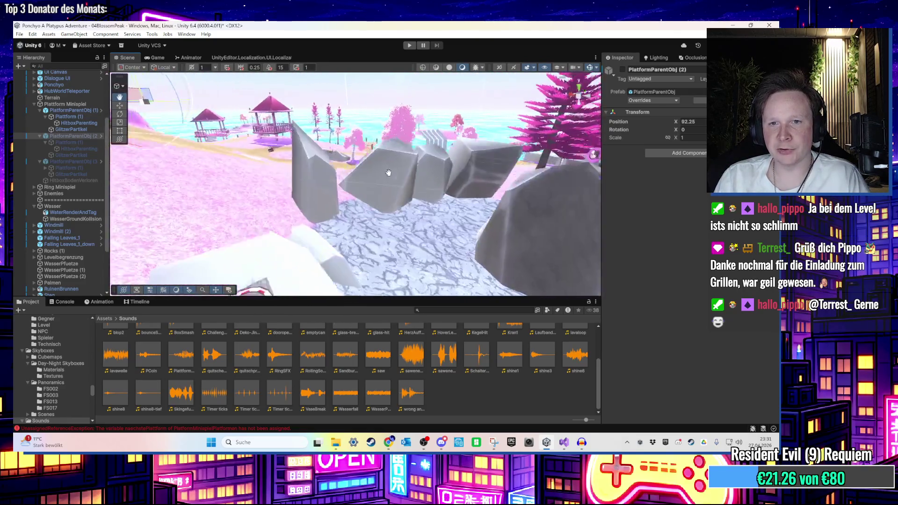
scroll(364, 211, "up", 10)
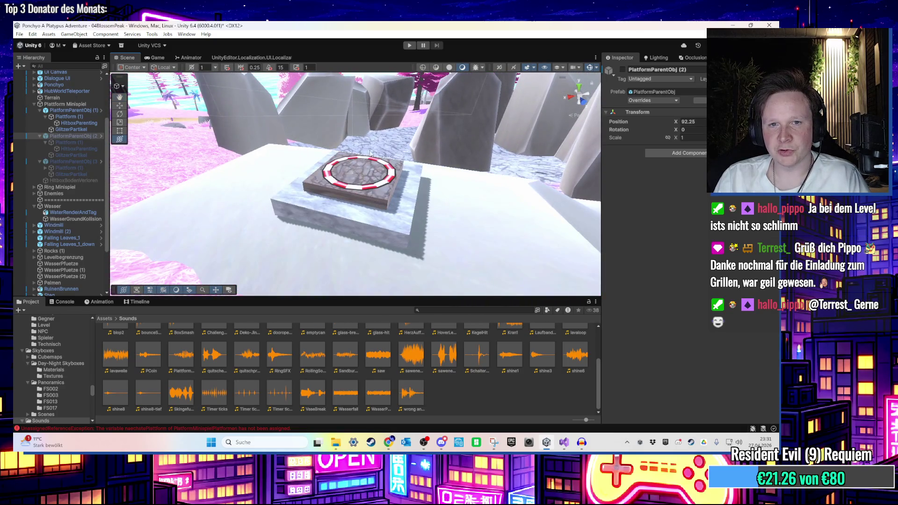
scroll(373, 162, "down", 10)
left_click_drag(395, 227, 396, 192)
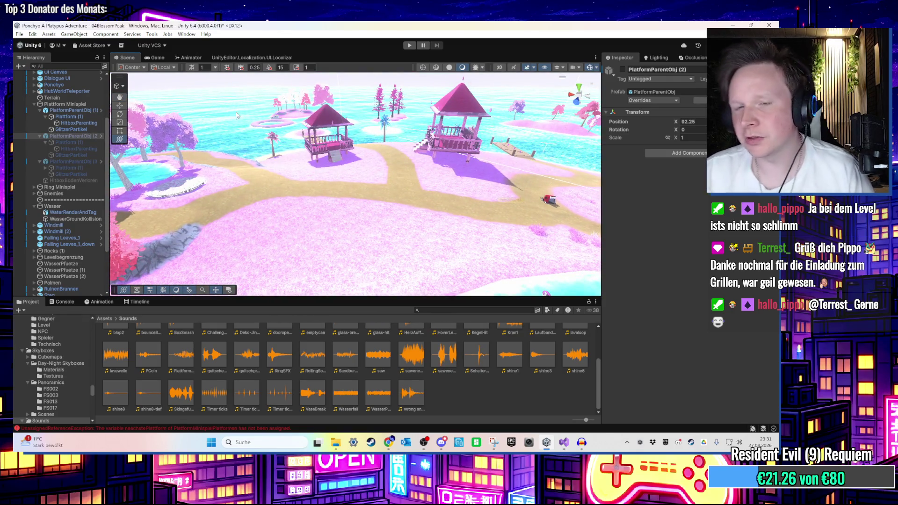
scroll(364, 247, "down", 5)
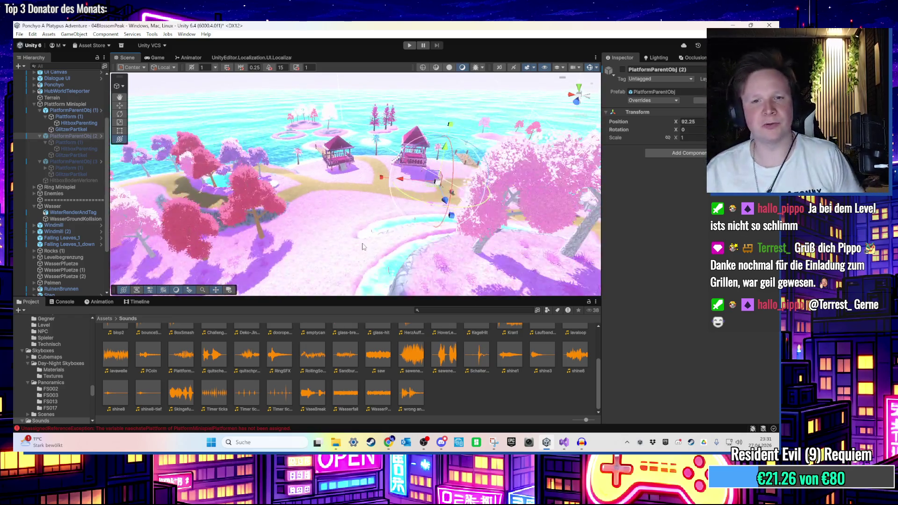
mouse_move(491, 206)
left_mouse_down()
mouse_move(484, 192)
mouse_move(498, 217)
mouse_move(418, 169)
left_mouse_up()
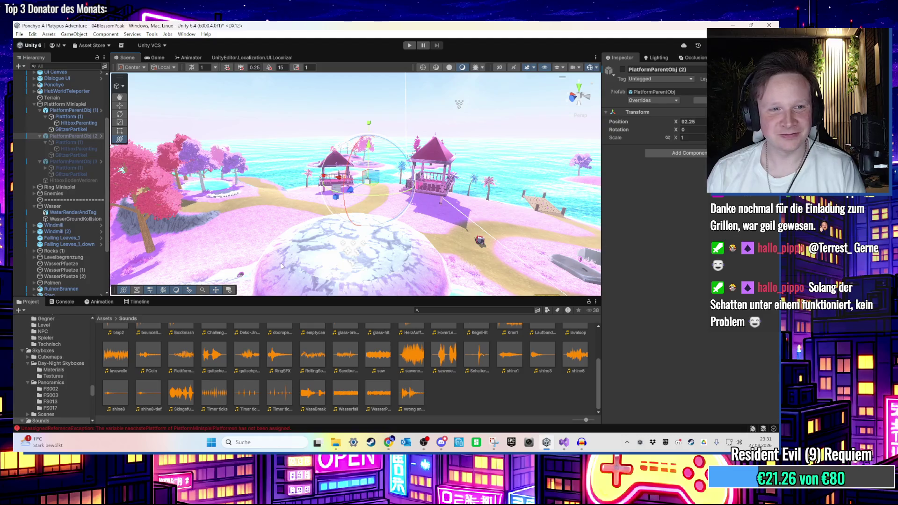
left_click(79, 162)
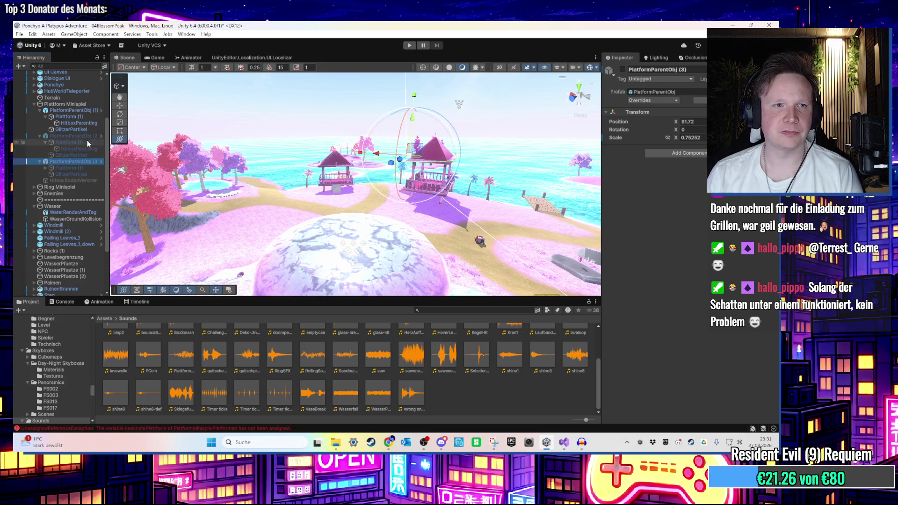
left_click(78, 112)
left_click(78, 121)
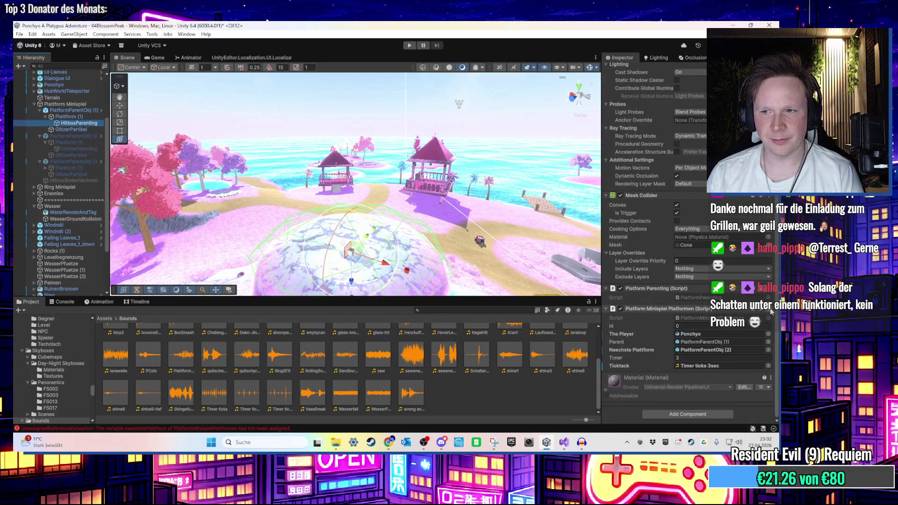
left_click(770, 309)
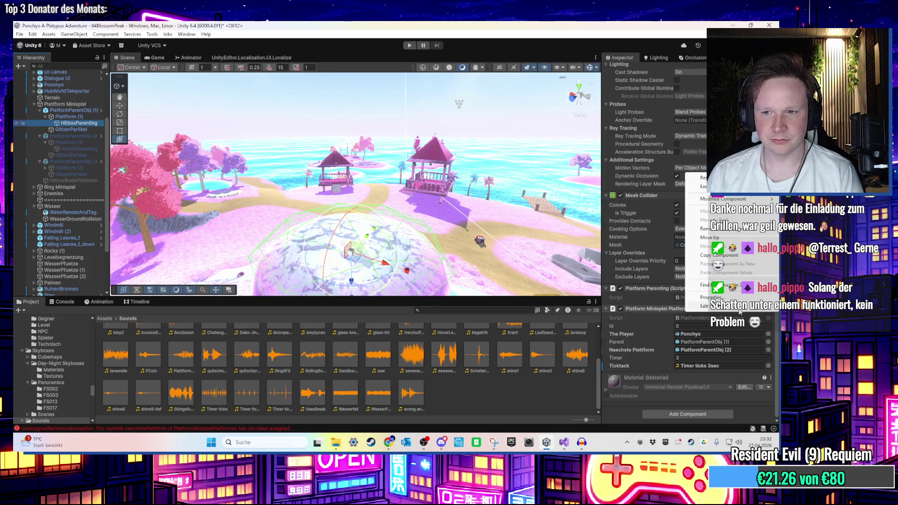
left_click(732, 306)
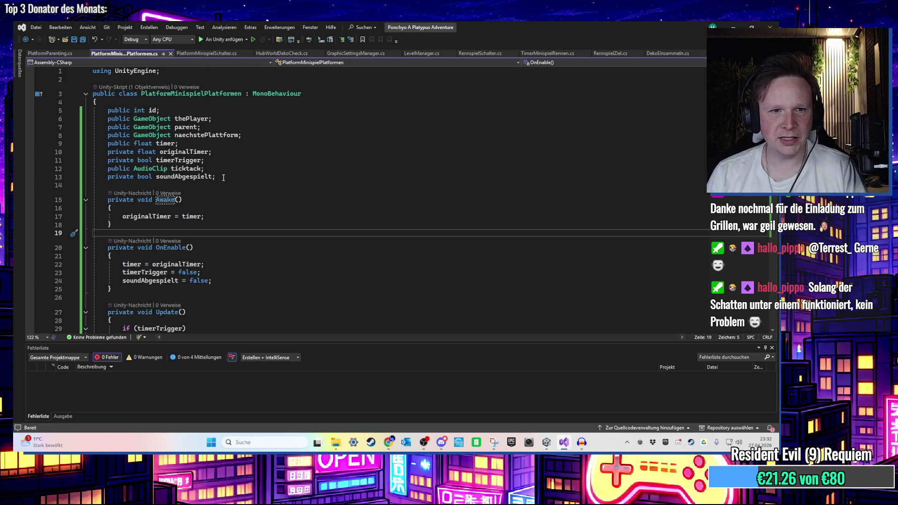
Declare an erscheinenSFX AudioClip next to ticktack and save
left_click(201, 169)
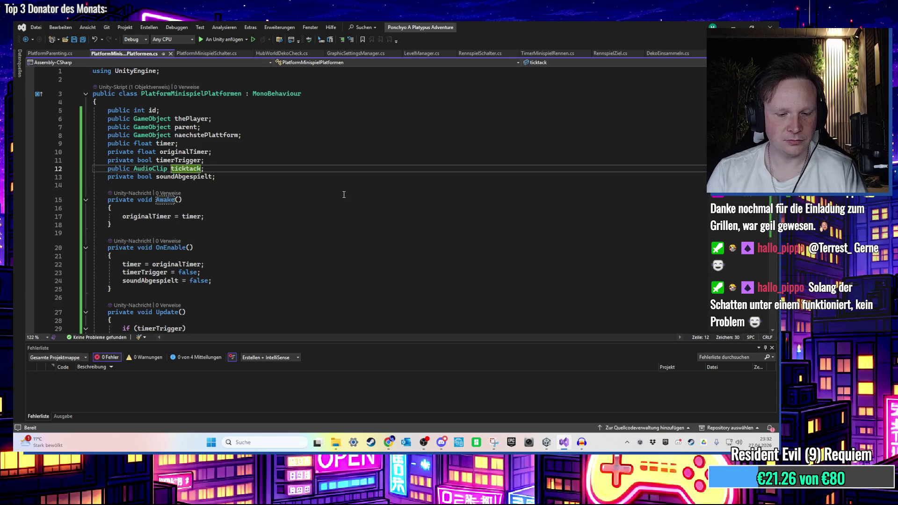
type(", erscheinenSF")
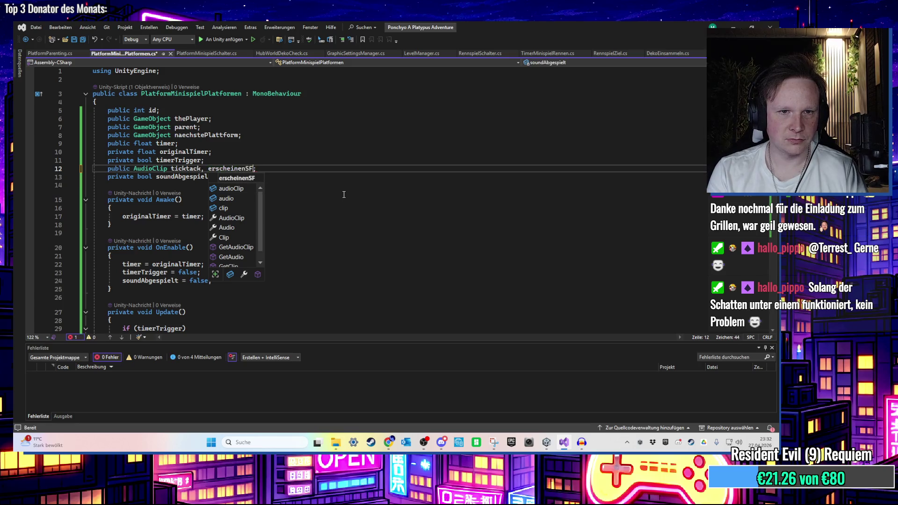
type("X;")
key("ctrl+s")
Duplicate the ticktack PlaySoundFXClip call to play erscheinenSFX first, save, and recompile in Unity
scroll(343, 194, "down", 13)
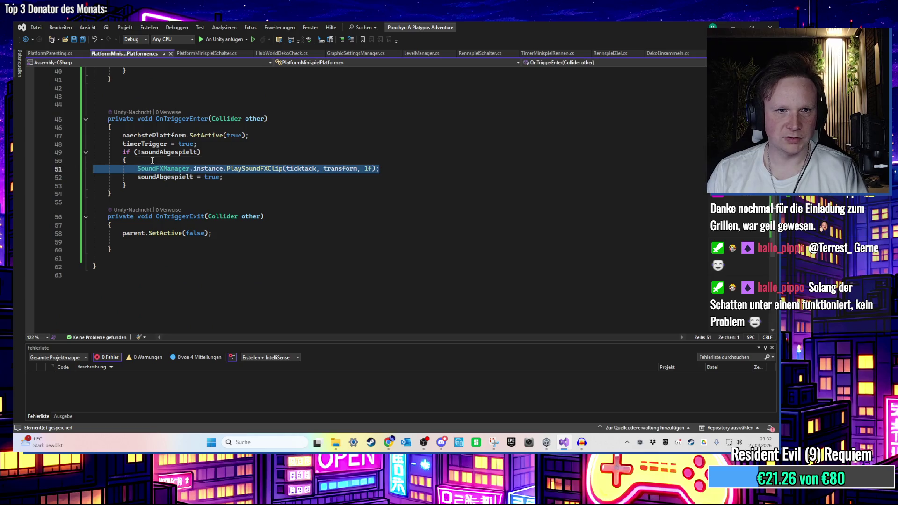
key("ctrl+Return")
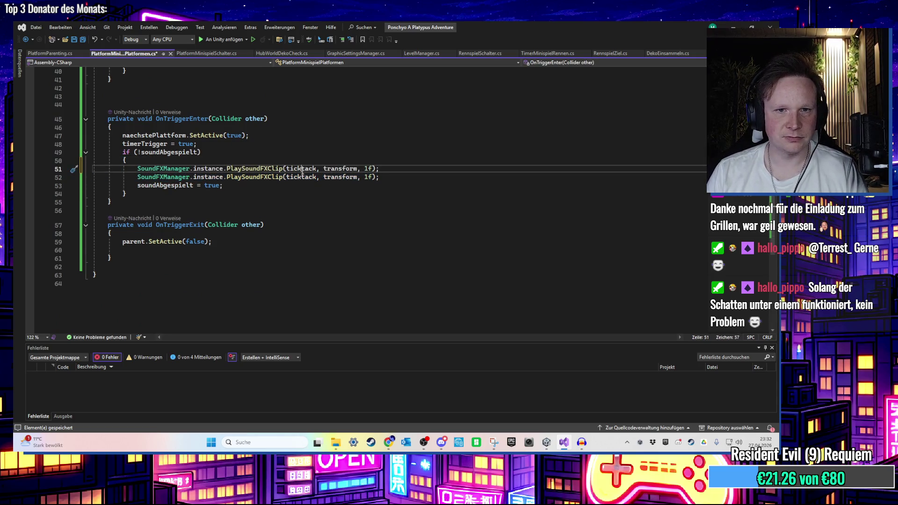
double_click(302, 168)
type("erscheinenSFX")
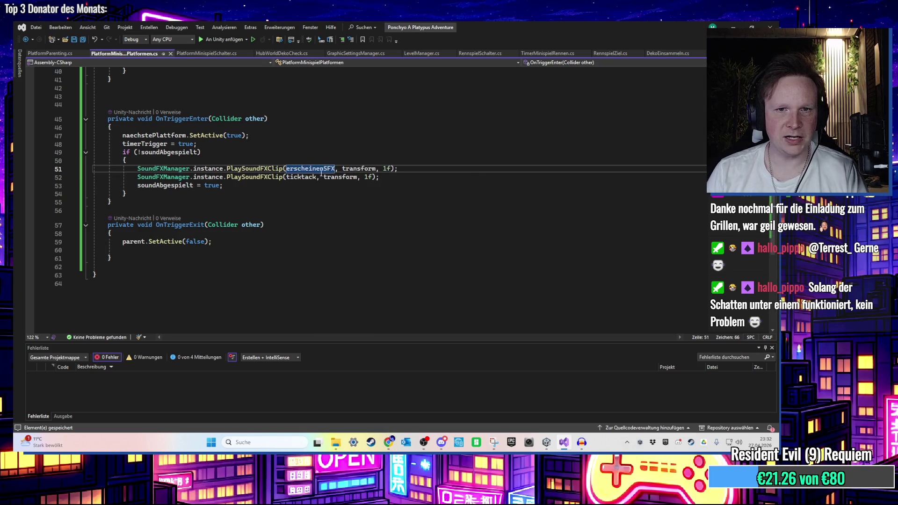
key("ctrl+s")
key("alt+Tab")
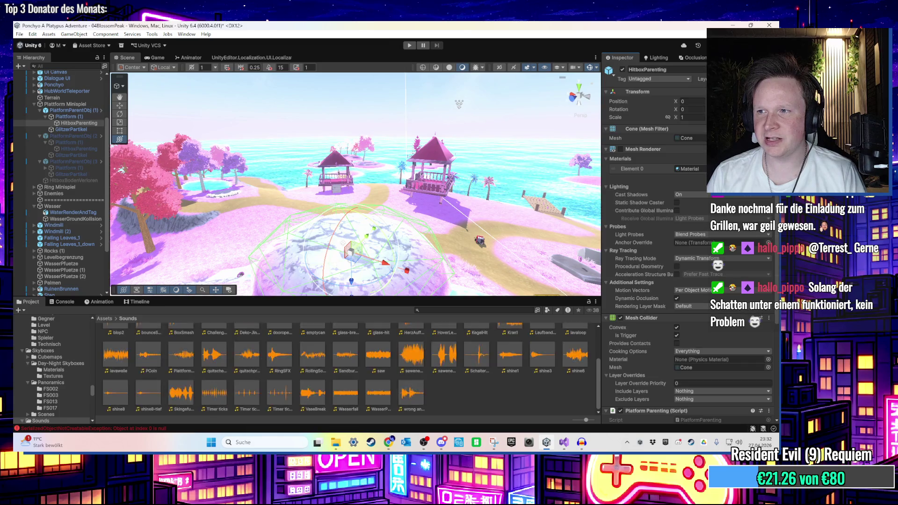
Select the HitboxParenting objects of all three platforms
left_click(71, 150, "ctrl")
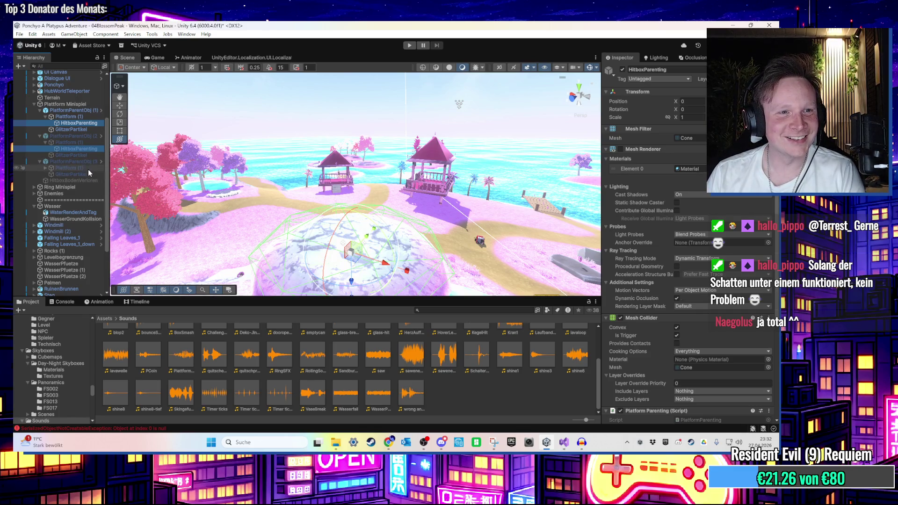
left_click(89, 168)
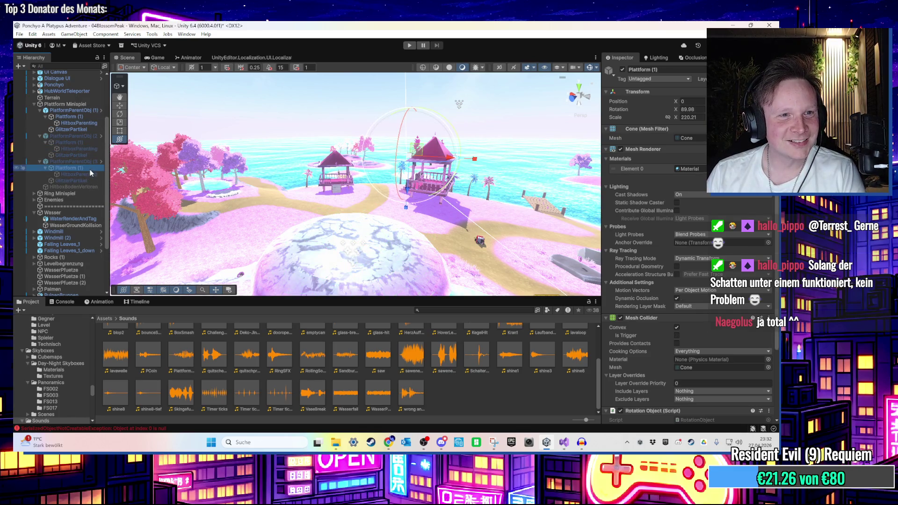
left_click(92, 174)
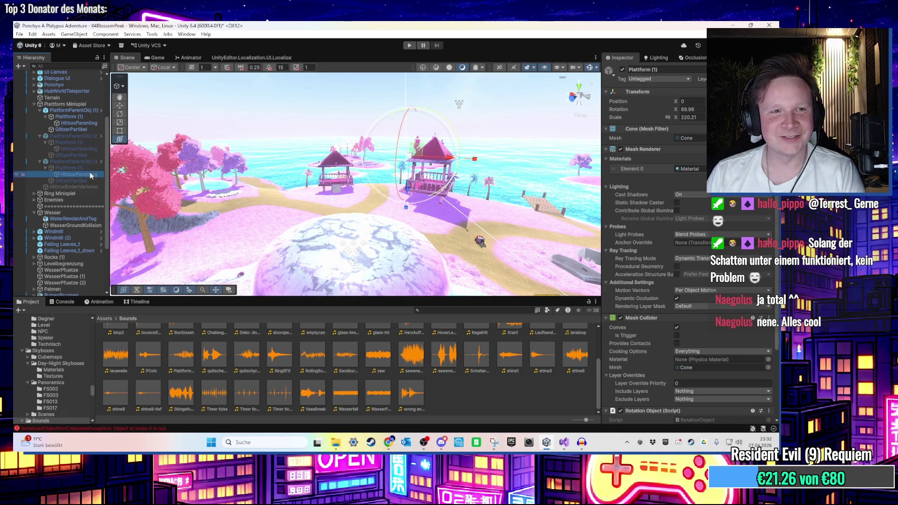
left_click(86, 148, "ctrl")
left_click(93, 124, "ctrl")
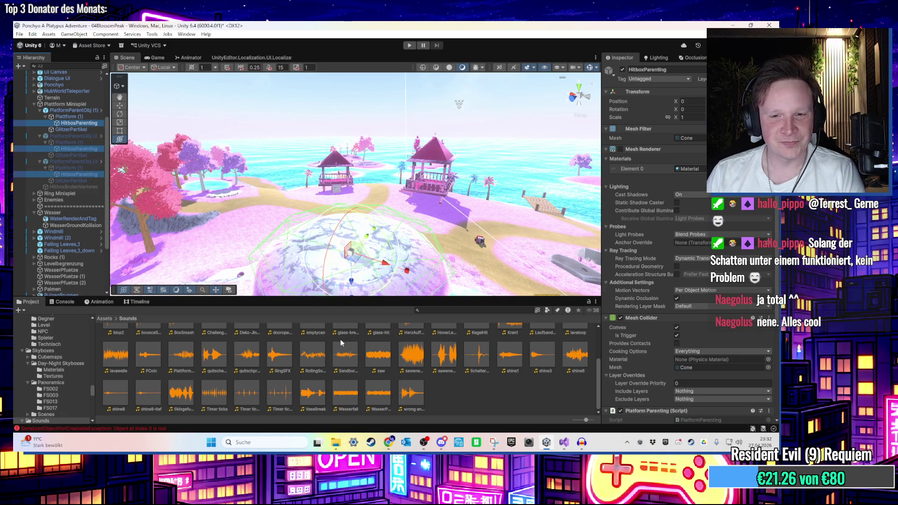
Browse the Sounds folder for an appear sound and bring up its actions menu
scroll(344, 348, "up", 3)
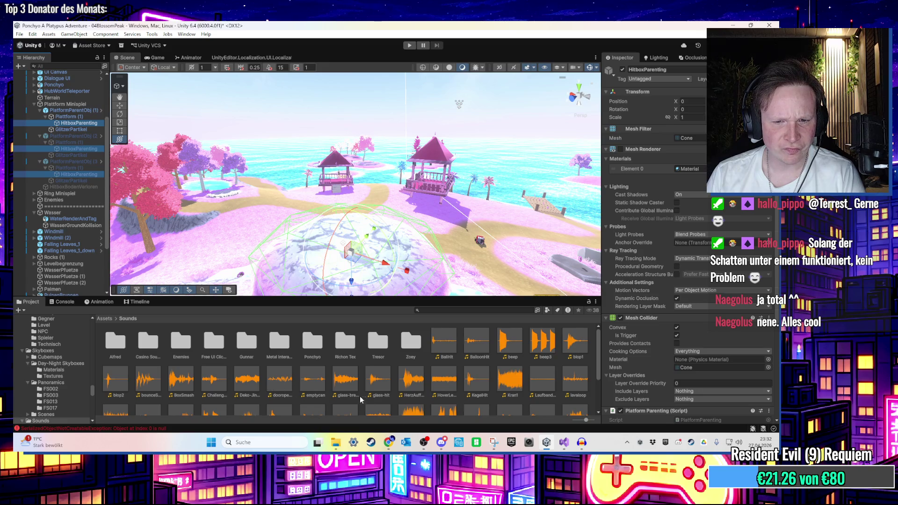
scroll(397, 399, "down", 2)
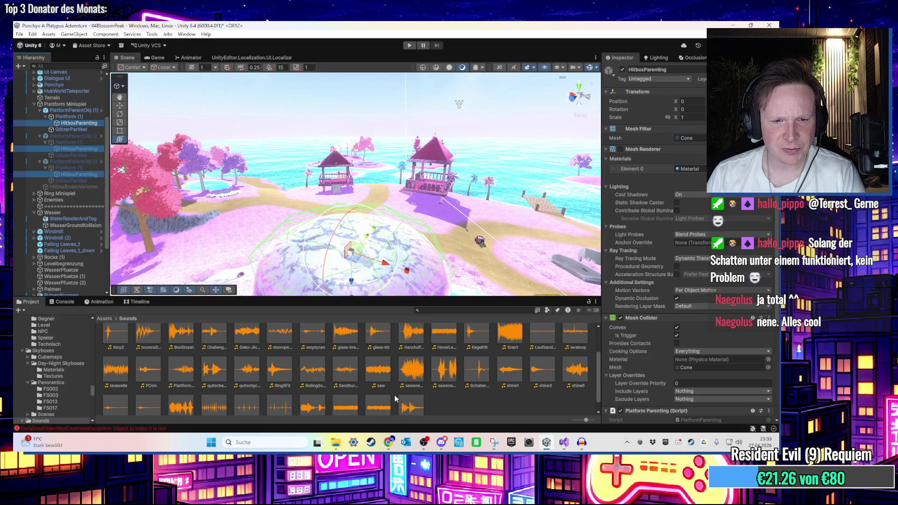
scroll(395, 395, "down", 1)
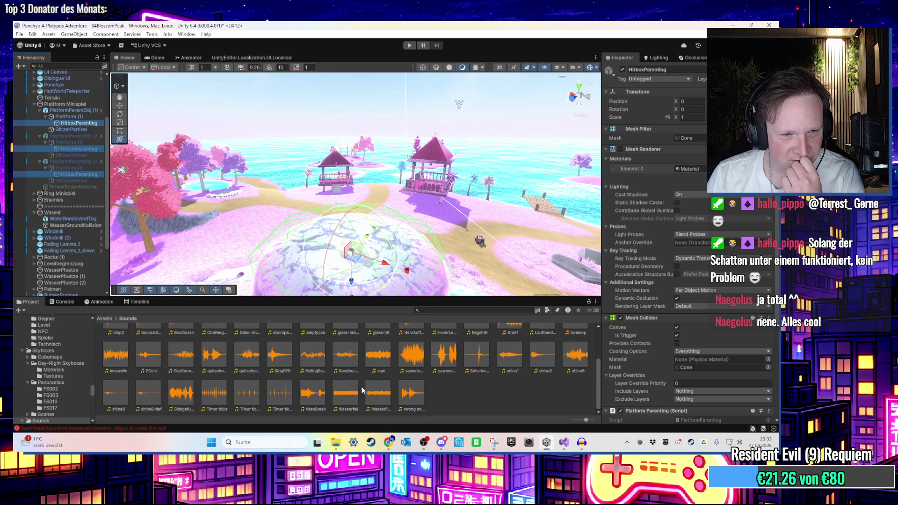
right_click(451, 401)
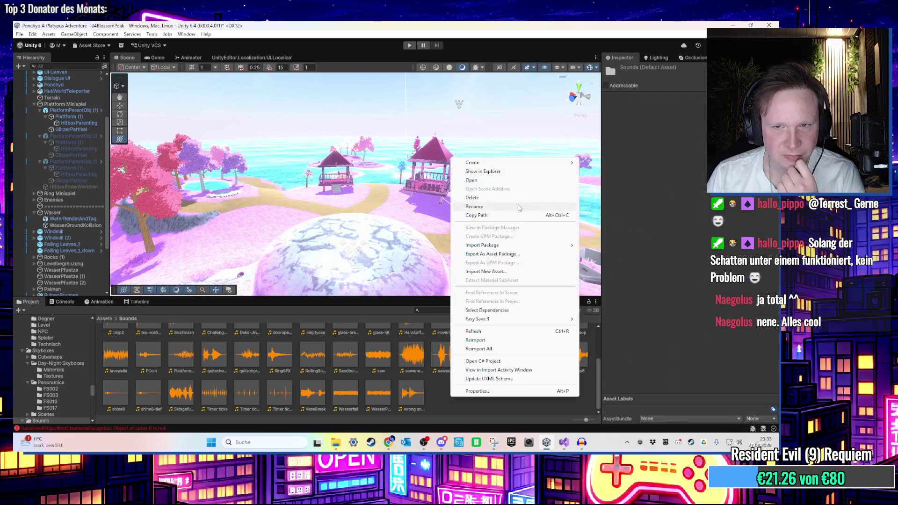
Play the RingSFX and shine1 clips from Assets\Sounds in VLC, then close Explorer
left_click(528, 171)
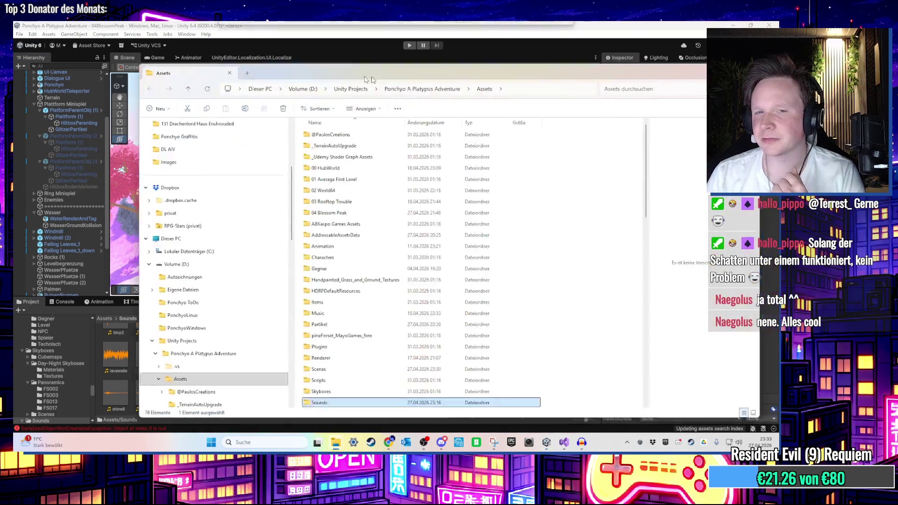
scroll(263, 317, "down", 15)
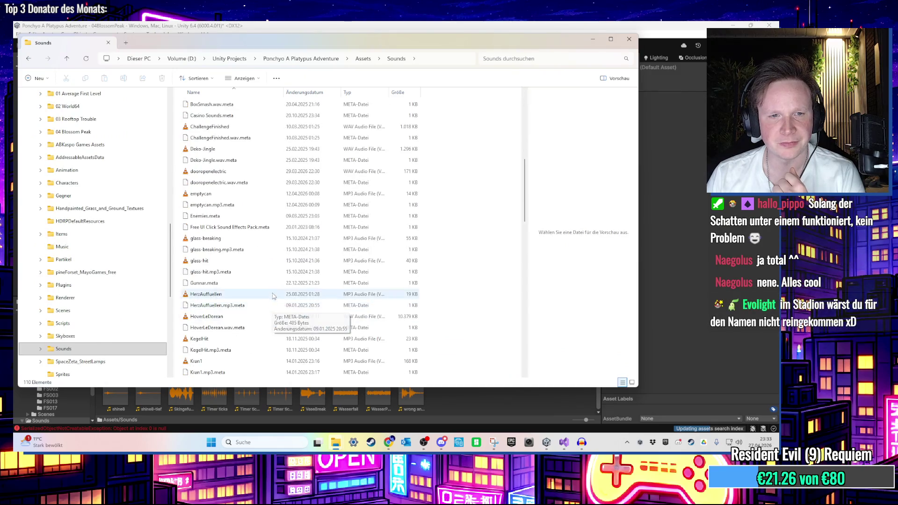
double_click(219, 171)
left_click(769, 25)
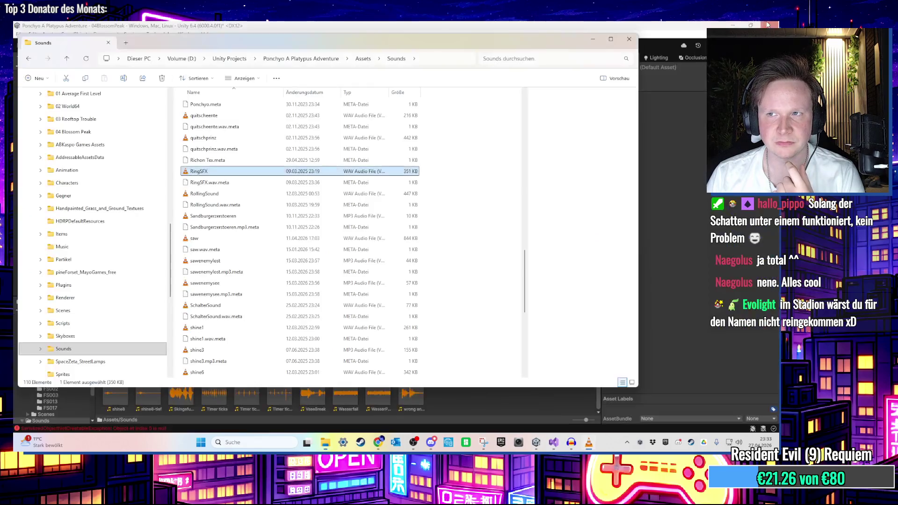
double_click(220, 263)
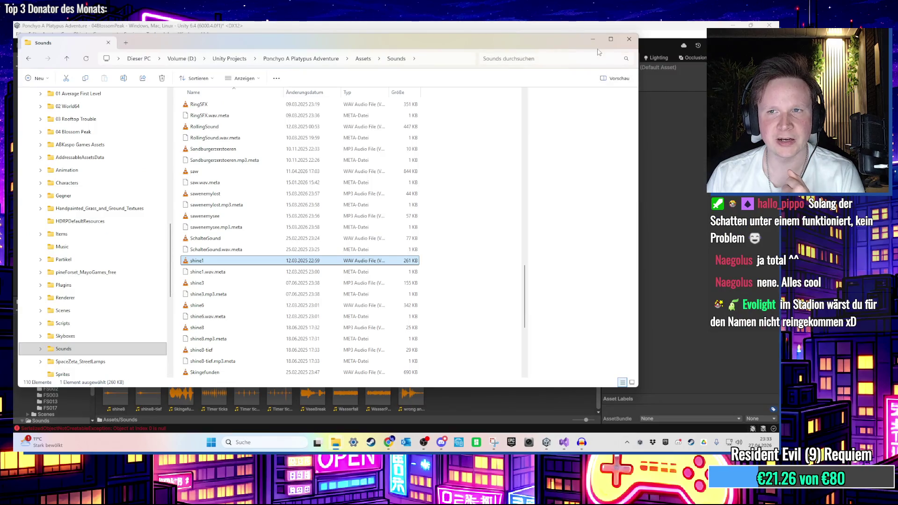
left_click(592, 40)
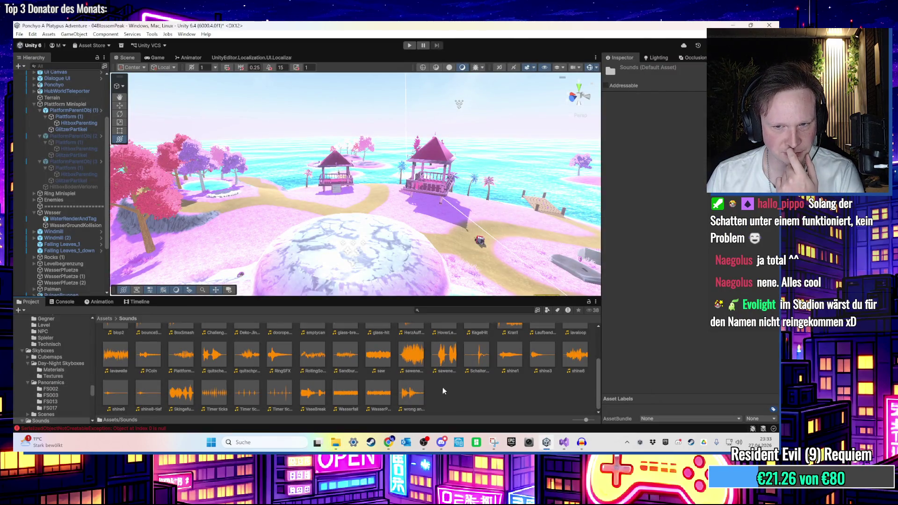
Assign shine1 as the appear sound on all three platforms' HitboxParenting objects
left_click(82, 123)
scroll(658, 376, "down", 3)
scroll(659, 376, "down", 3)
left_click(700, 359)
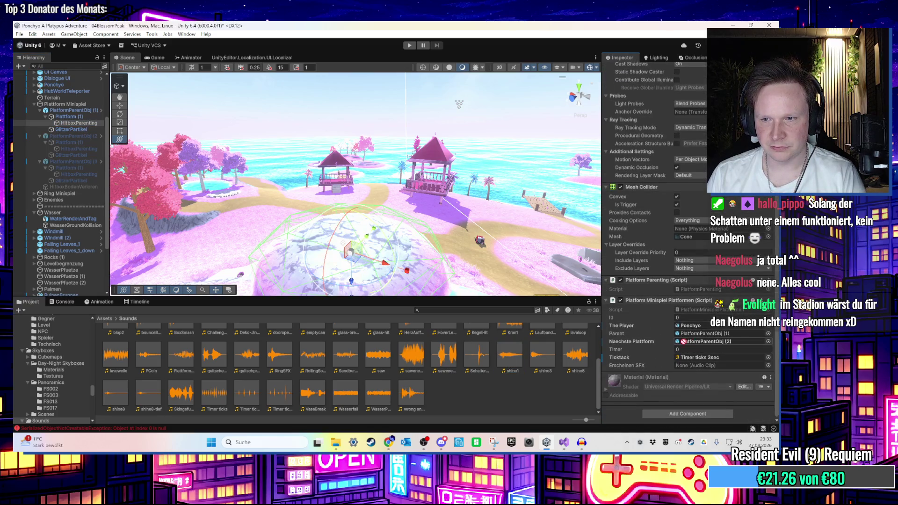
left_click_drag(512, 356, 720, 365)
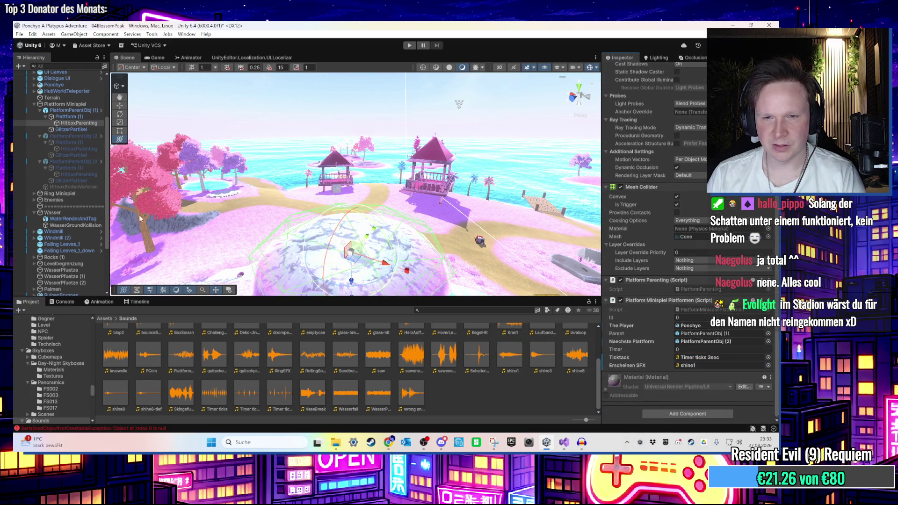
left_click(90, 149)
left_click(89, 174, "ctrl")
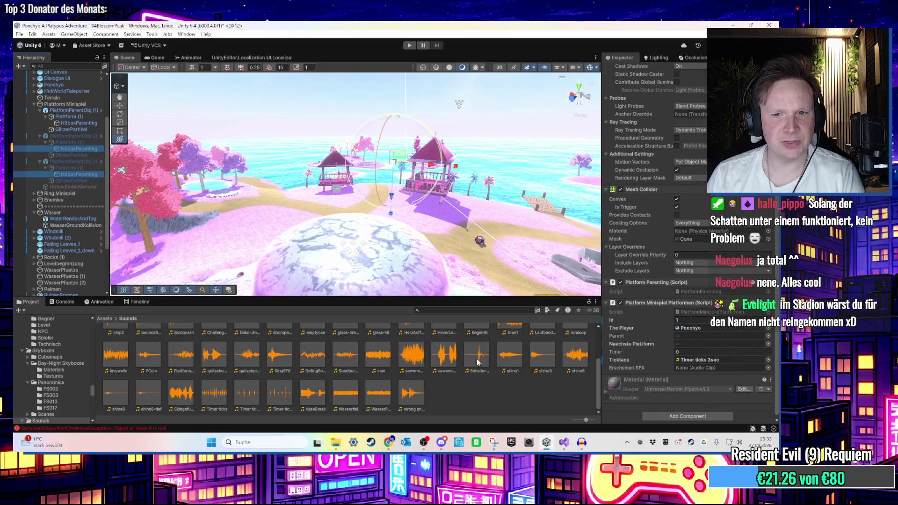
left_click_drag(503, 368, 723, 370)
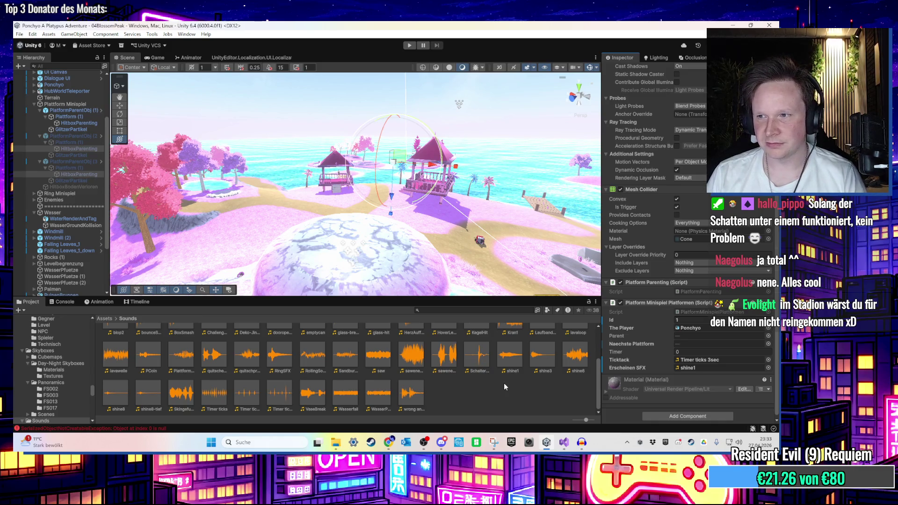
Select PlatformParentObj (2) to view its position and scale in the Inspector
left_click(503, 383)
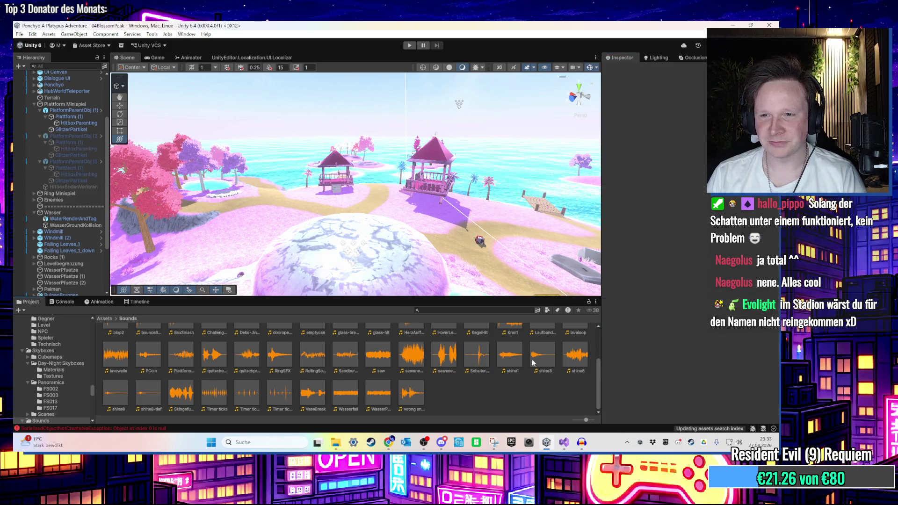
left_click(86, 142)
left_click(86, 135)
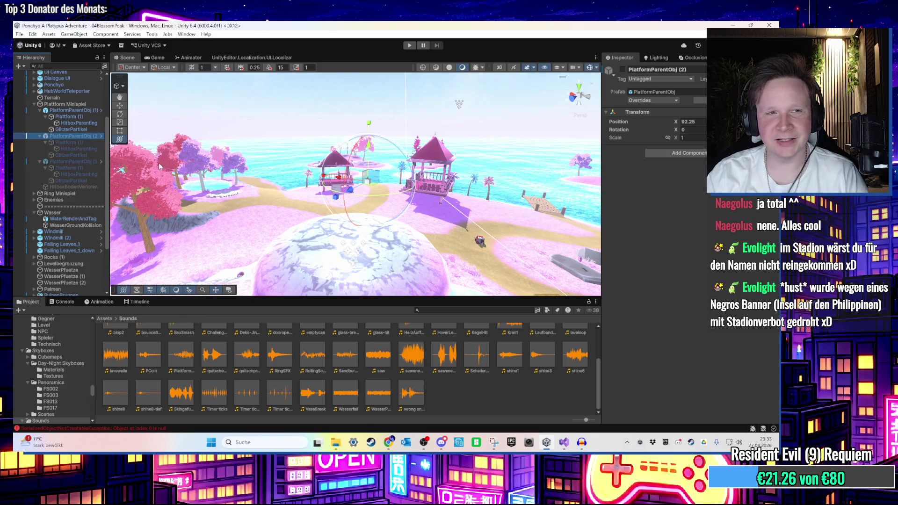
Select PlatformParentObj (3) and scroll the Hierarchy to reveal its child objects
left_click(88, 161)
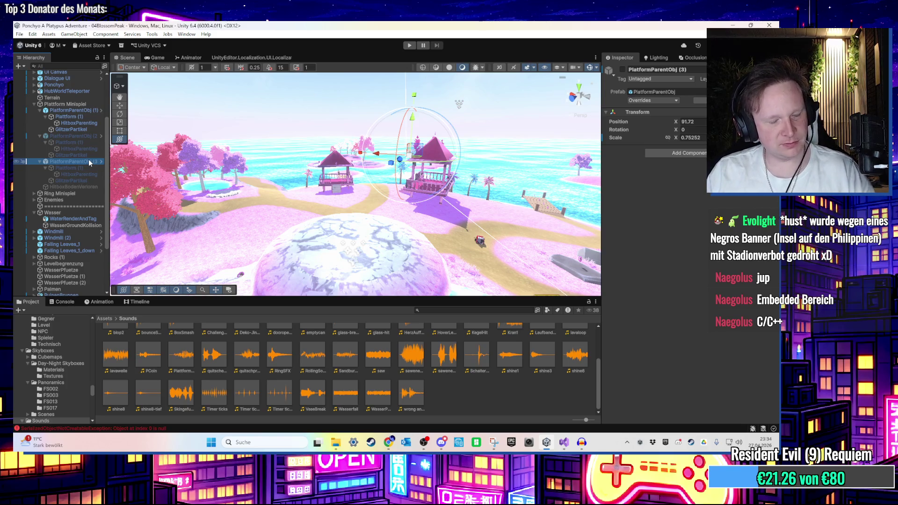
scroll(88, 159, "down", 2)
mouse_move(355, 187)
left_mouse_down()
mouse_move(433, 216)
mouse_move(382, 210)
mouse_move(362, 236)
left_mouse_up()
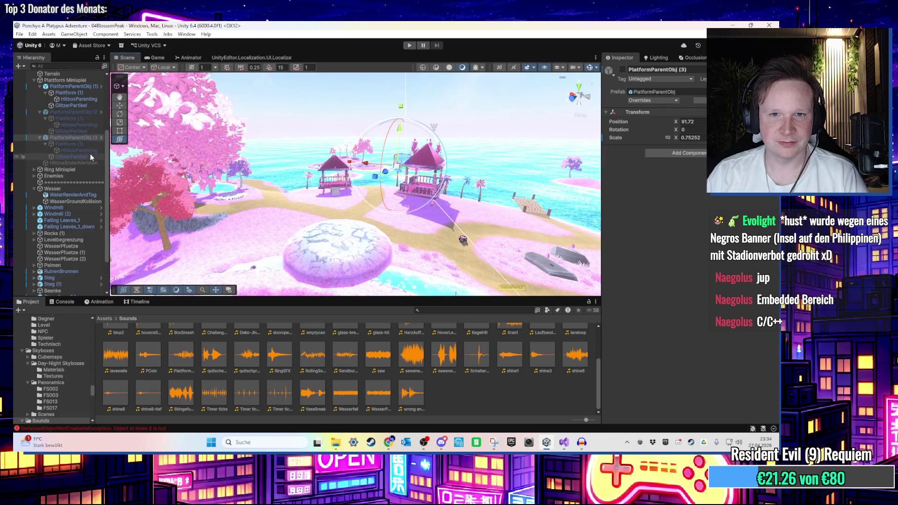
Frame the third platform's GlitzerPartikel emitter and scale it down from about 1.98 to 1.58
left_click(90, 157)
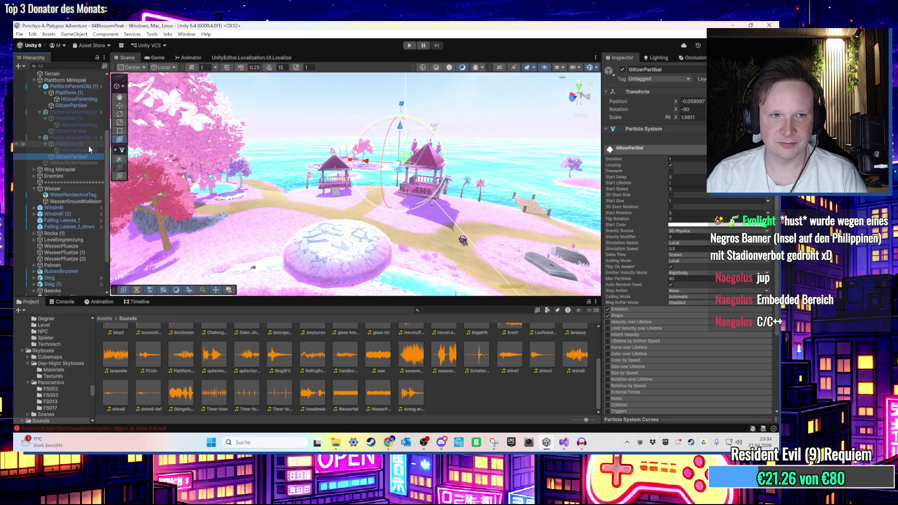
left_click(67, 136)
left_click(84, 113, "ctrl")
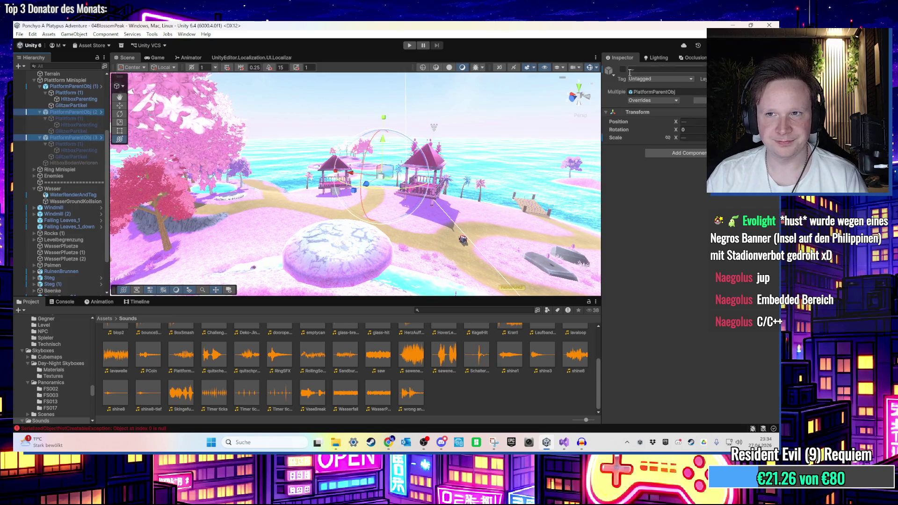
left_click(88, 156)
double_click(88, 157)
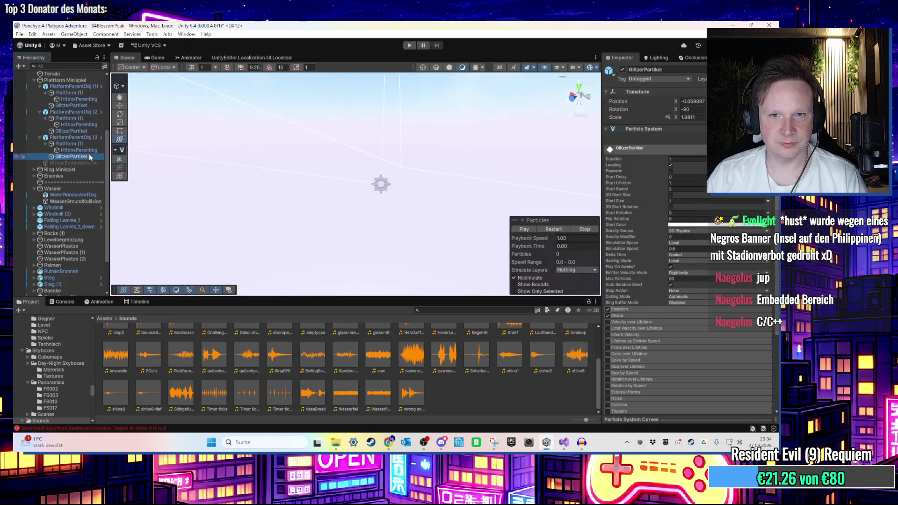
mouse_move(391, 212)
left_mouse_down()
mouse_move(396, 249)
mouse_move(392, 138)
mouse_move(392, 211)
left_mouse_up()
mouse_move(361, 150)
left_mouse_down()
mouse_move(363, 164)
mouse_move(388, 138)
mouse_move(383, 60)
left_mouse_up()
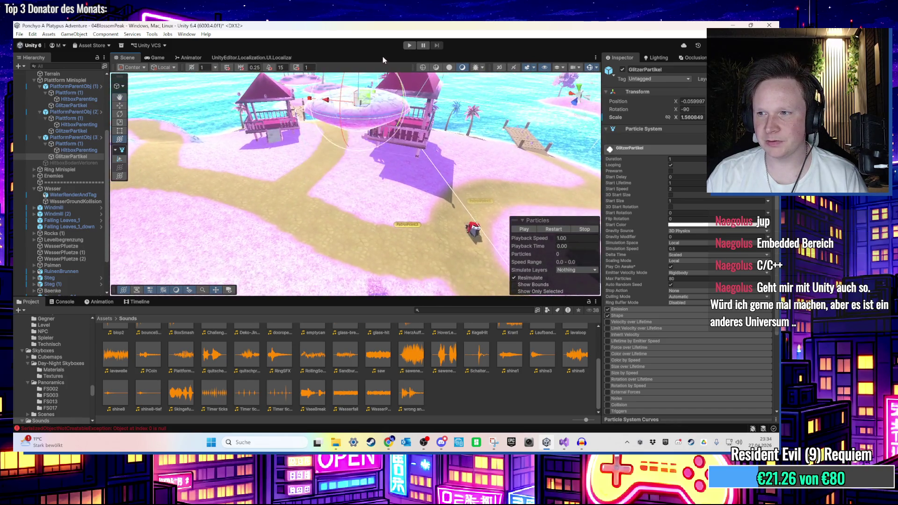
mouse_move(388, 141)
left_mouse_down()
mouse_move(438, 105)
mouse_move(438, 122)
left_mouse_up()
scroll(439, 122, "up", 5)
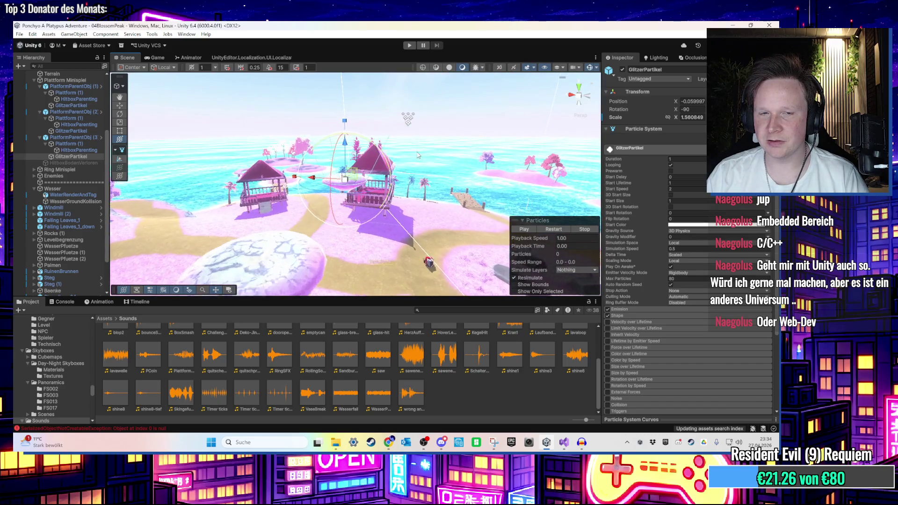
scroll(409, 163, "up", 2)
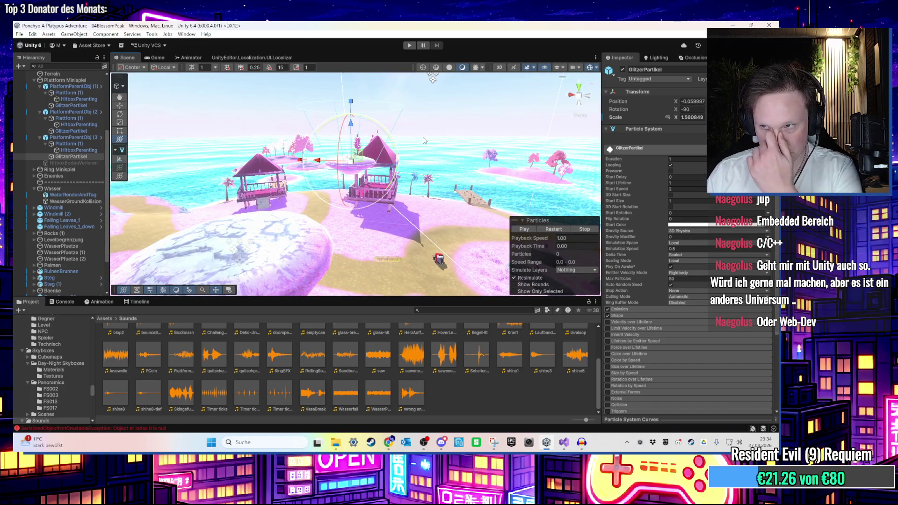
mouse_move(424, 140)
left_mouse_down()
mouse_move(425, 177)
mouse_move(475, 190)
mouse_move(400, 248)
mouse_move(360, 124)
mouse_move(359, 162)
left_mouse_up()
Duplicate PlatformParentObj (3) with Ctrl+D and drag the copy to a new spot
left_click(309, 225)
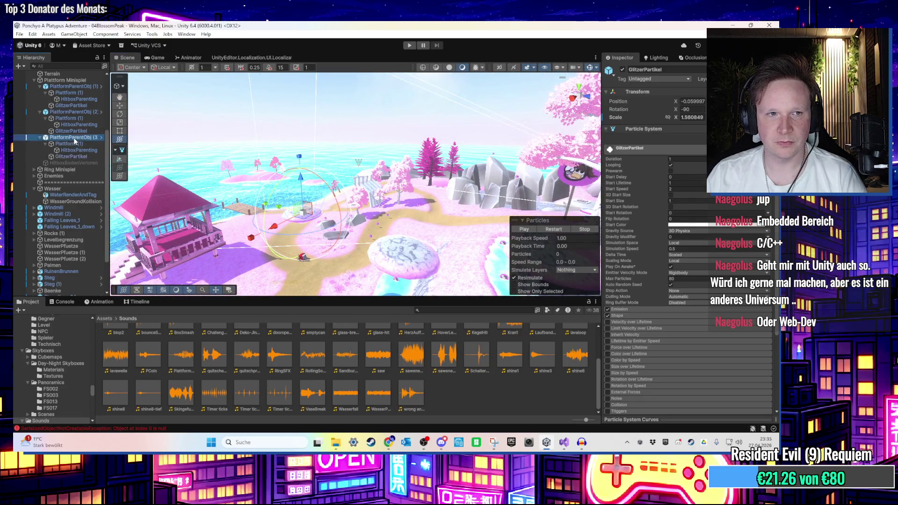
key("ctrl+d")
left_click_drag(310, 225, 365, 161)
Set the Rotation Speed of PlatformParentObj (4)'s Plattform (1) to -80 instead of 60
key("f")
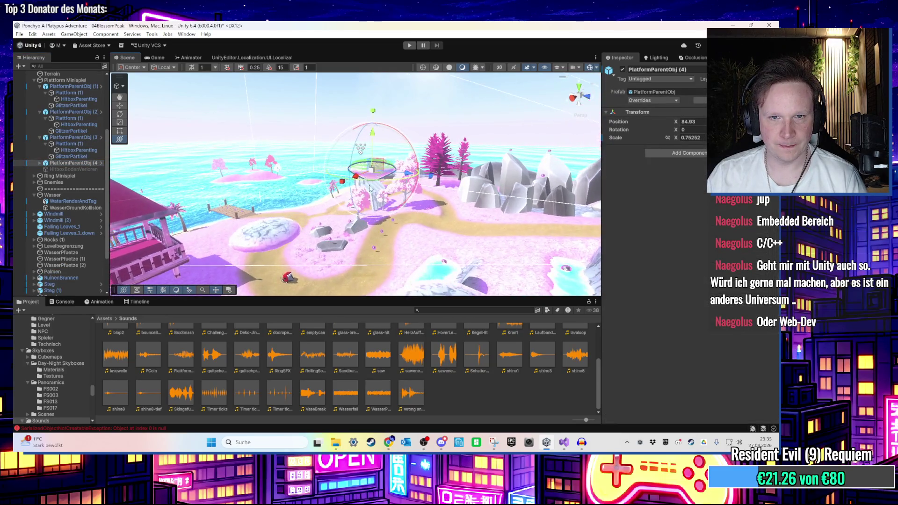
left_click(39, 162)
left_click(70, 176)
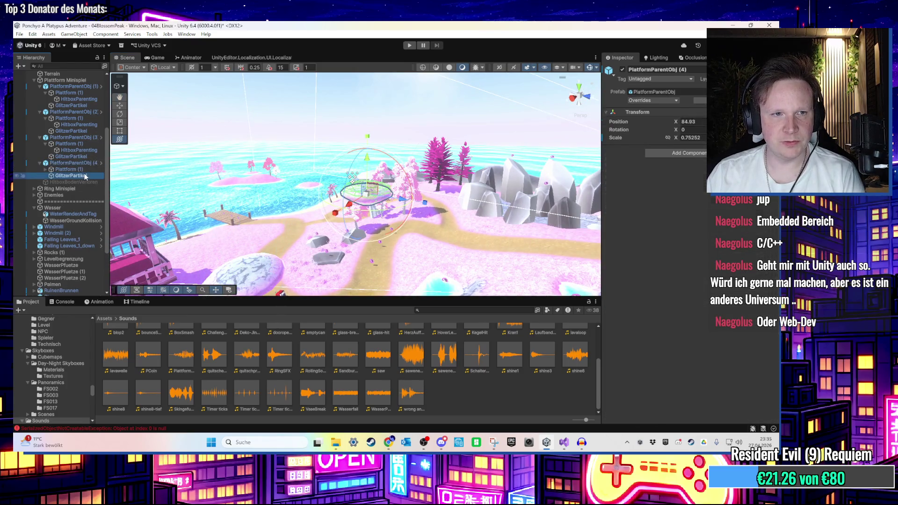
left_click(350, 155)
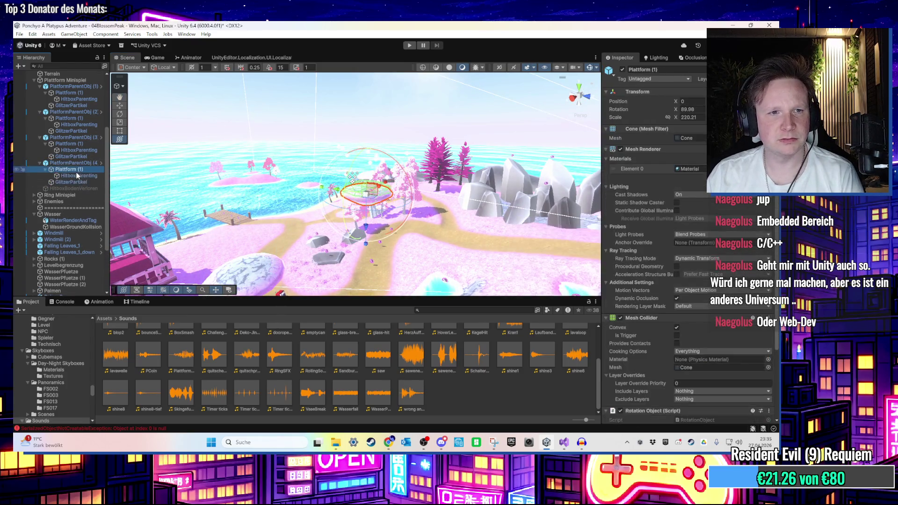
scroll(702, 299, "up", 2)
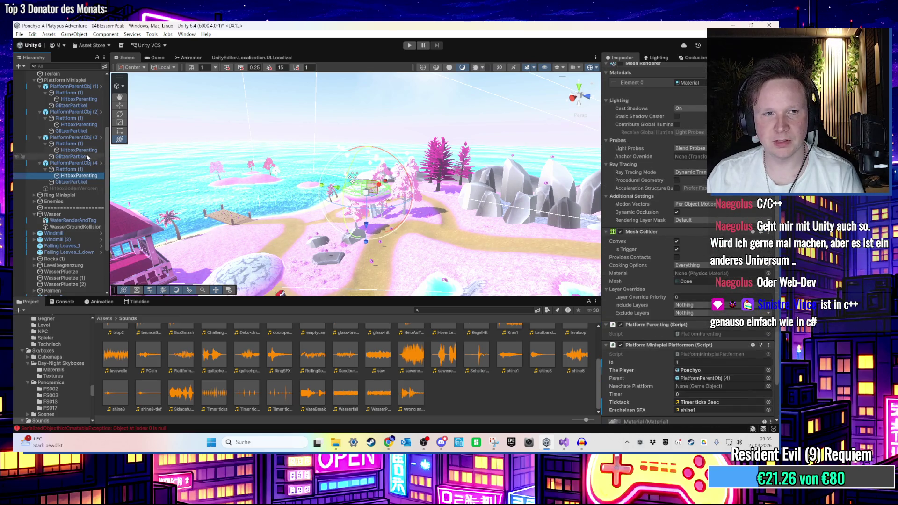
left_click(83, 169)
left_click(694, 366)
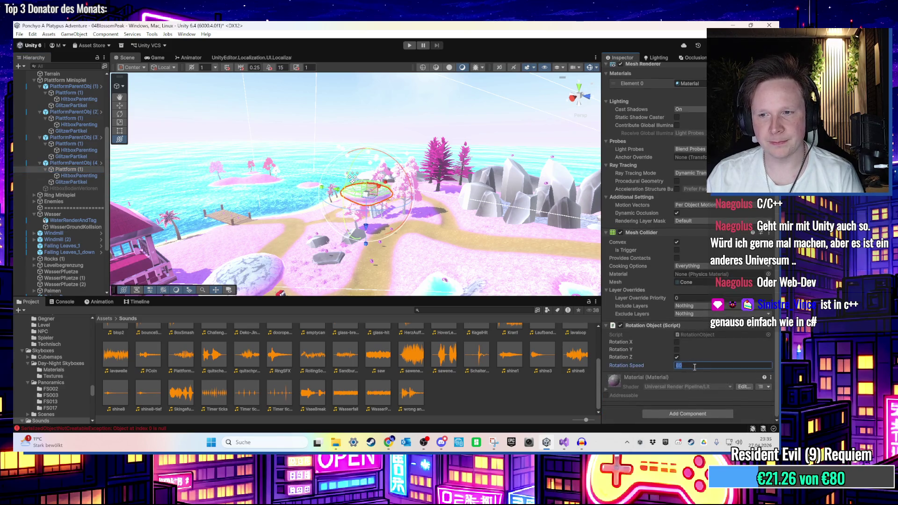
left_click(691, 367)
type("-8")
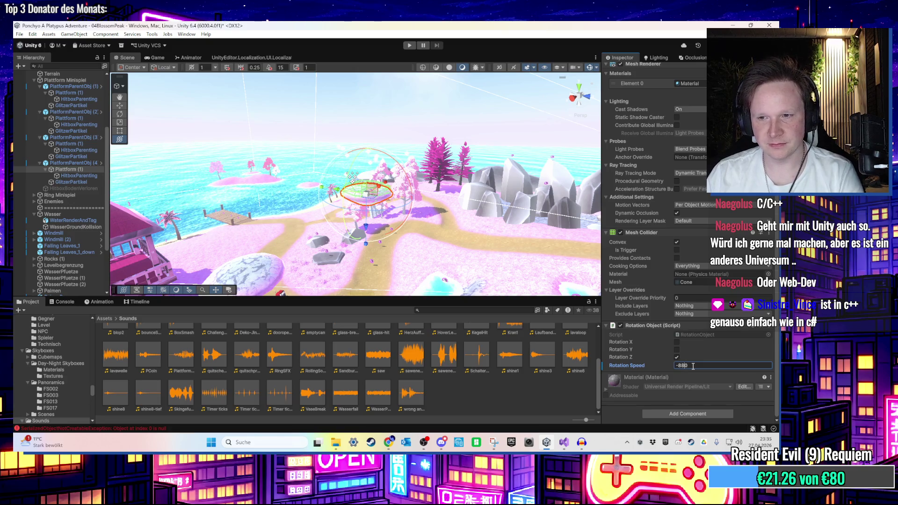
mouse_move(407, 212)
left_mouse_down()
mouse_move(450, 184)
mouse_move(442, 152)
left_mouse_up()
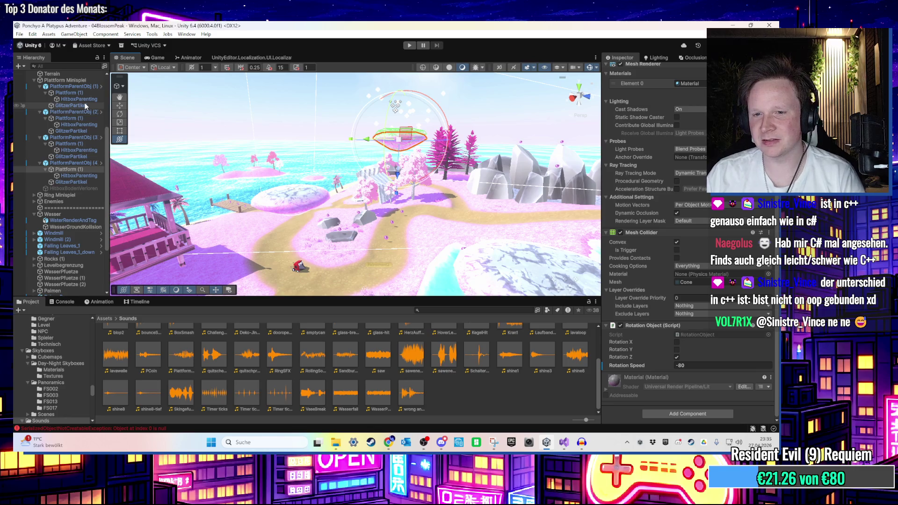
Frame and orbit around the fourth platform, then select its HitboxParenting object
scroll(436, 226, "up", 2)
key("f")
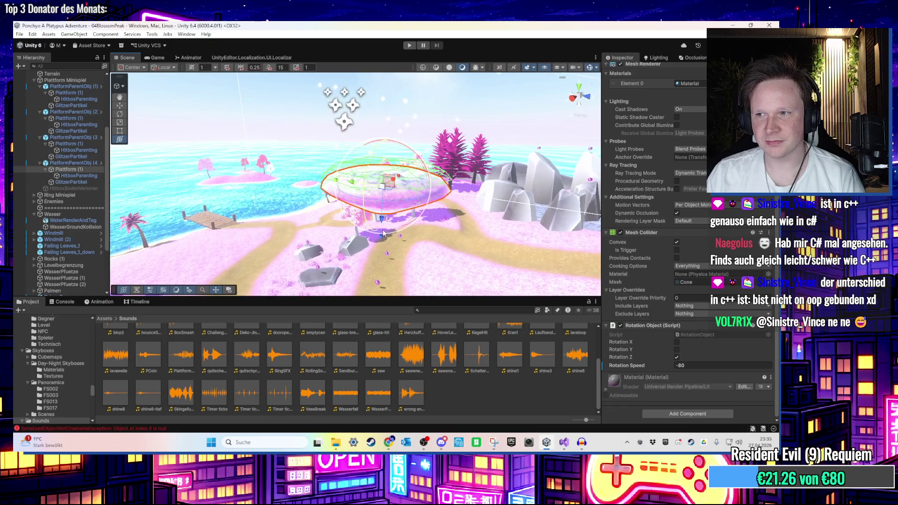
scroll(341, 213, "up", 3)
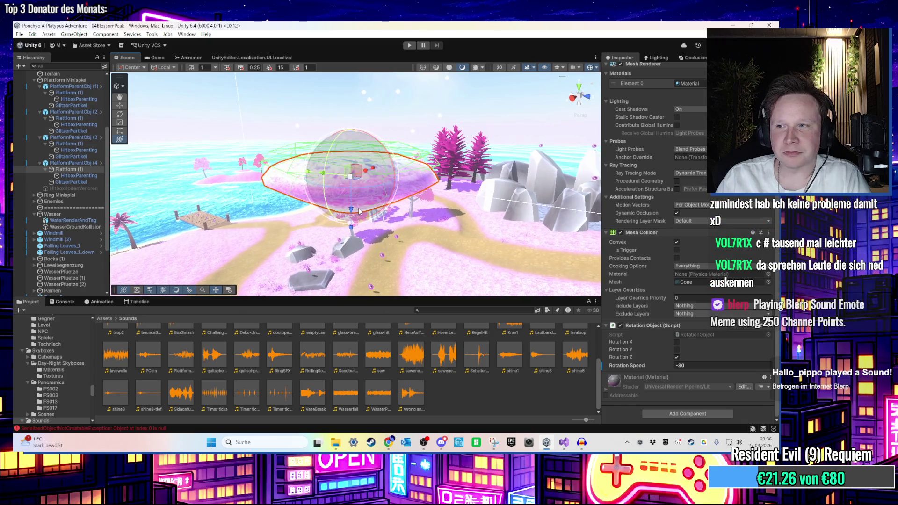
mouse_move(346, 241)
left_mouse_down()
mouse_move(369, 167)
mouse_move(377, 231)
left_mouse_up()
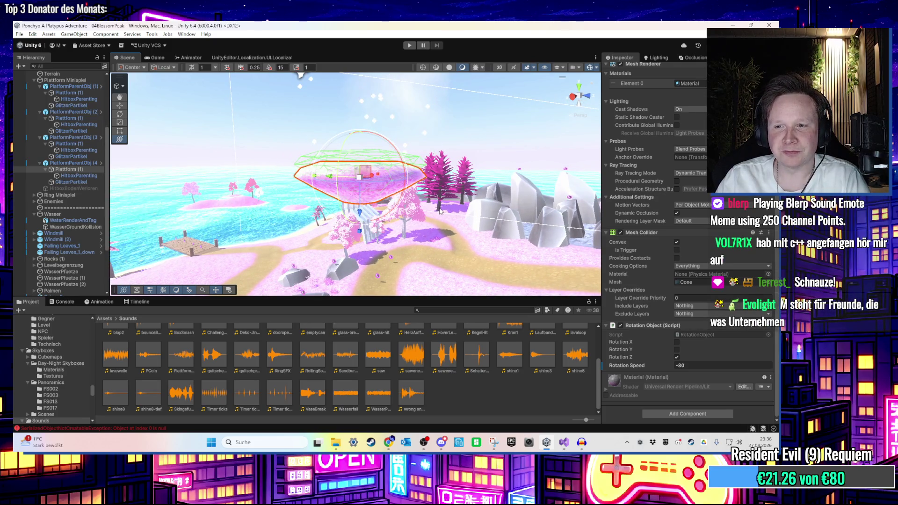
left_click(83, 178)
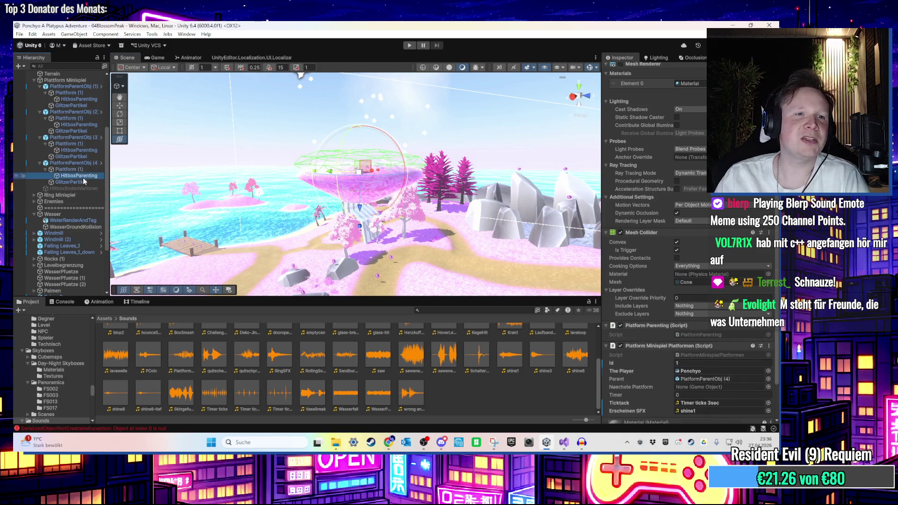
Set PlatformParentObj (4) as the Naechste Plattform of the third platform's HitboxParenting
left_click(75, 151)
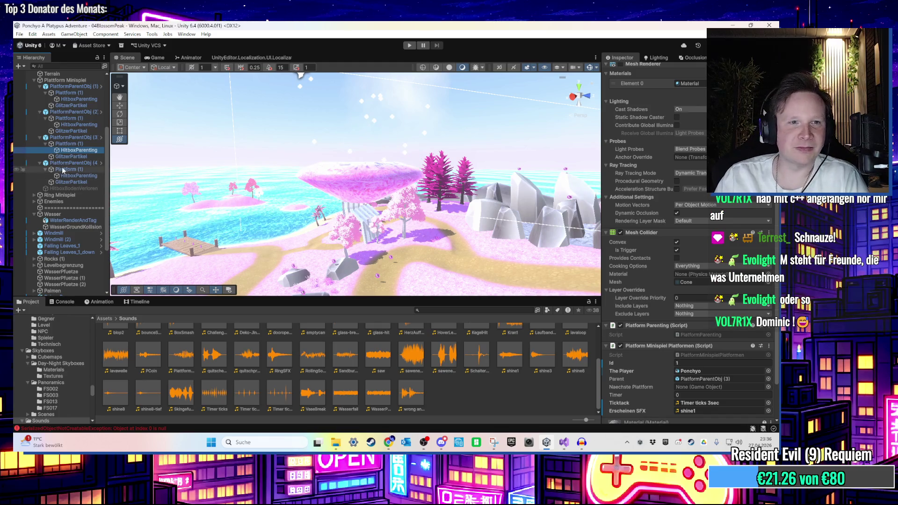
left_click(697, 388)
left_click_drag(697, 391, 696, 389)
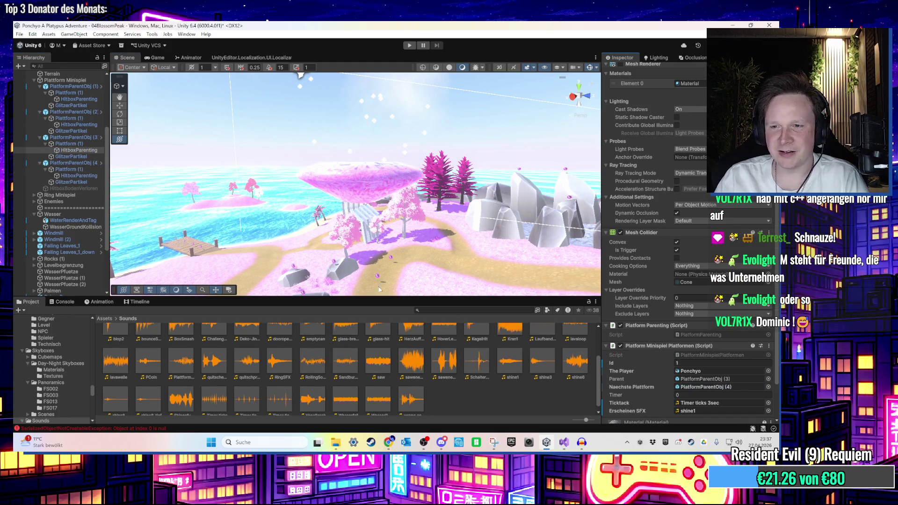
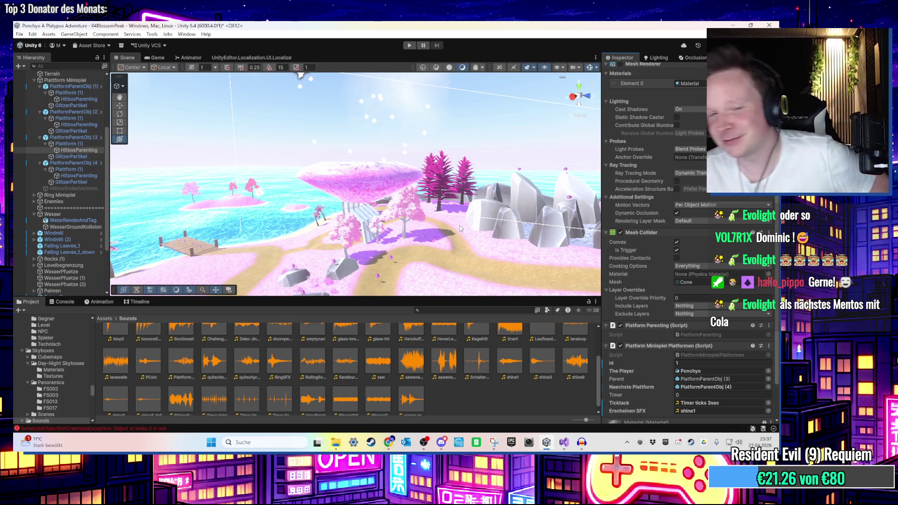
Duplicate PlatformParentObj (4) into PlatformParentObj (5) and move the copy lower in the scene
scroll(426, 153, "up", 4)
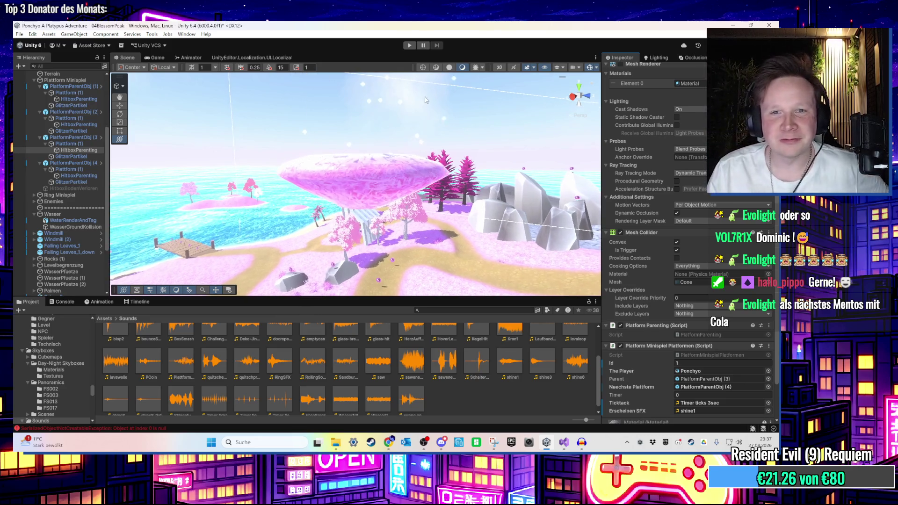
scroll(426, 153, "down", 3)
scroll(427, 153, "down", 3)
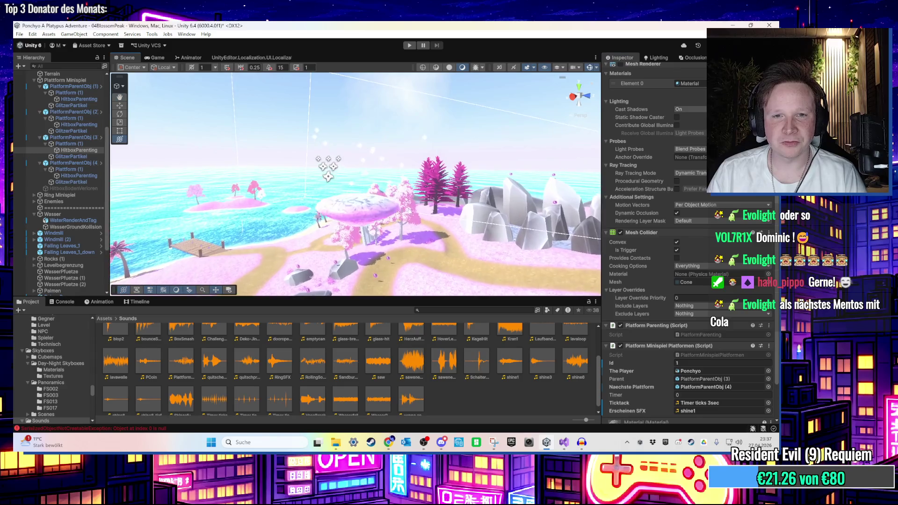
mouse_move(356, 253)
left_mouse_down()
mouse_move(389, 238)
mouse_move(416, 181)
mouse_move(341, 170)
left_mouse_up()
scroll(416, 182, "up", 5)
scroll(333, 199, "up", 3)
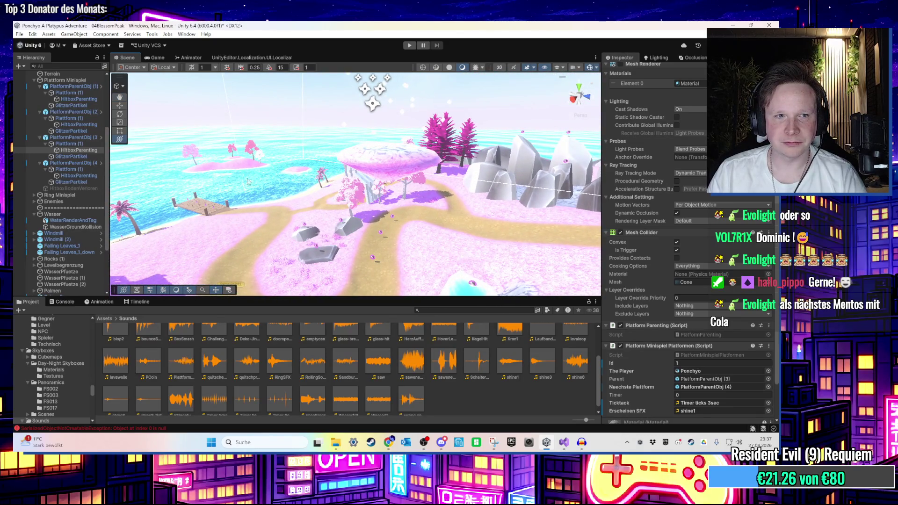
double_click(71, 162)
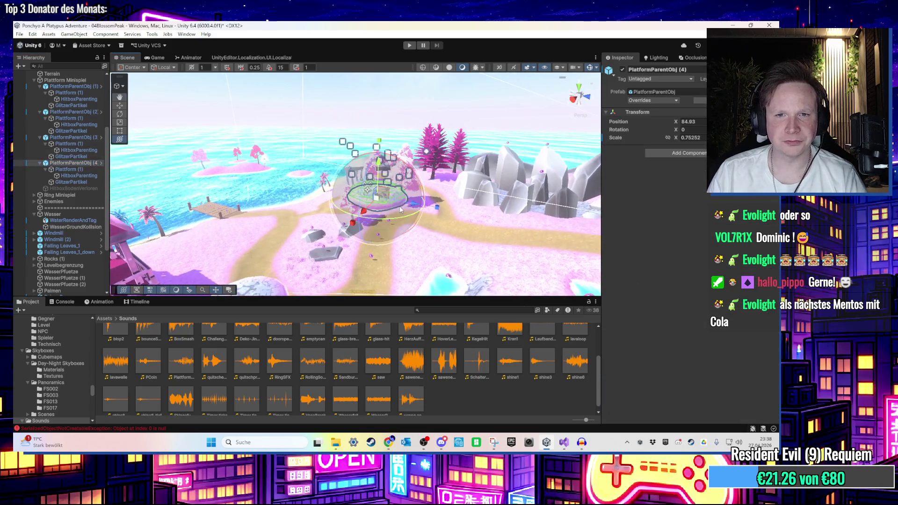
key("ctrl+d")
mouse_move(393, 207)
left_mouse_down()
mouse_move(385, 250)
mouse_move(323, 192)
mouse_move(315, 136)
mouse_move(443, 144)
mouse_move(430, 183)
left_mouse_up()
key("f")
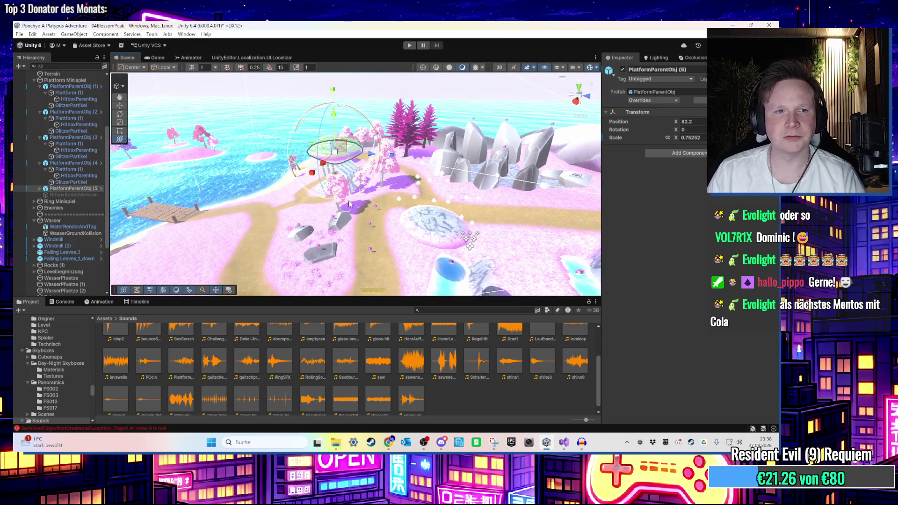
Duplicate PlatformParentObj (5) into PlatformParentObj (6) and move it toward the rocks
double_click(98, 191)
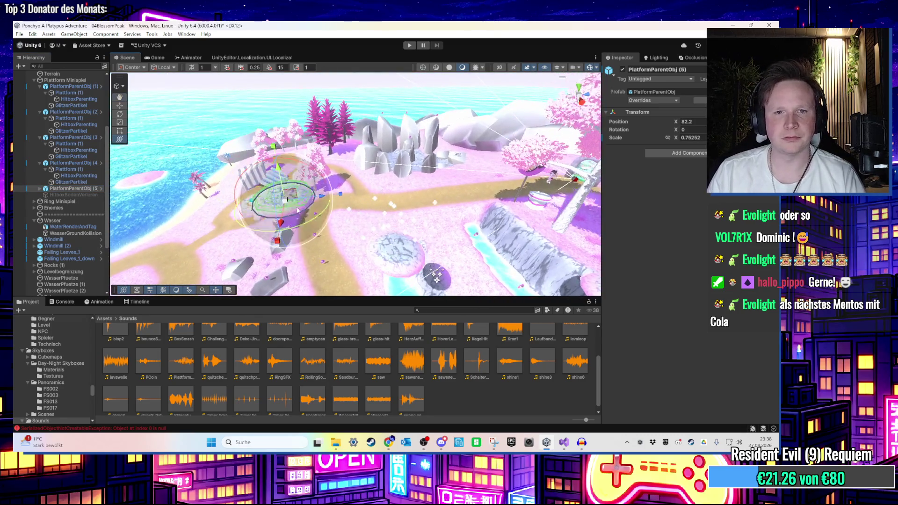
key("ctrl+d")
mouse_move(326, 223)
left_mouse_down()
mouse_move(412, 206)
mouse_move(430, 110)
mouse_move(318, 170)
left_mouse_up()
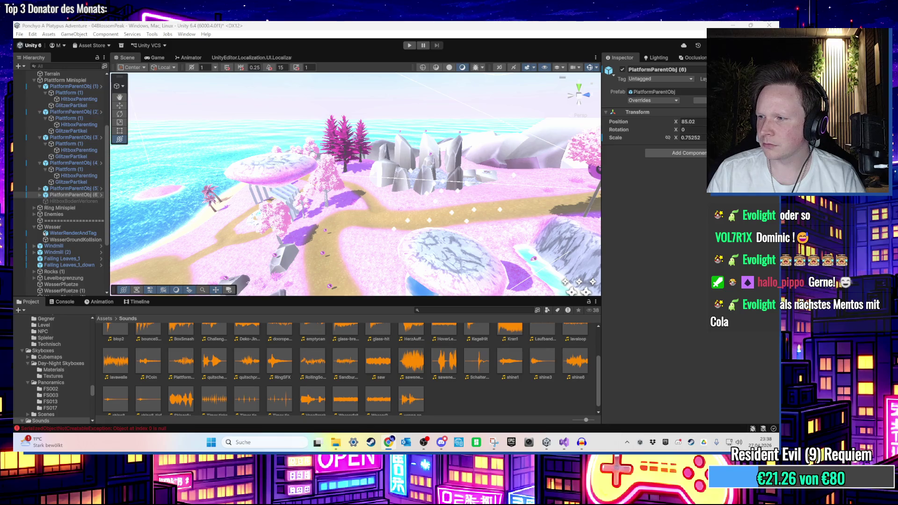
key("alt+Tab")
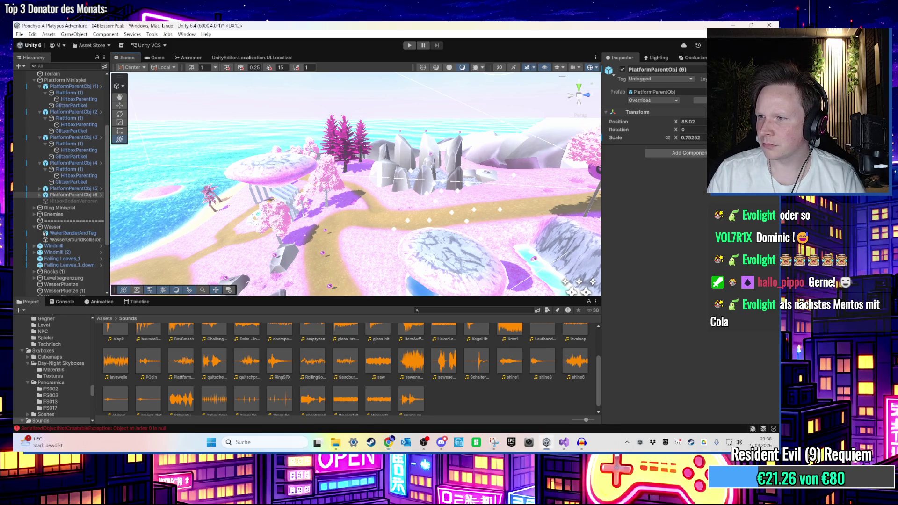
left_click_drag(309, 159, 284, 159)
left_click(430, 278)
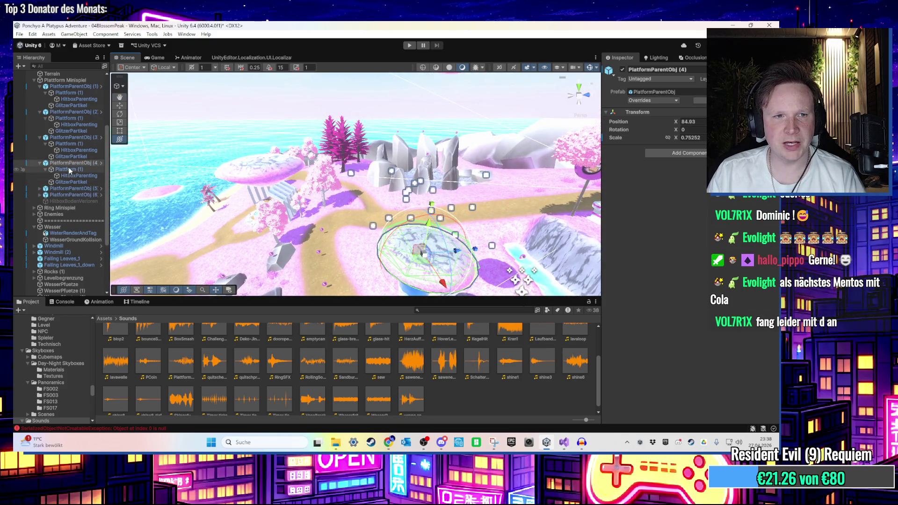
Set platform (4)'s hitbox Naechste Plattform field to PlatformParentObj (5)
left_click(79, 175)
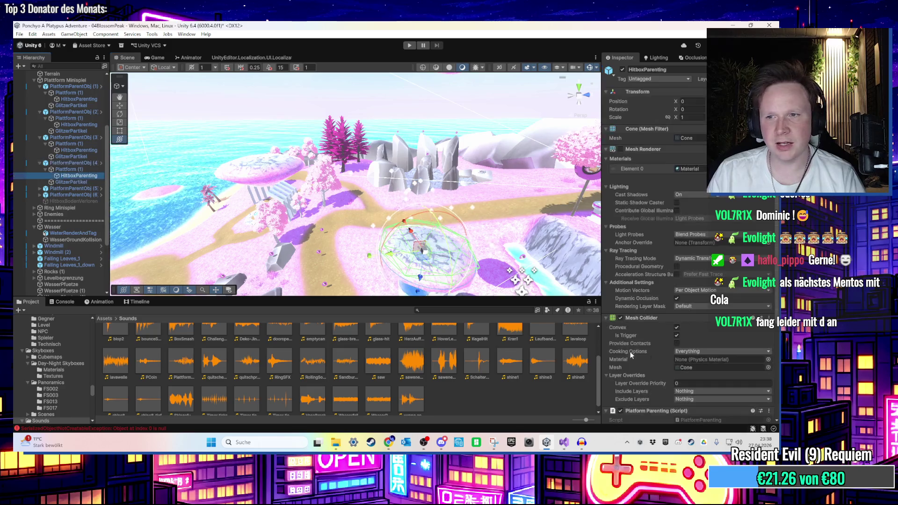
scroll(666, 355, "down", 5)
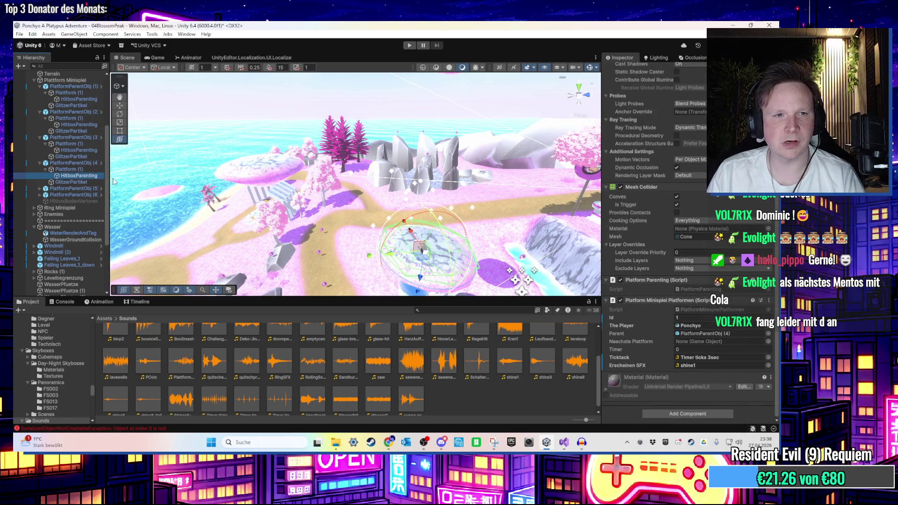
left_click_drag(94, 188, 716, 343)
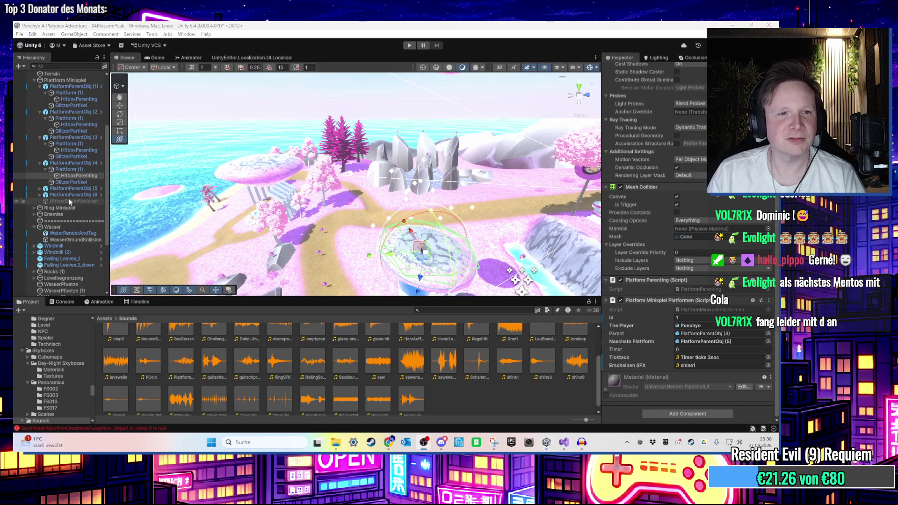
Set platform (5)'s hitbox Naechste Plattform field to PlatformParentObj (6)
left_click(82, 189)
key("Right")
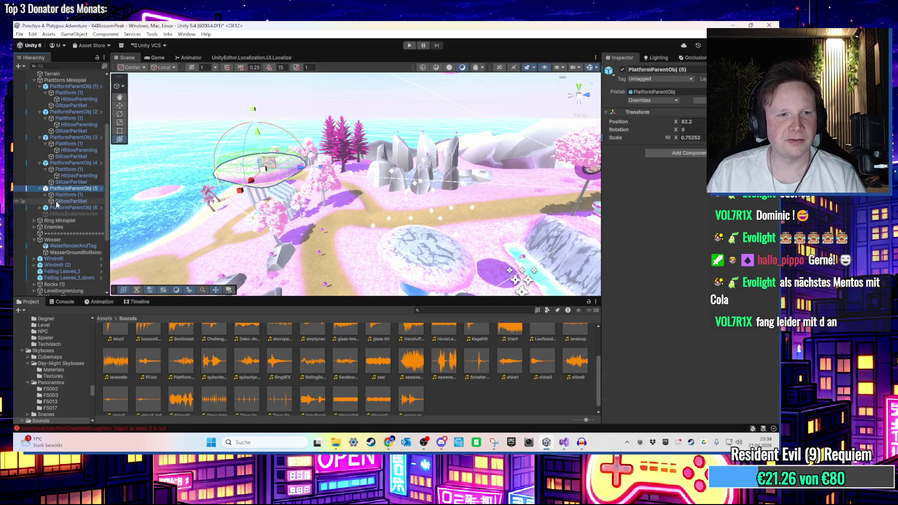
left_click(45, 195)
left_click(63, 202)
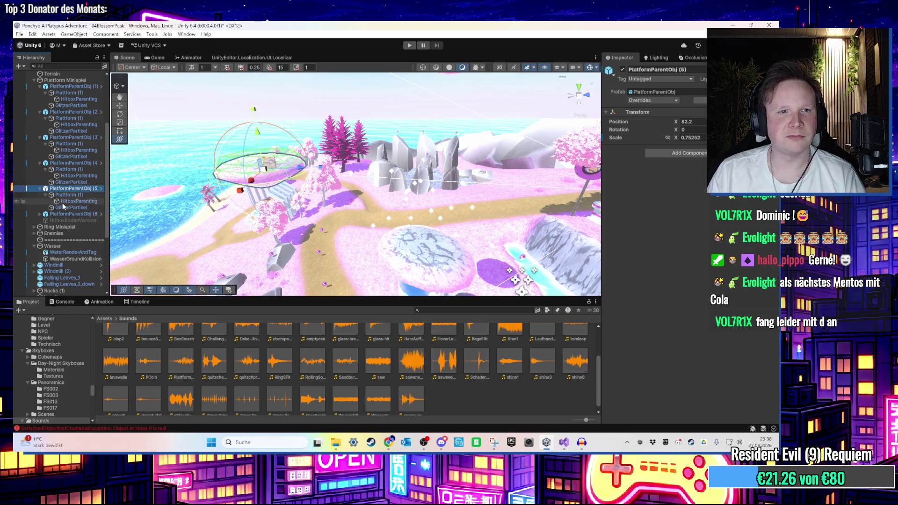
mouse_move(66, 215)
left_mouse_down()
mouse_move(646, 314)
mouse_move(674, 406)
mouse_move(702, 377)
left_mouse_up()
scroll(674, 405, "down", 3)
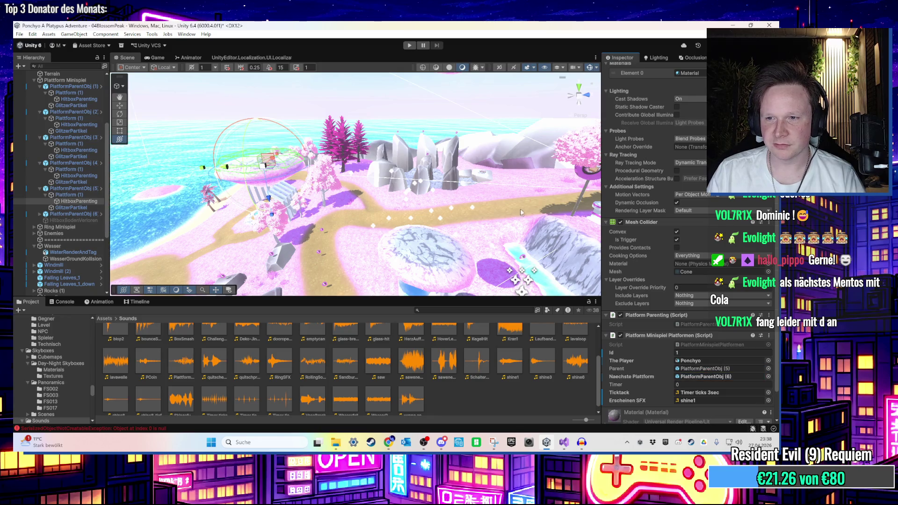
scroll(482, 198, "down", 2)
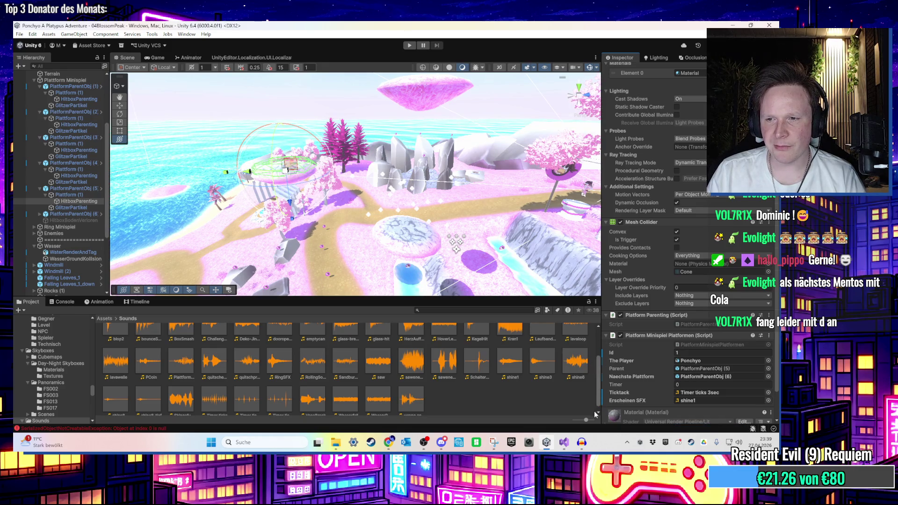
Delete the 'public int id;' line from PlatformMinispielPlatformen.cs and save the script
left_click(564, 442)
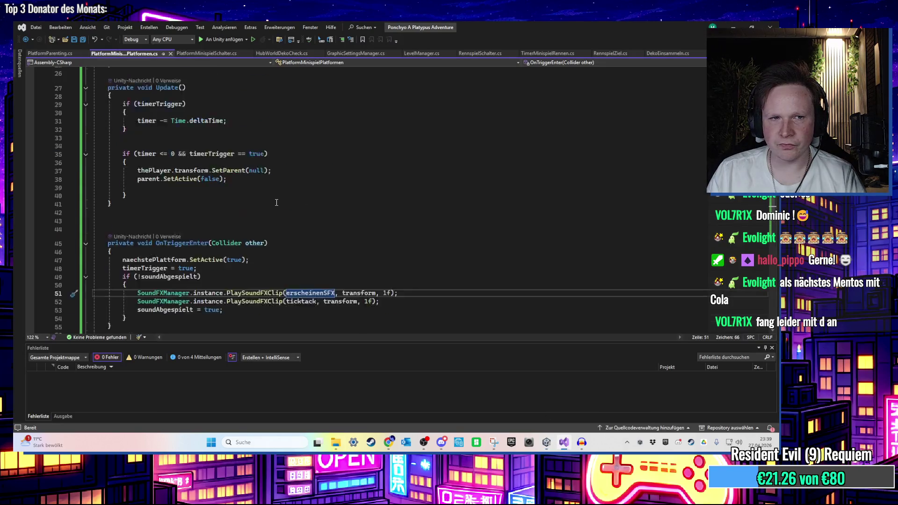
left_click_drag(183, 113, 94, 108)
key("Delete")
left_click(326, 136)
key("ctrl+s")
key("alt+Tab")
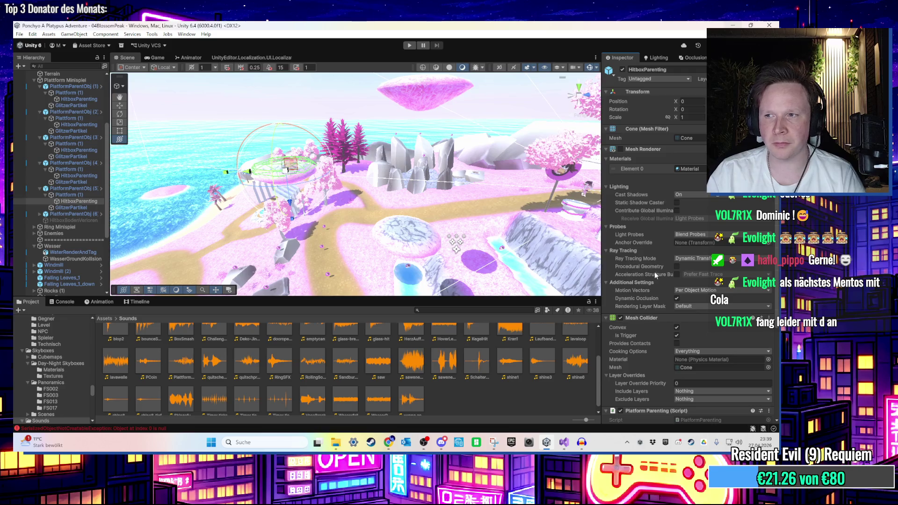
Pan the Scene view across the pink island and enter Play mode
mouse_move(481, 232)
left_mouse_down()
mouse_move(423, 175)
mouse_move(391, 81)
mouse_move(422, 78)
left_mouse_up()
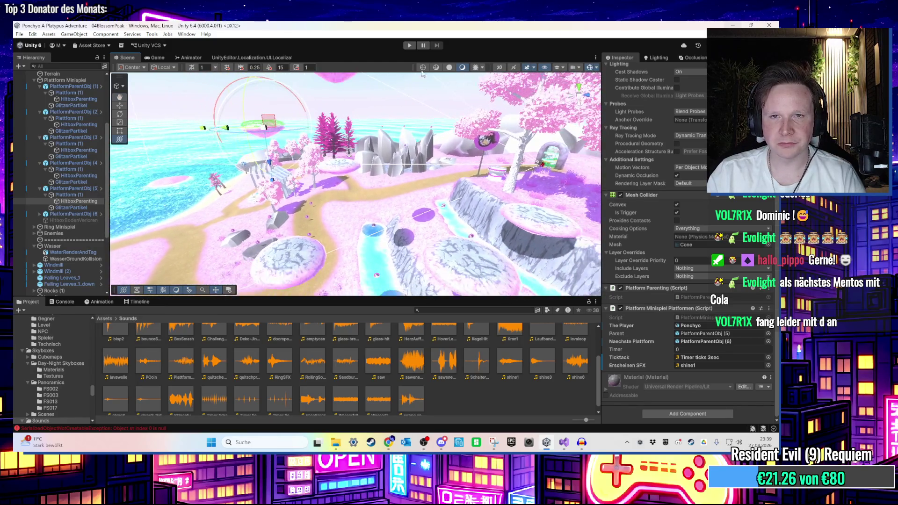
left_click(410, 46)
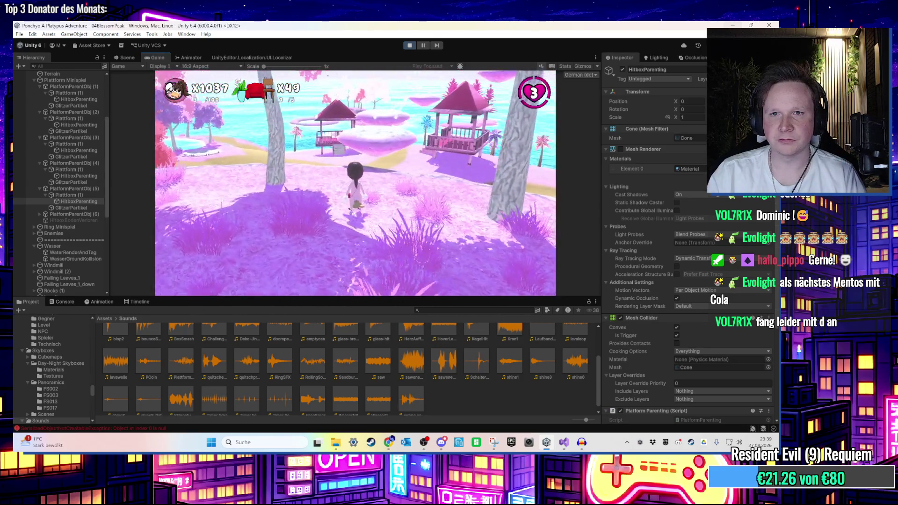
Collapse platforms (2)–(6) in the Hierarchy, select them together and deactivate them
key("super")
left_click(91, 202)
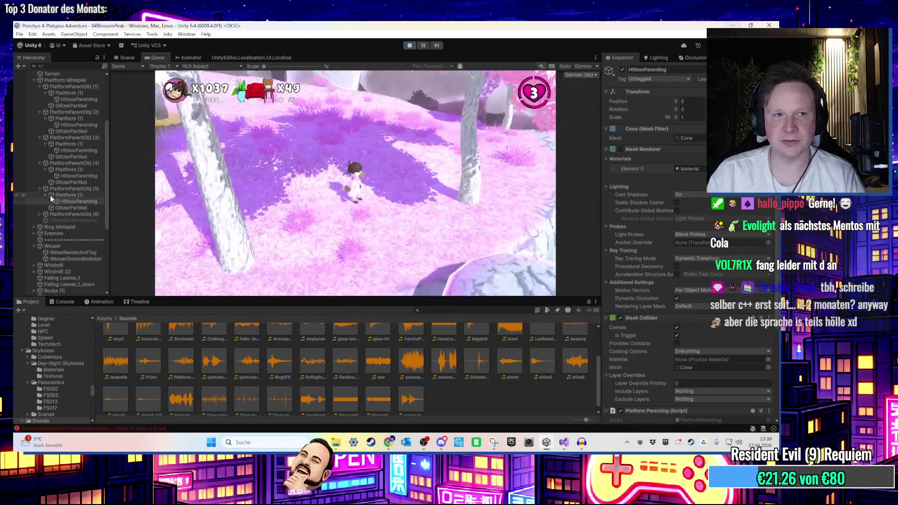
left_click(40, 188)
left_click(40, 164)
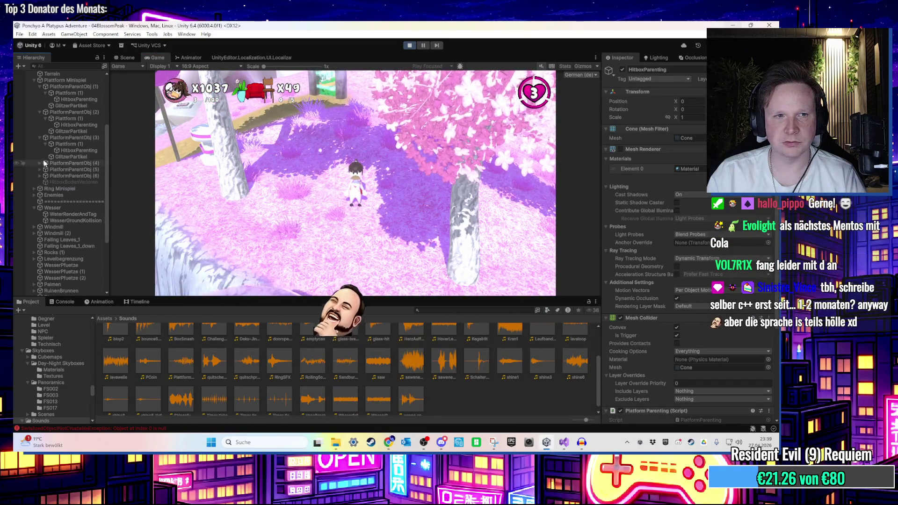
left_click(40, 138)
left_click(40, 113)
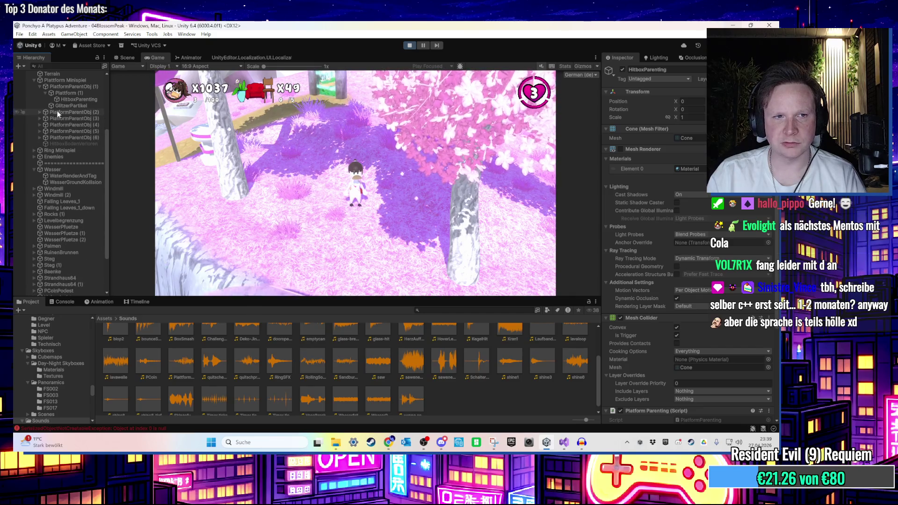
left_click(70, 112)
left_click(74, 137, "shift")
left_click(623, 70)
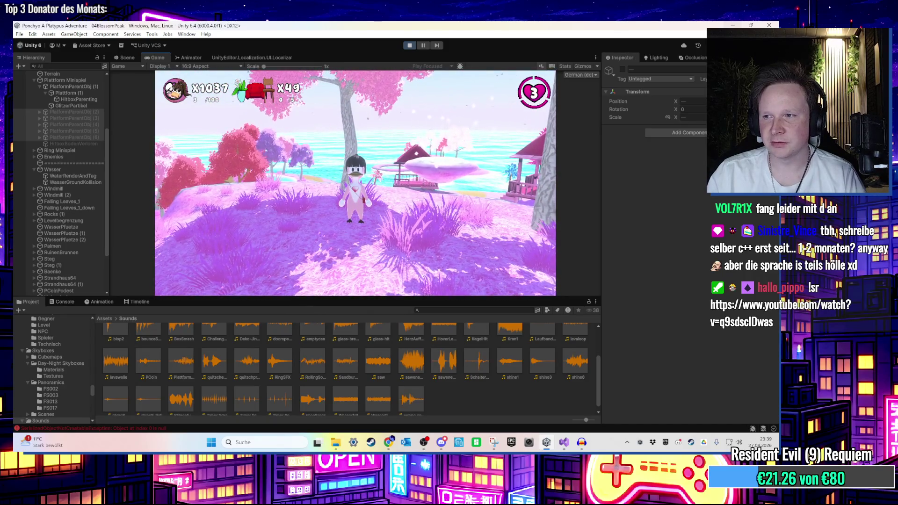
key("super")
key("super")
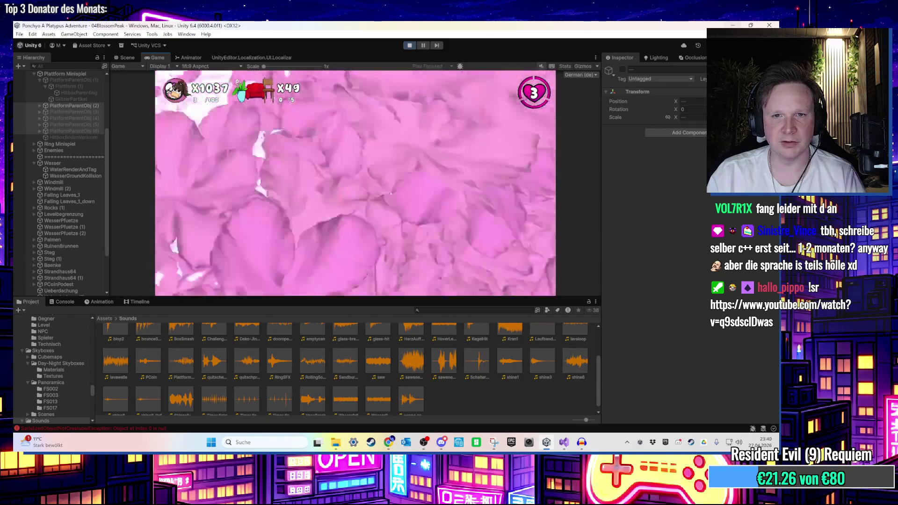
key("super")
Stop the playtest and expand platform groups (1)–(6) to reveal their HitboxParenting objects
left_click(410, 46)
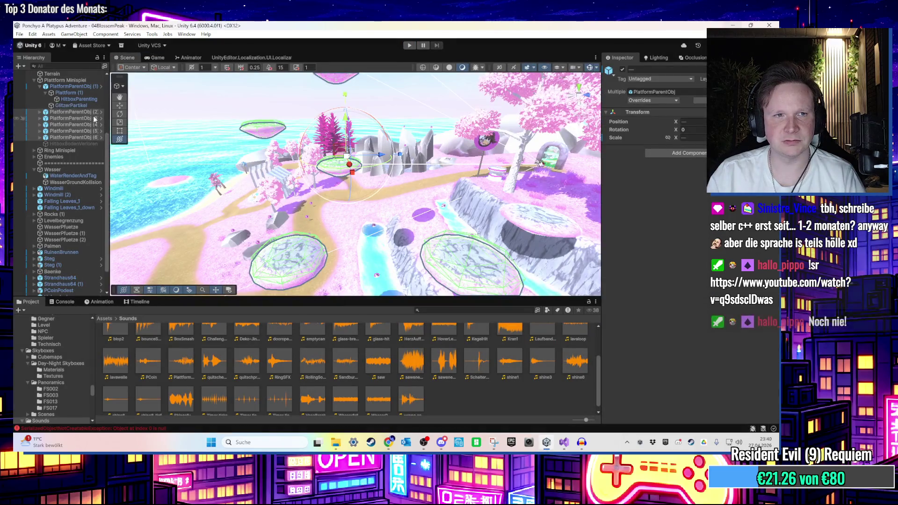
left_click(40, 86)
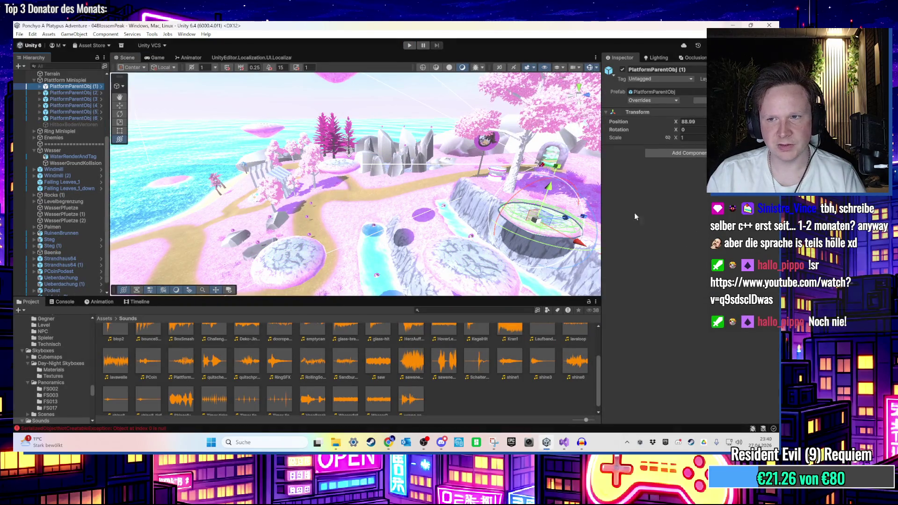
left_click(40, 86)
left_click(77, 99)
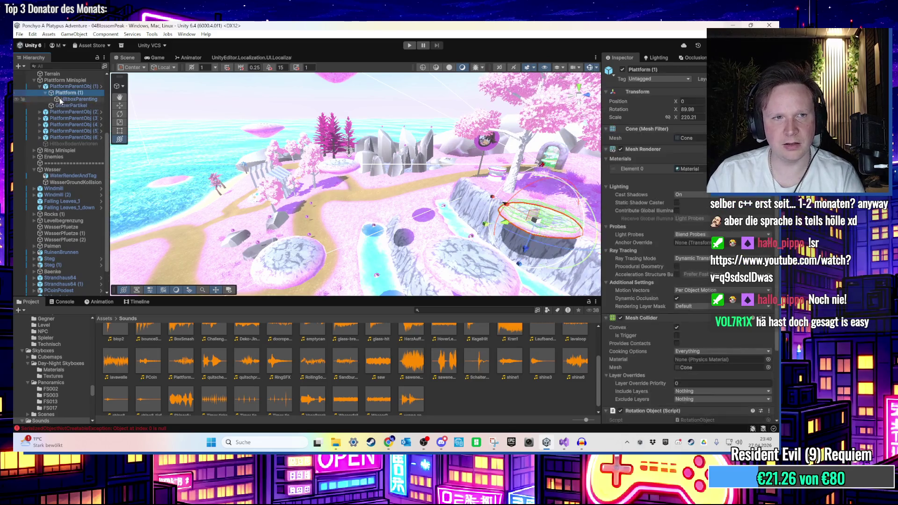
scroll(633, 249, "down", 5)
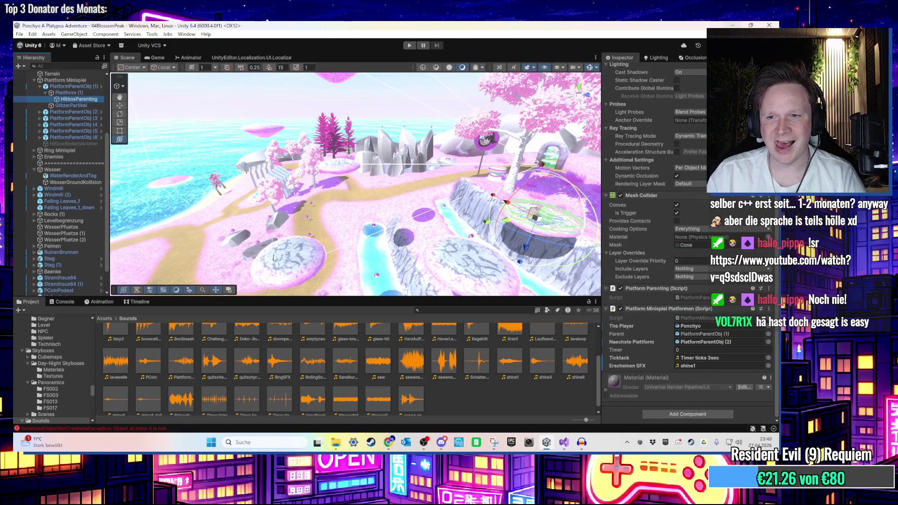
left_click(69, 112)
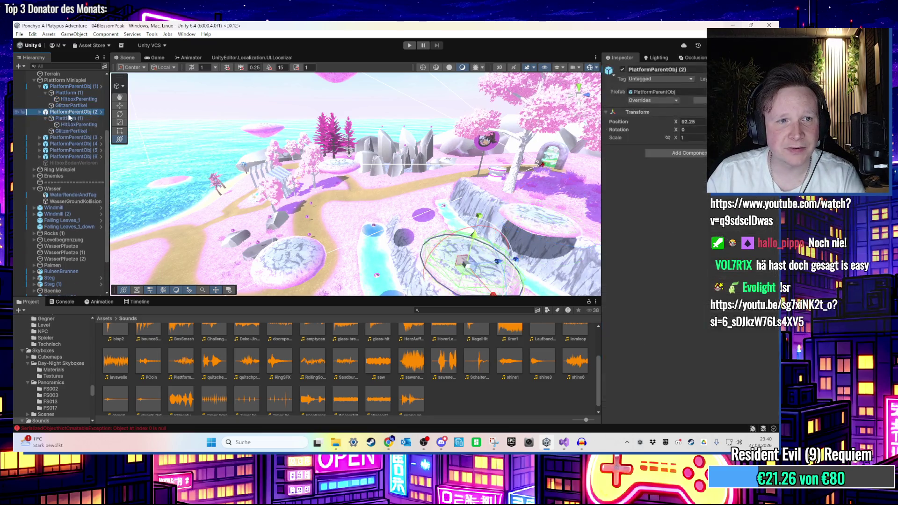
left_click(70, 138)
left_click(73, 162)
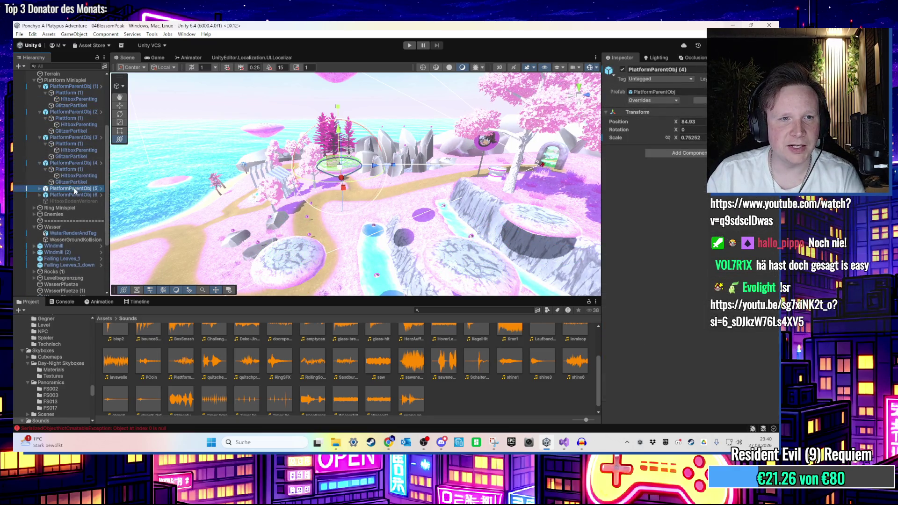
left_click(76, 188)
left_click(81, 216)
left_click(84, 221)
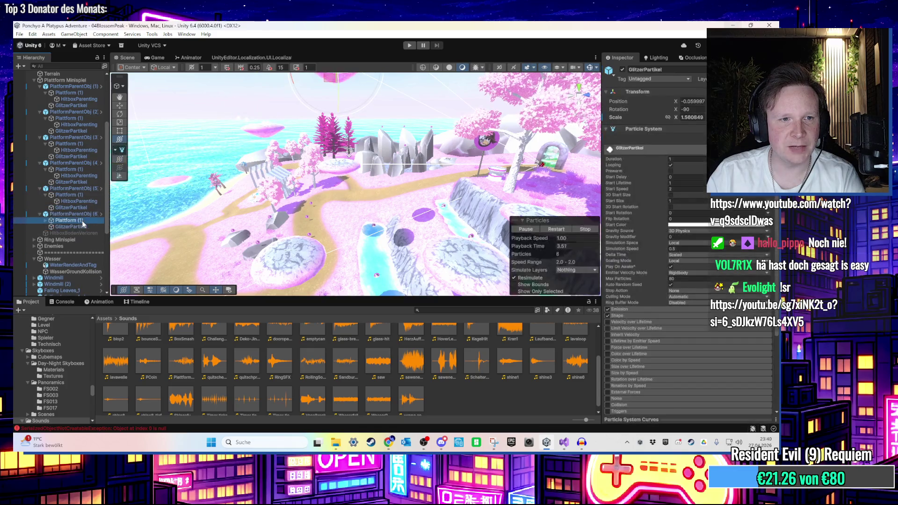
Select all six HitboxParenting objects, set their Timer to 3 and start the playtest
key("Right")
key("Down")
left_click(85, 201, "ctrl")
left_click(80, 176, "ctrl")
left_click(76, 151, "ctrl")
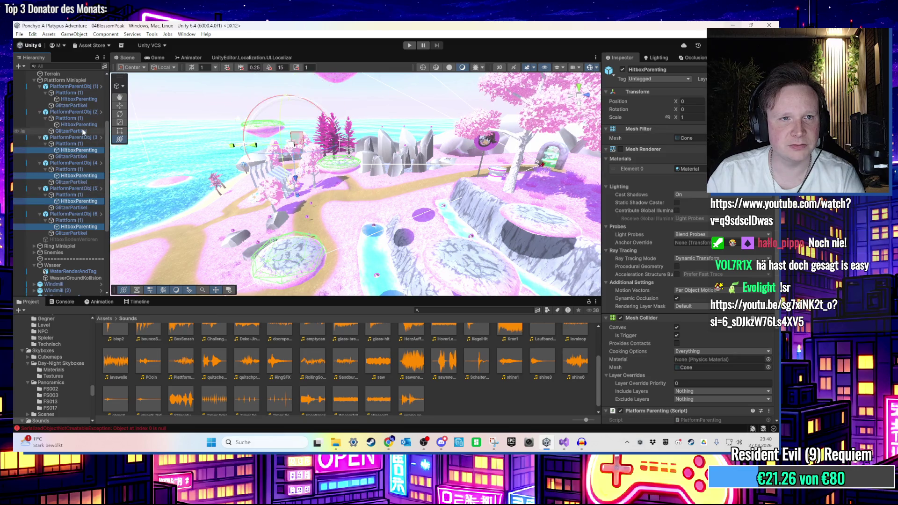
left_click(79, 125, "ctrl")
left_click(81, 99, "ctrl")
scroll(688, 280, "down", 3)
left_click(720, 350)
type("3")
left_click(409, 45)
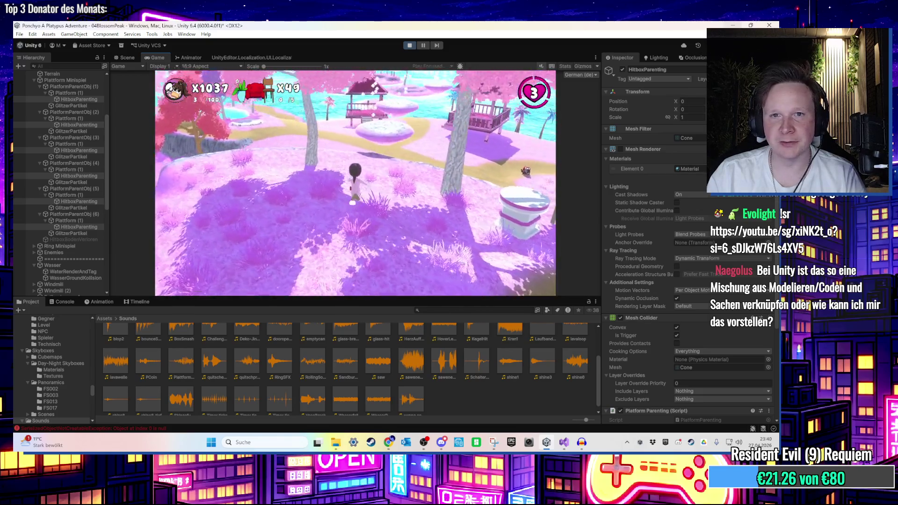
Collapse the second platform group in the Hierarchy and briefly check the browser
key("super")
key("super")
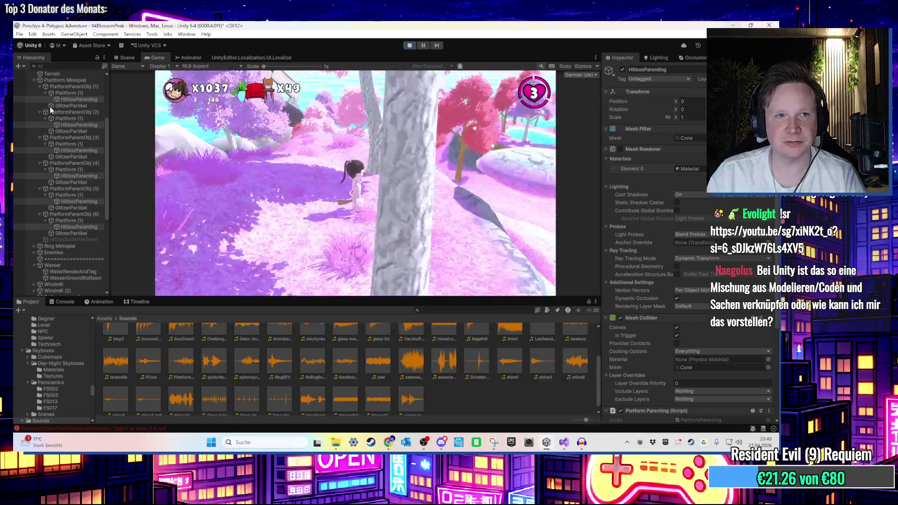
left_click(40, 113)
left_click(40, 113)
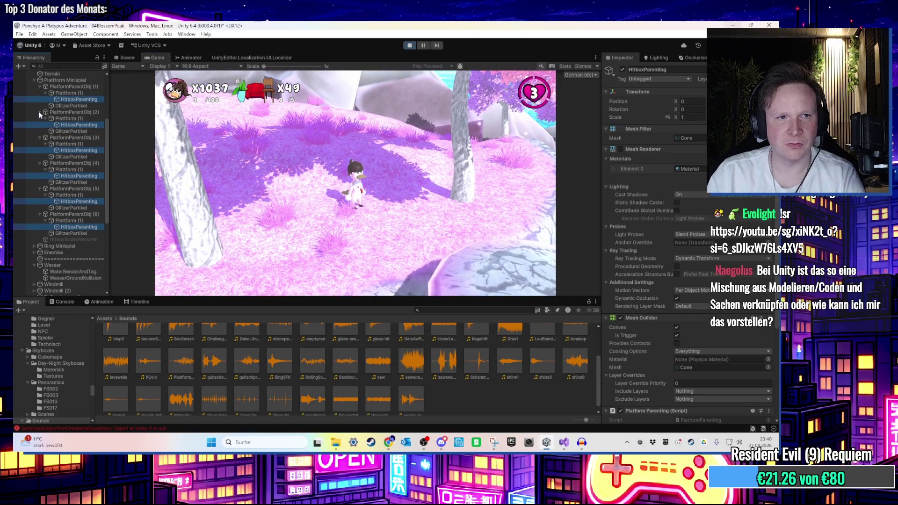
left_click(40, 113)
key("alt+Tab")
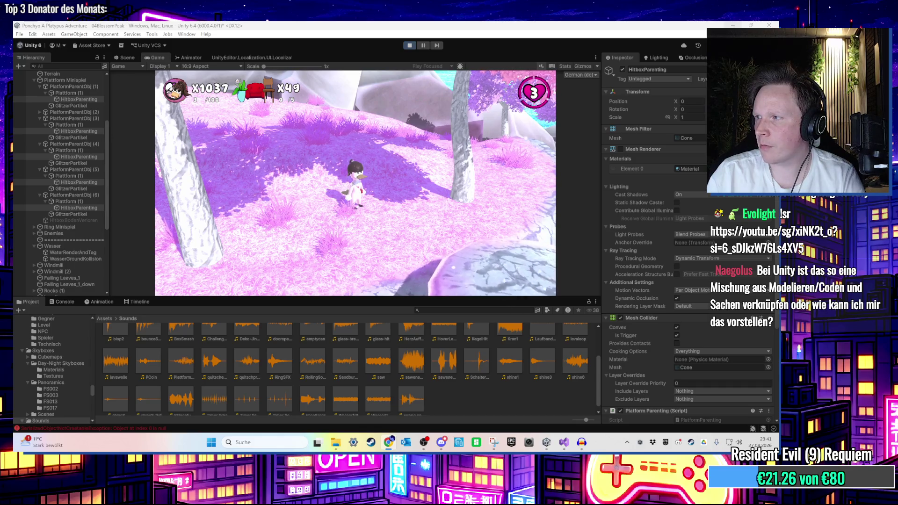
key("alt+Tab")
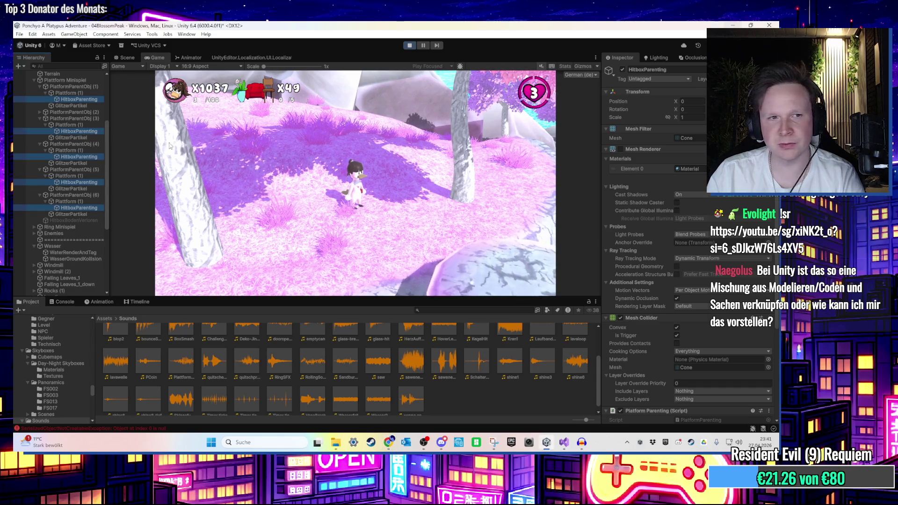
Collapse groups 3–6 and deactivate PlatformParentObj (2) through (6)
left_click(68, 195)
key("Left")
left_click(79, 169)
key("Left")
left_click(86, 145)
key("Left")
left_click(93, 118)
key("Left")
left_click(86, 113)
left_click(87, 138, "shift")
left_click(623, 69)
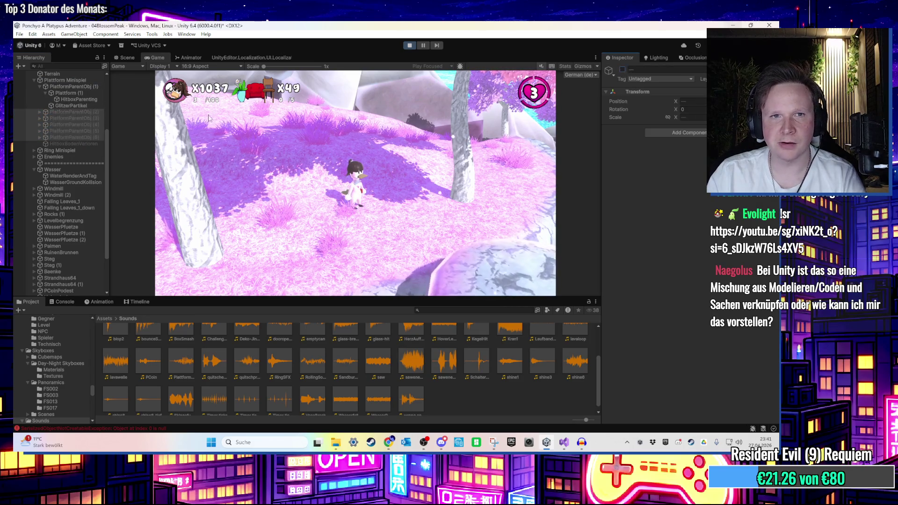
Run the character across the stone platforms and down the water channel, then stop Play mode
key("w")
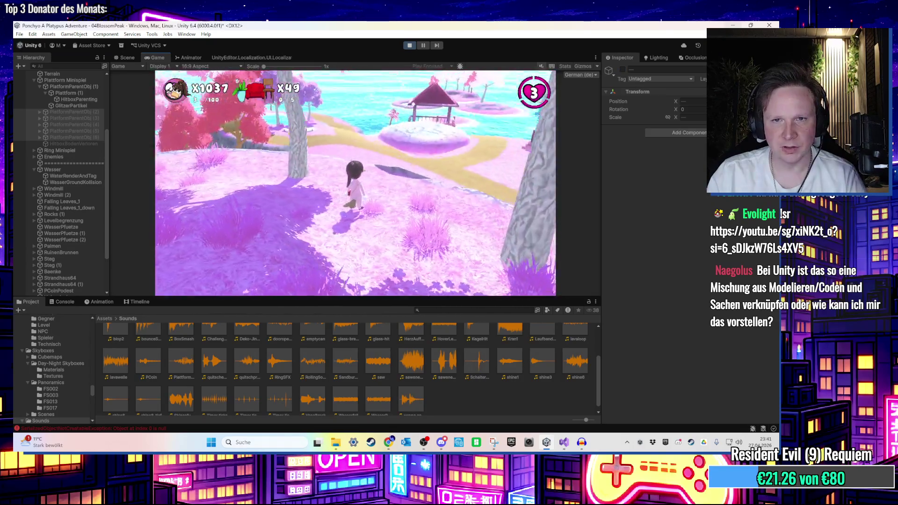
key("w")
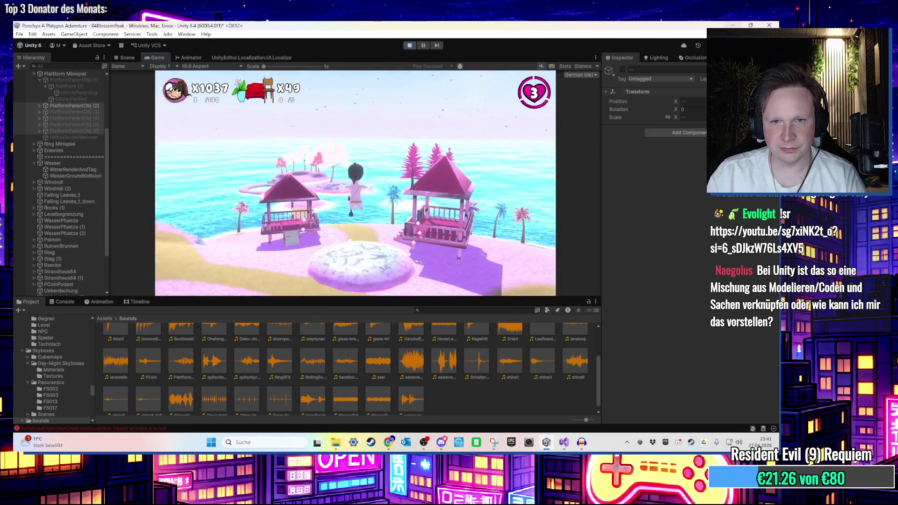
key("w")
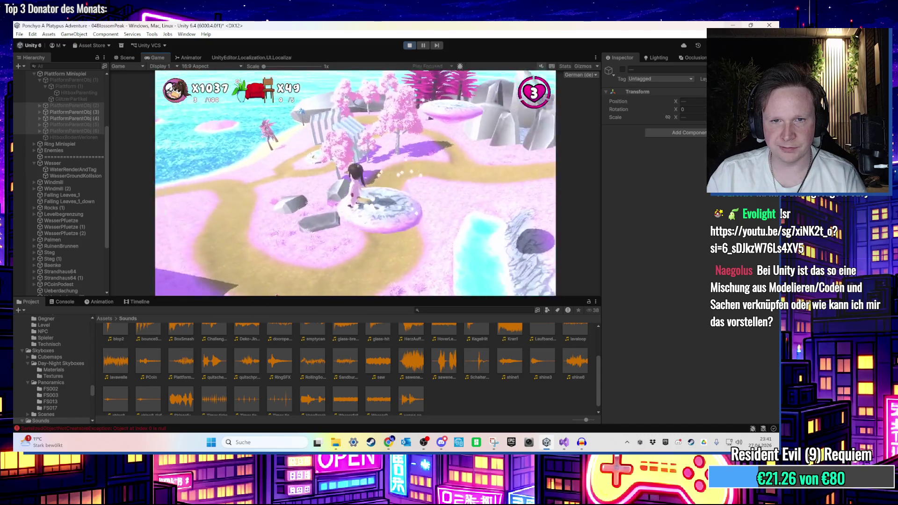
key("w")
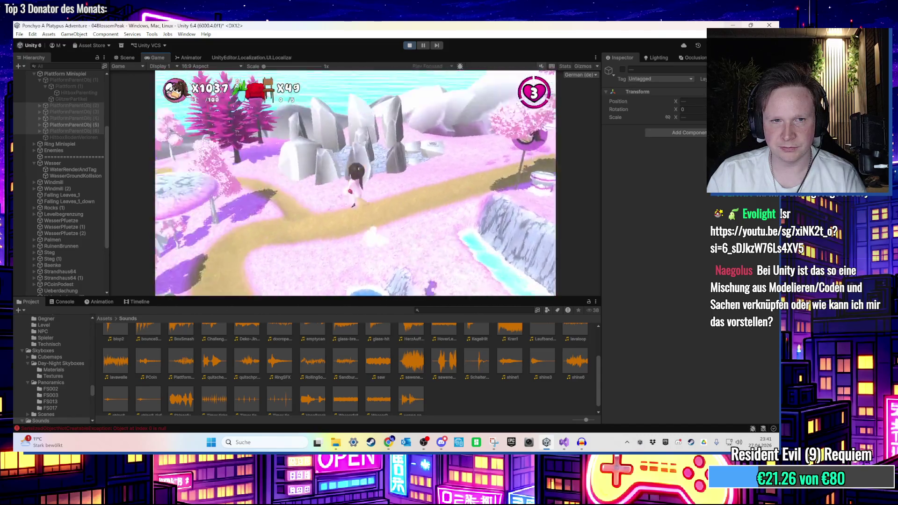
key("w")
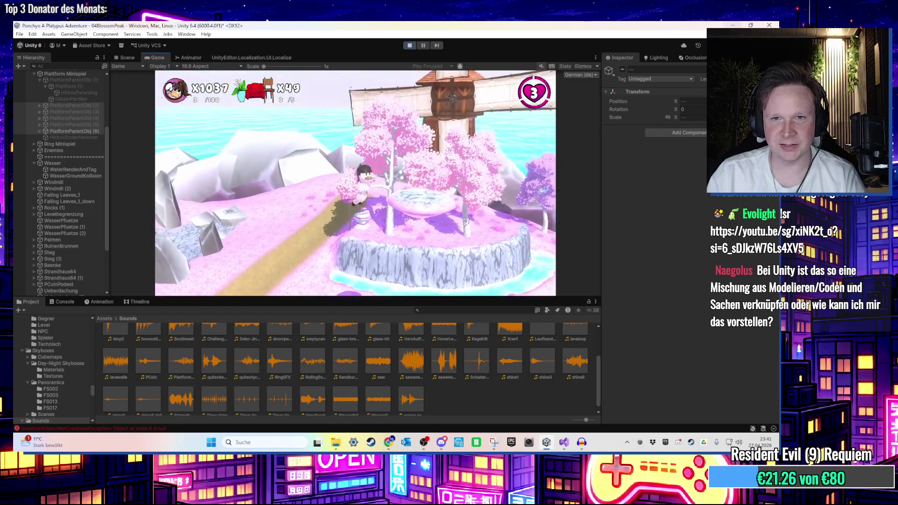
key("w")
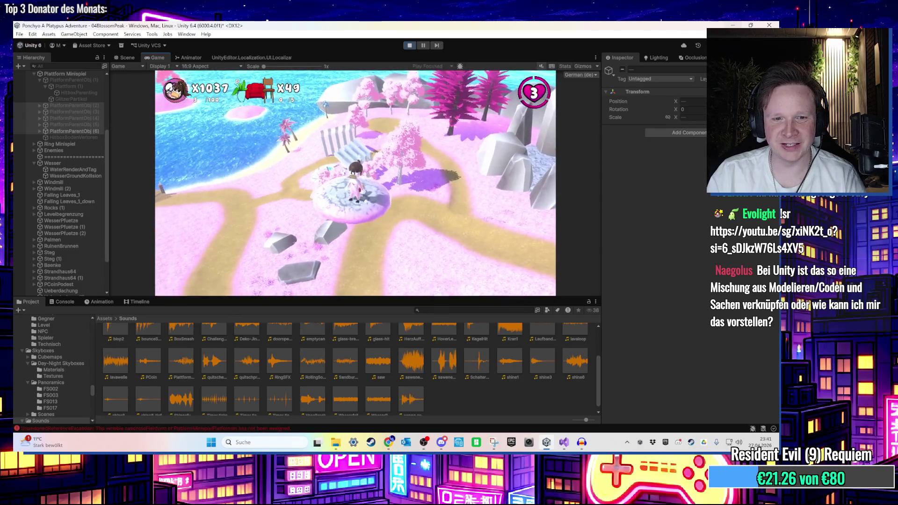
key("w")
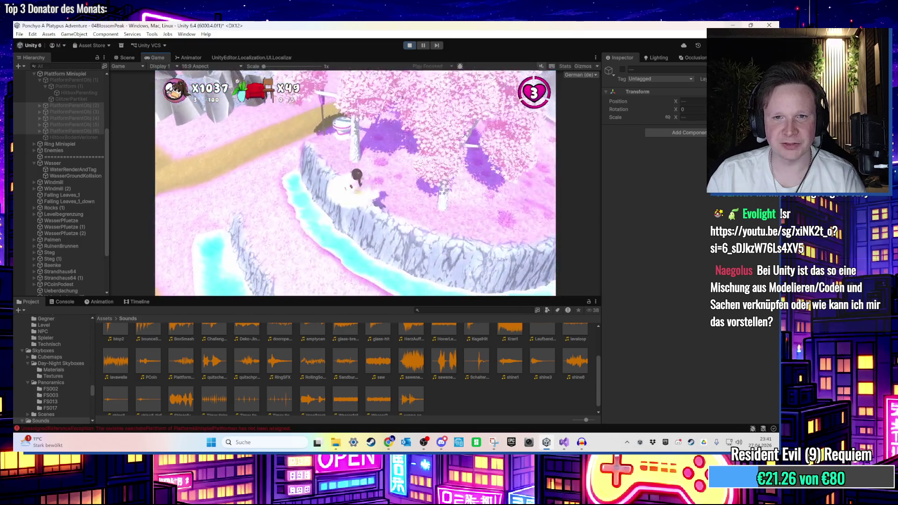
key("super")
left_click(412, 56)
left_click(410, 45)
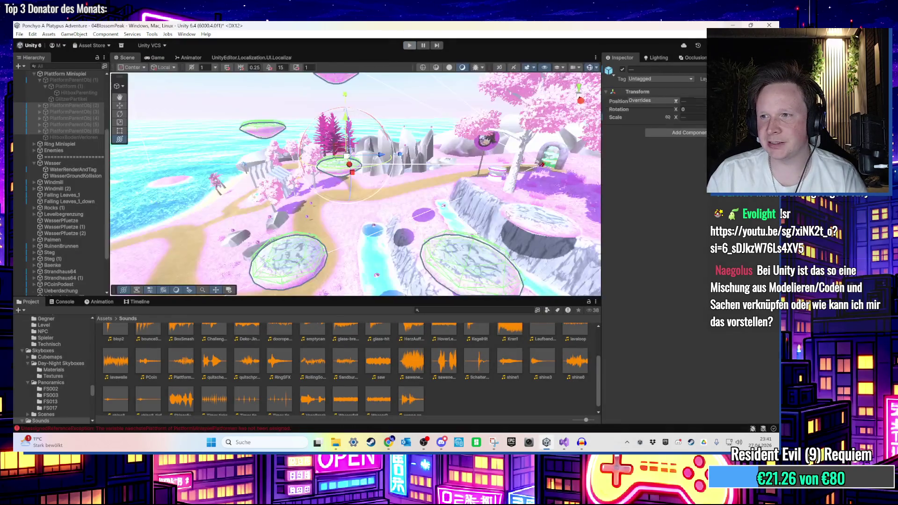
scroll(348, 232, "up", 5)
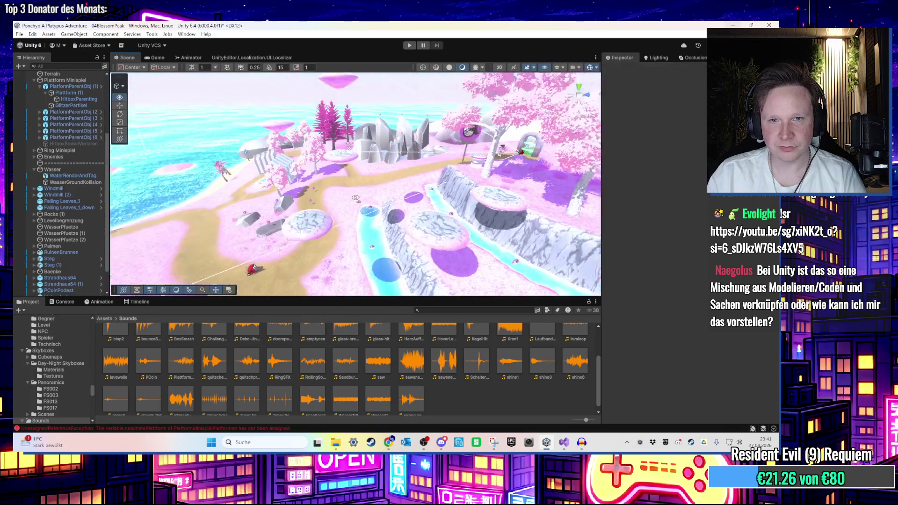
scroll(348, 179, "up", 3)
left_click(84, 124)
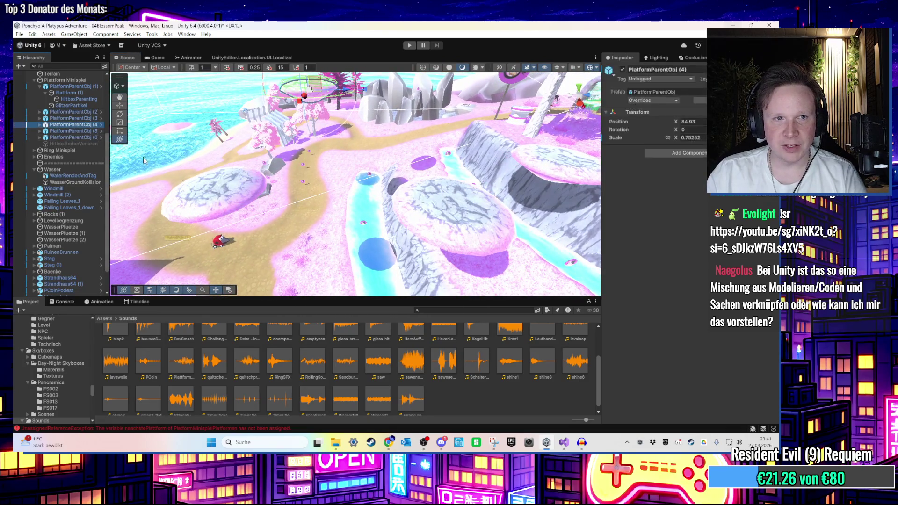
left_click(564, 442)
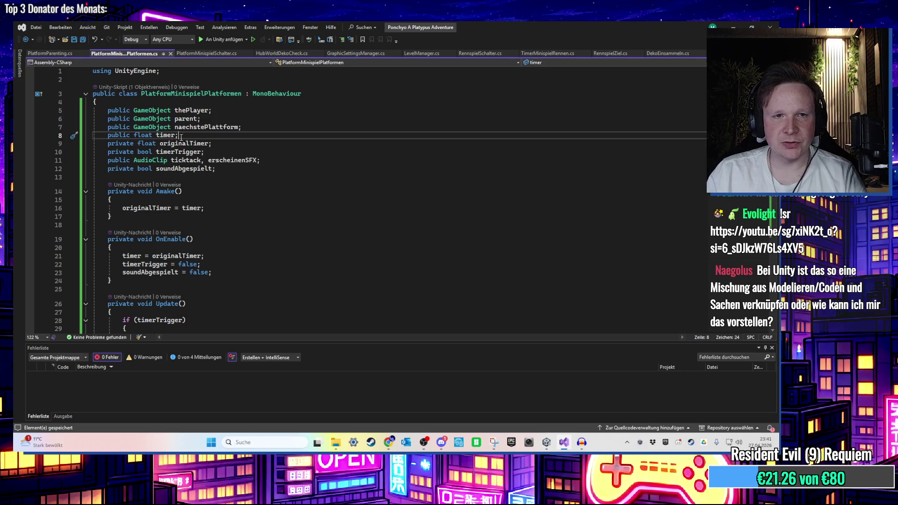
scroll(196, 159, "down", 1)
scroll(197, 159, "up", 1)
left_click(115, 111)
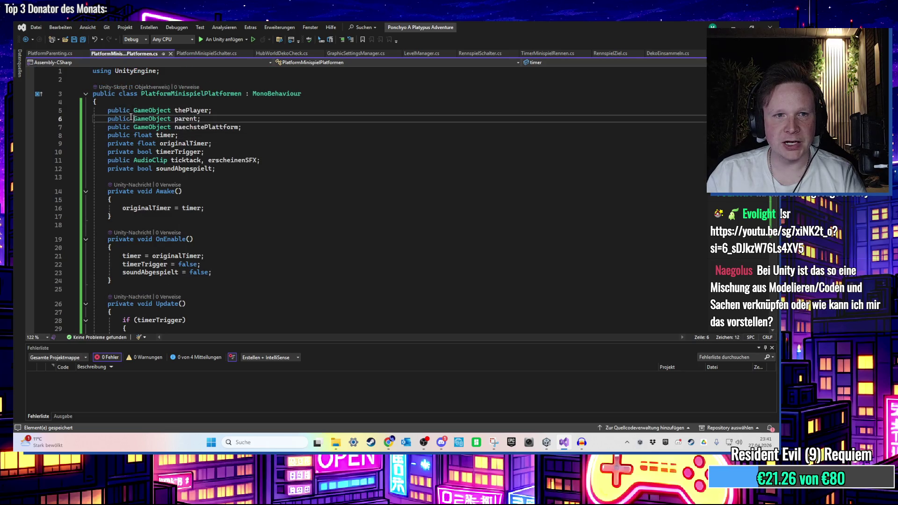
double_click(117, 118)
left_click(117, 120)
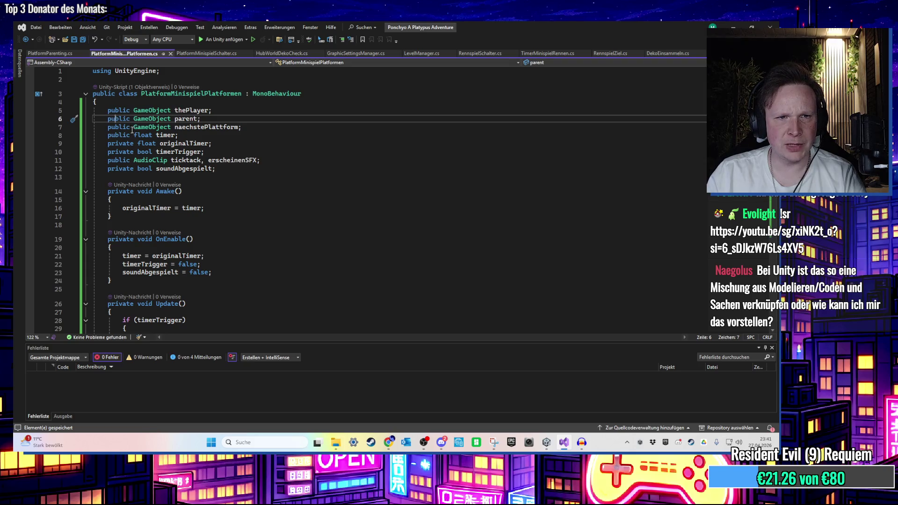
left_click(147, 127)
left_click(123, 160)
double_click(162, 160)
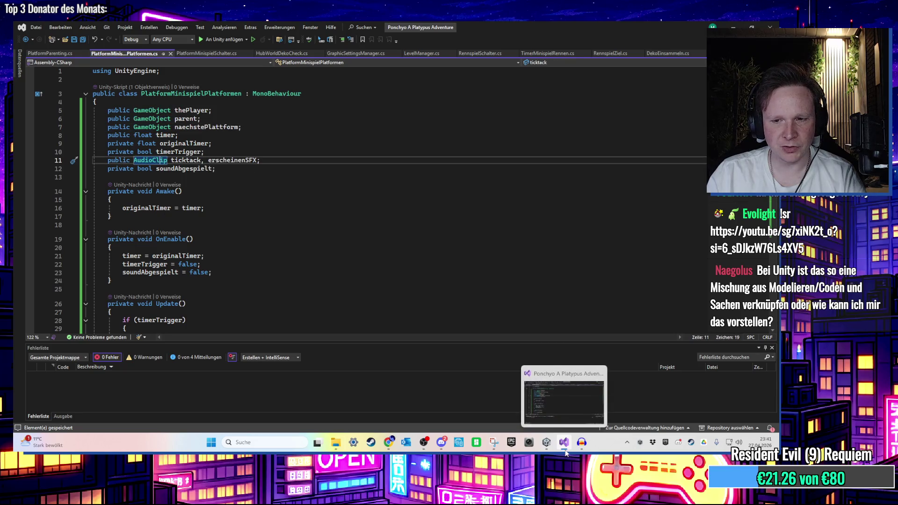
left_click(564, 444)
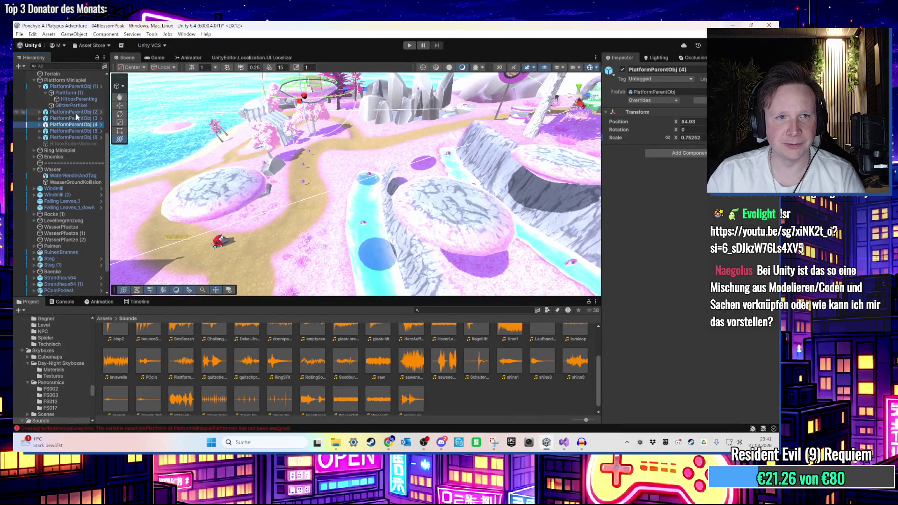
left_click(70, 99)
Widen the Inspector and confirm the first platform hitbox's Timer is 3
scroll(710, 297, "down", 5)
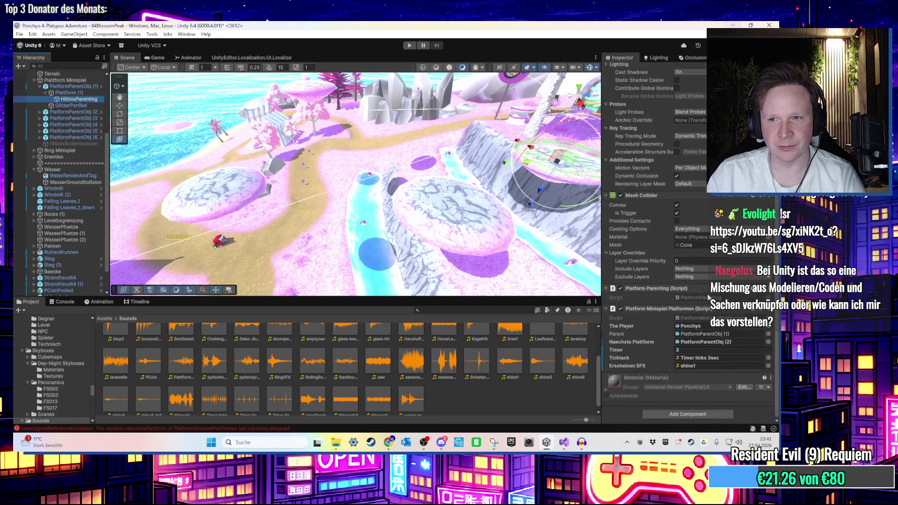
scroll(606, 345, "up", 1)
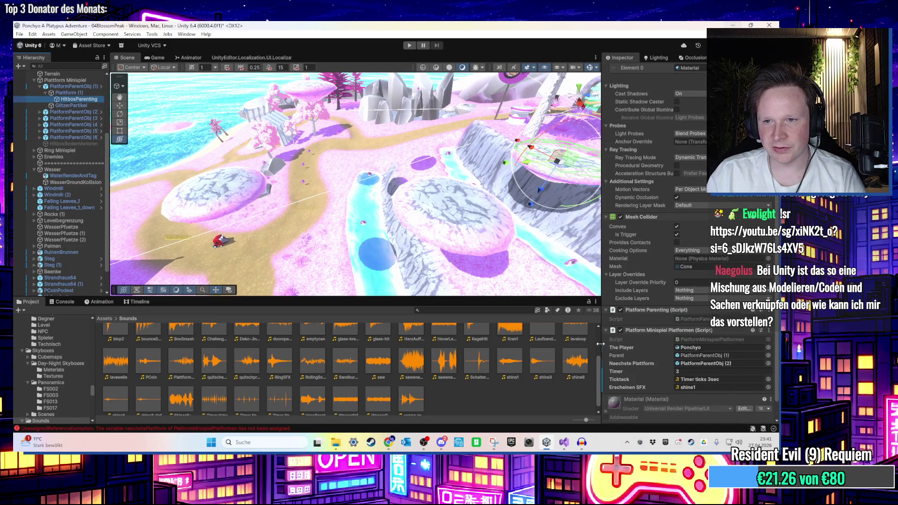
left_click_drag(600, 344, 467, 343)
scroll(608, 368, "down", 1)
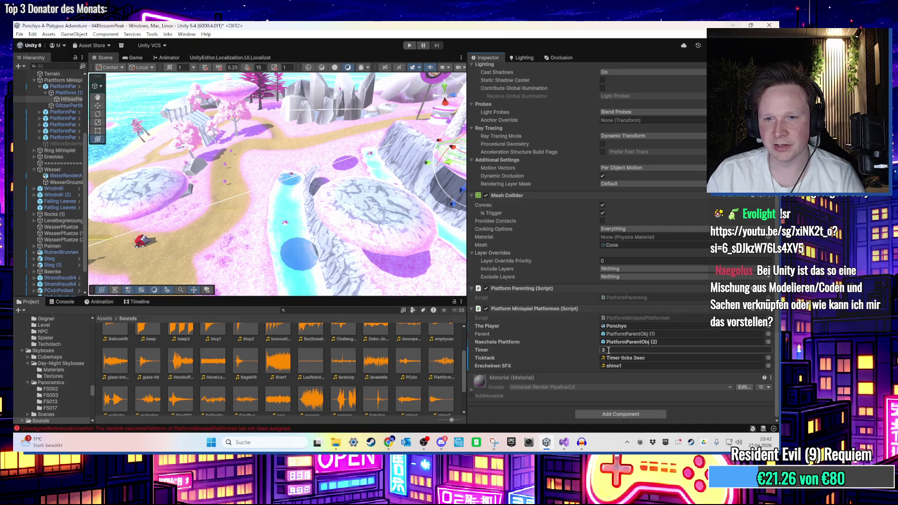
type("3")
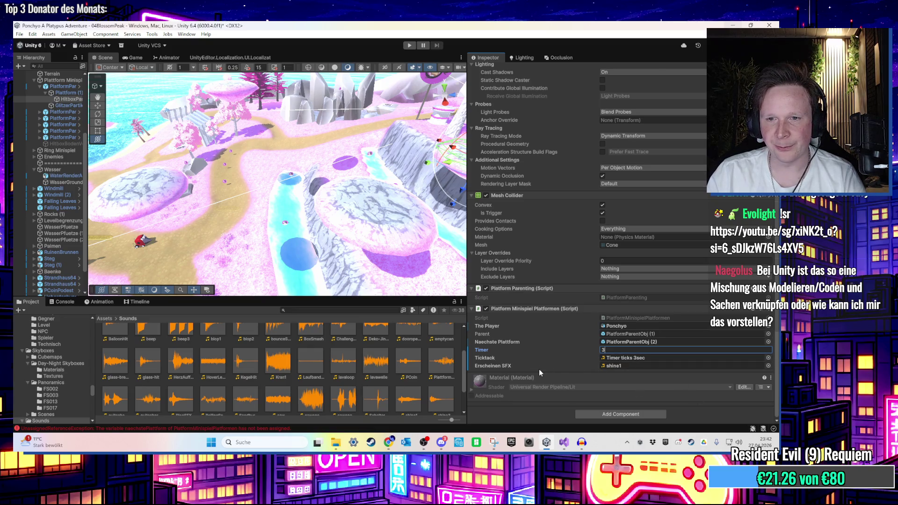
Bring the PlatformMinispielPlatformen.cs script back up in Visual Studio
left_click(582, 443)
left_click(581, 443)
left_click(565, 443)
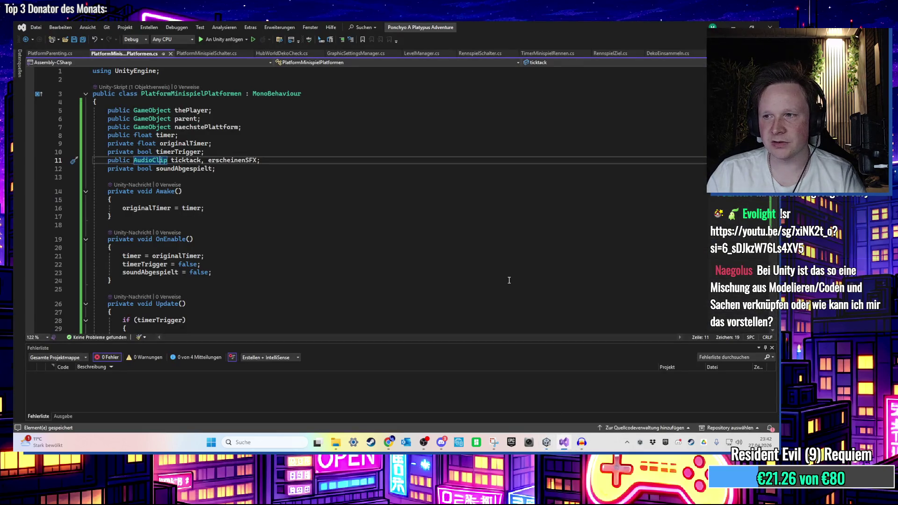
Insert a new if statement at the top of OnTriggerEnter
scroll(445, 250, "down", 8)
scroll(269, 192, "up", 1)
scroll(253, 194, "down", 3)
left_click_drag(135, 187, 225, 187)
left_click(204, 228)
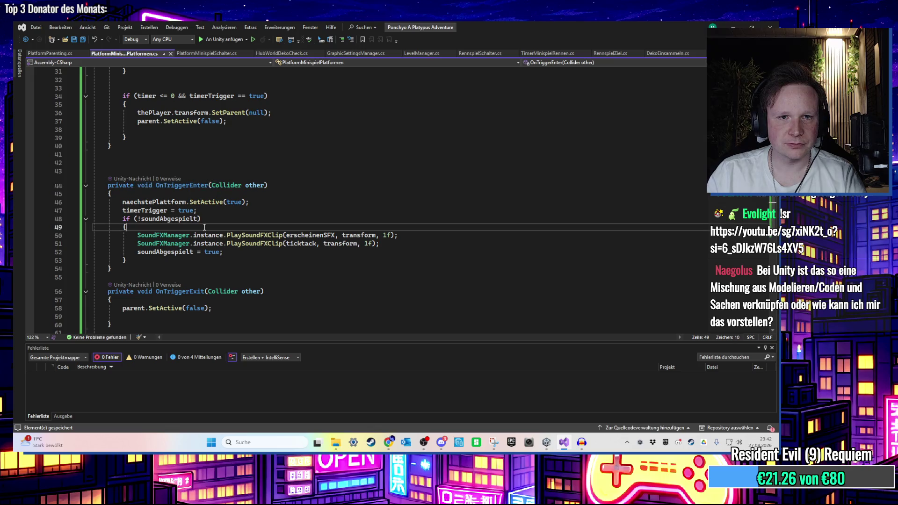
left_click(205, 196)
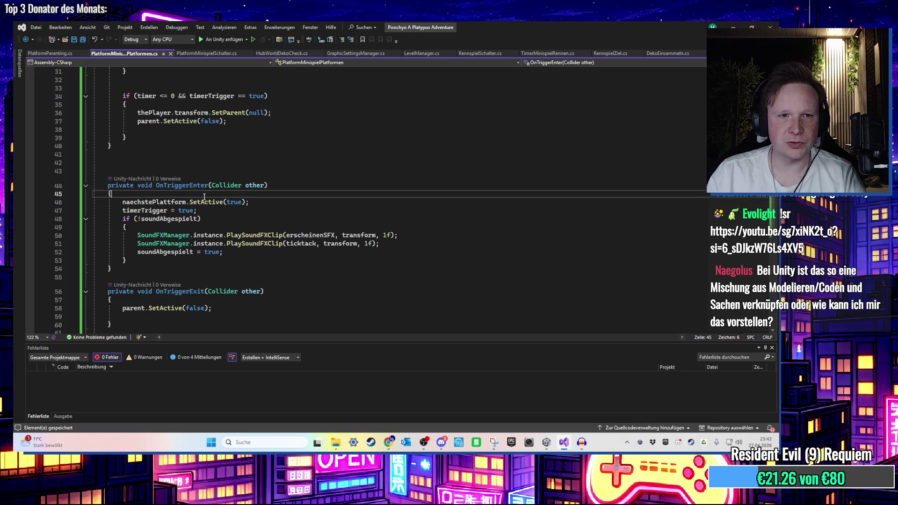
key("Return")
type("iff")
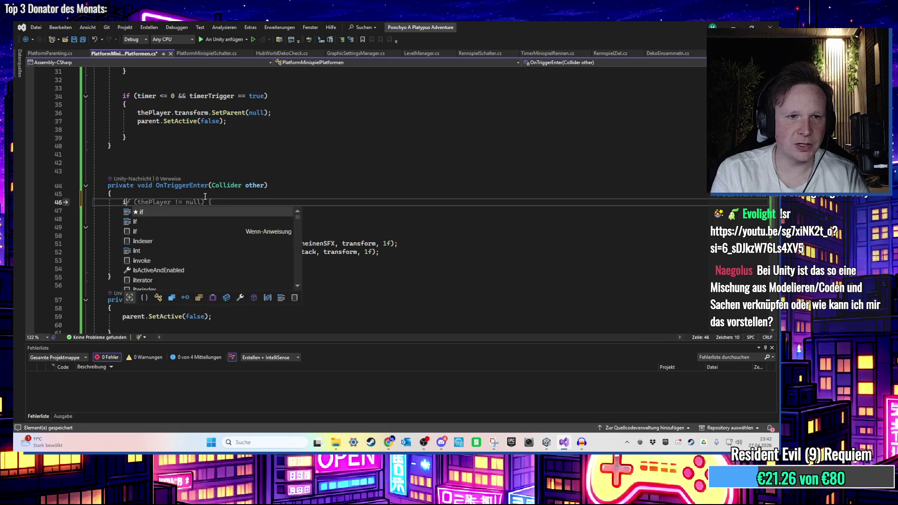
key("BackSpace")
type("(thePlayer != null) {")
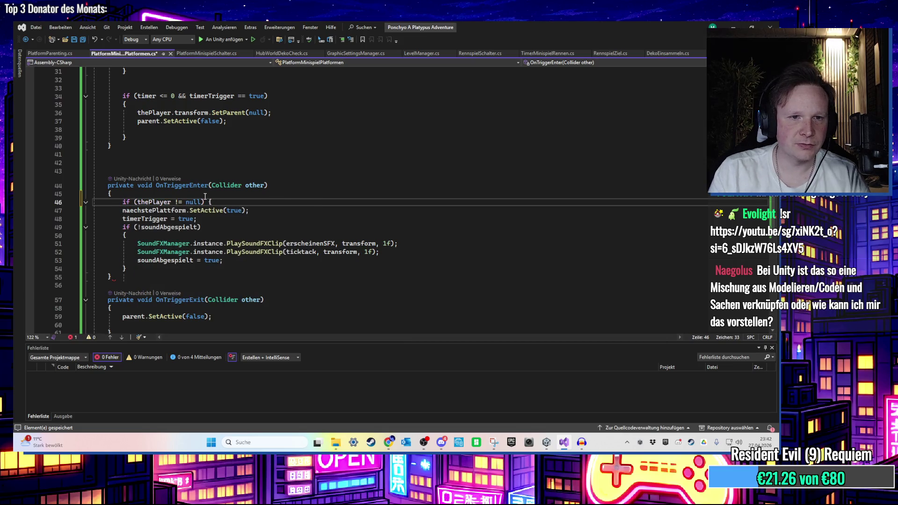
Rewrite the if condition to test other.tag for "Player" and add its braces
left_click_drag(212, 202, 136, 201)
type("other")
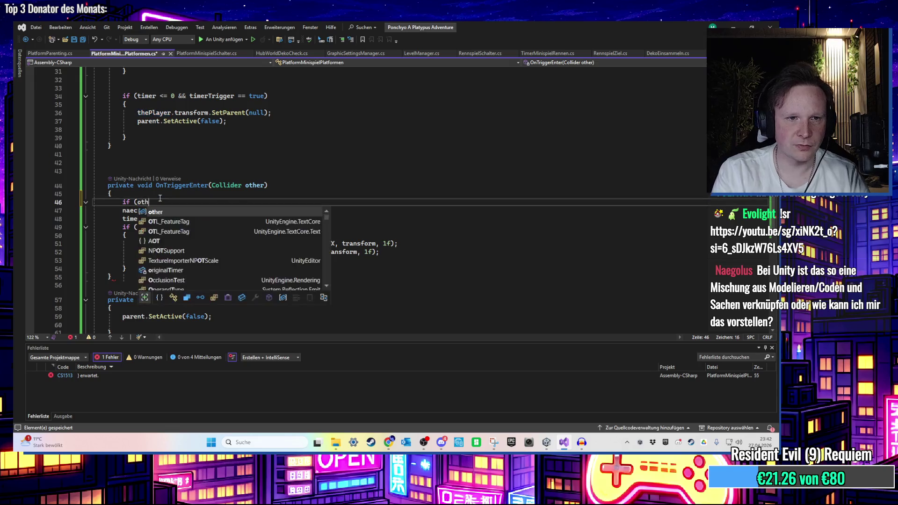
key("BackSpace")
type(".tag == \"Play")
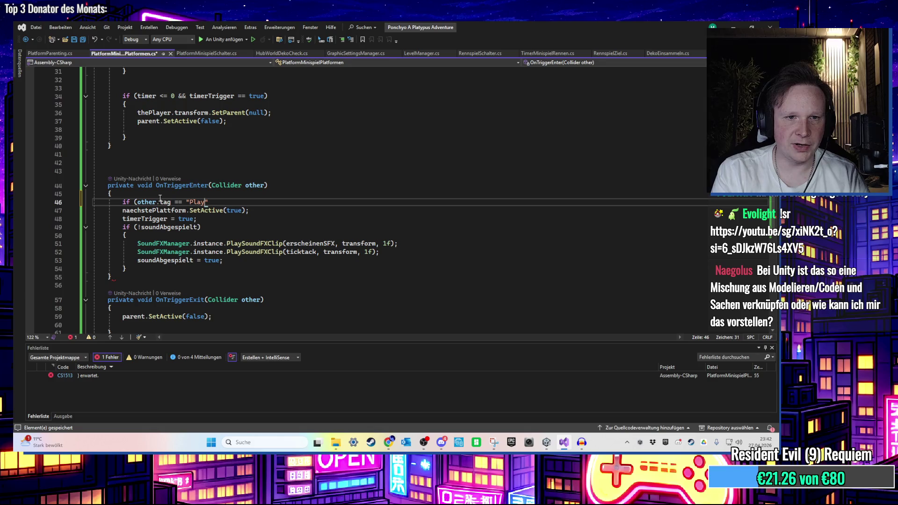
type(")")
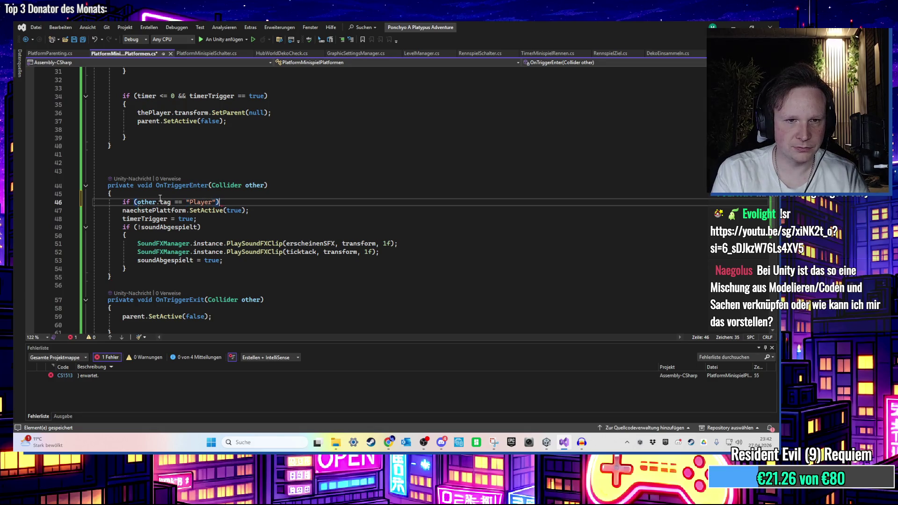
key("Return")
type("{")
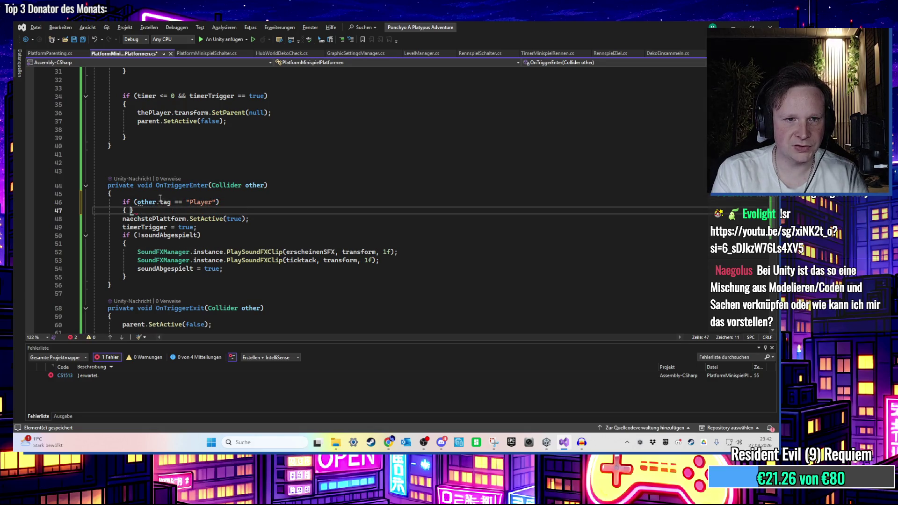
key("Return")
Move the platform activation and sound lines inside the Player if-block
mouse_move(140, 296)
left_mouse_down()
mouse_move(122, 234)
mouse_move(93, 233)
left_mouse_up()
key("ctrl+x")
key("Up")
key("Up")
key("ctrl+v")
key("Down")
key("Down")
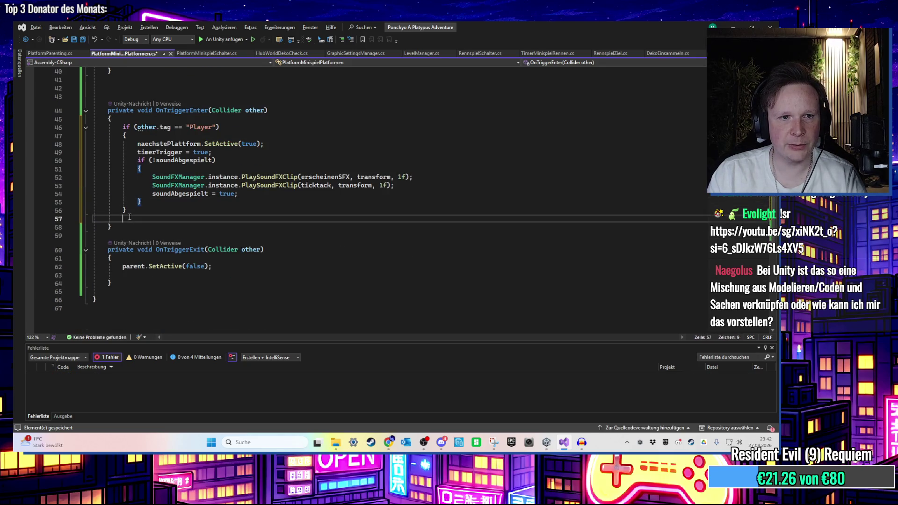
scroll(205, 206, "up", 1)
key("Up")
key("Up")
key("Up")
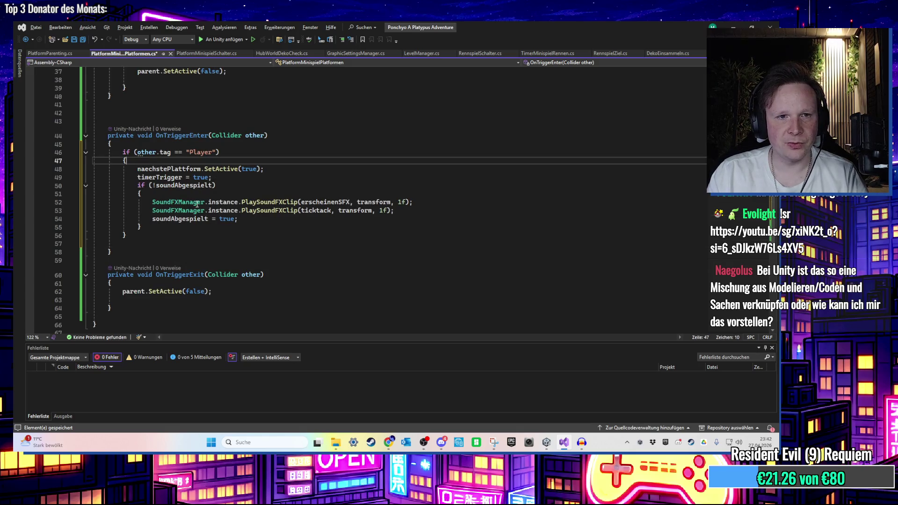
Review the PlaySoundFXClip call and naechstePlattform references in the edited script
left_click(256, 211)
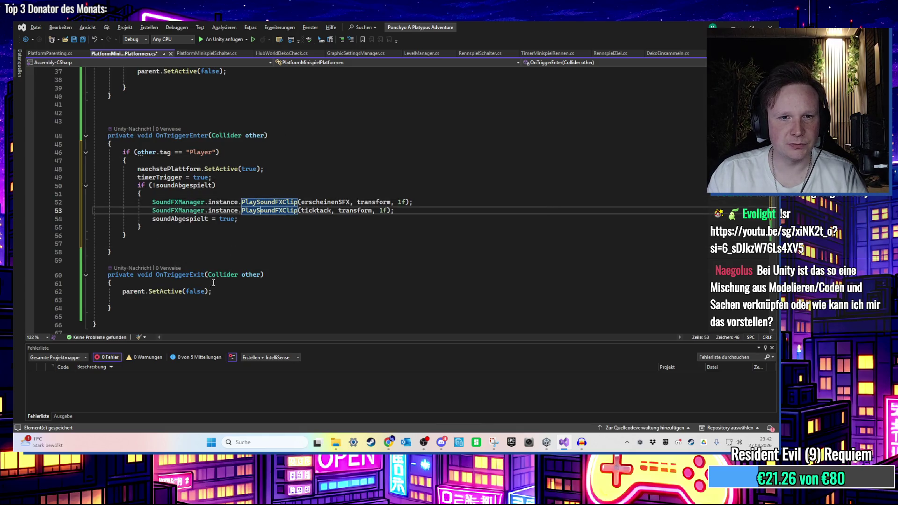
left_click(186, 169)
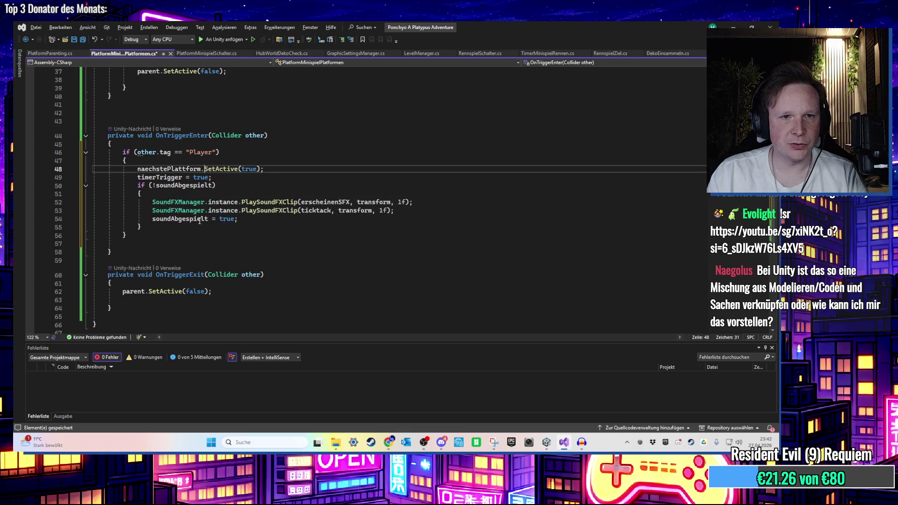
key("Left")
key("Left")
key("Left")
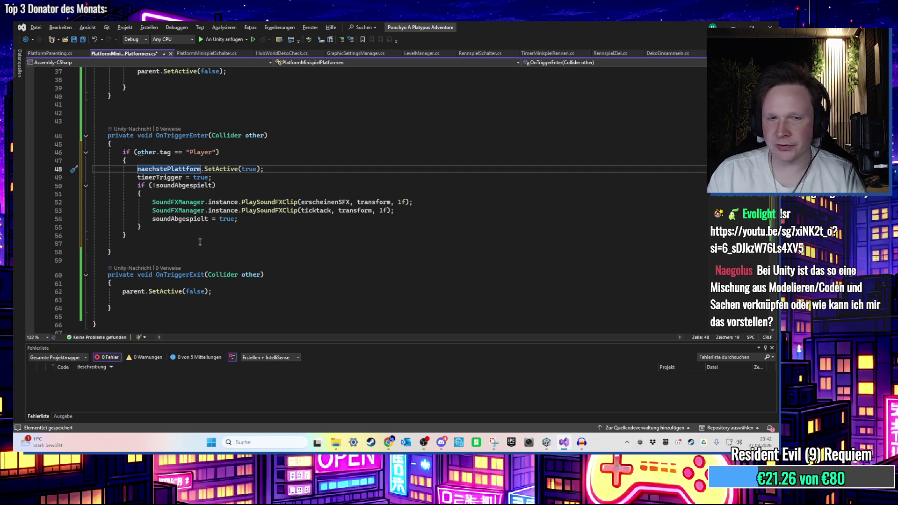
scroll(201, 242, "up", 2)
key("Right")
key("Right")
key("Right")
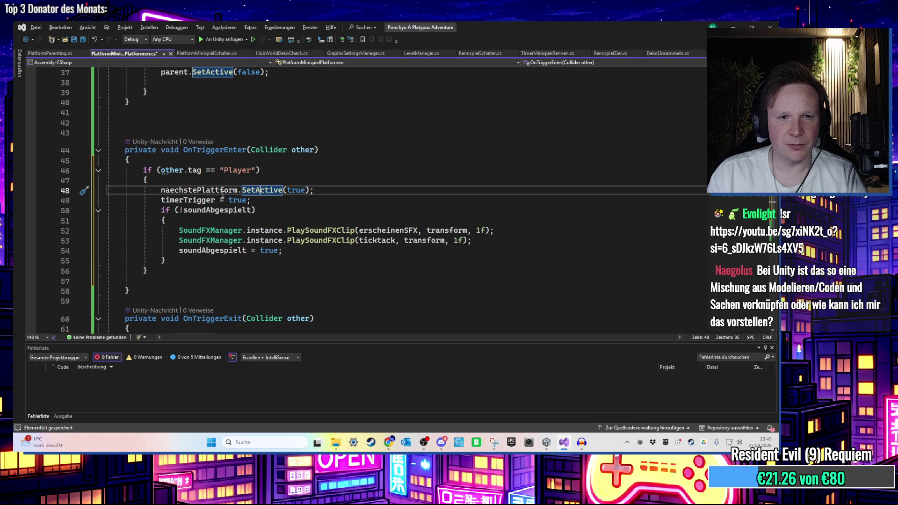
double_click(206, 190)
scroll(243, 239, "up", 2)
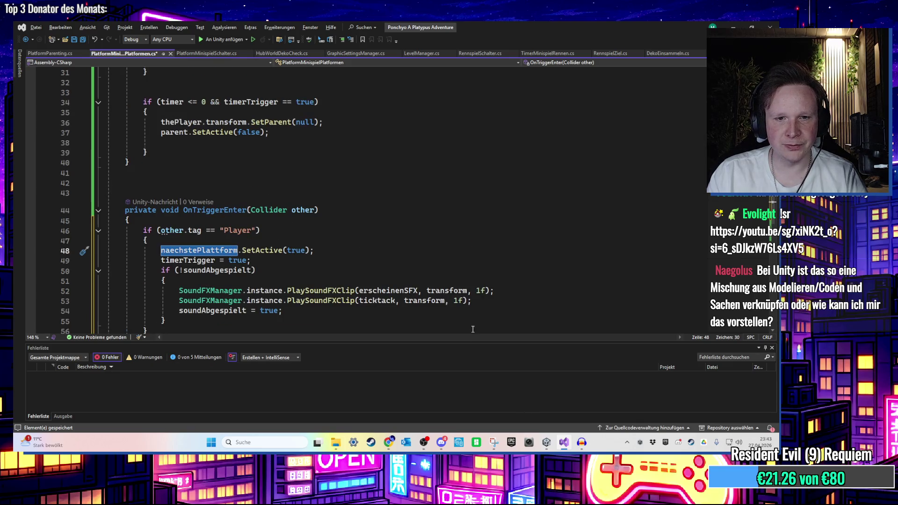
left_click(564, 442)
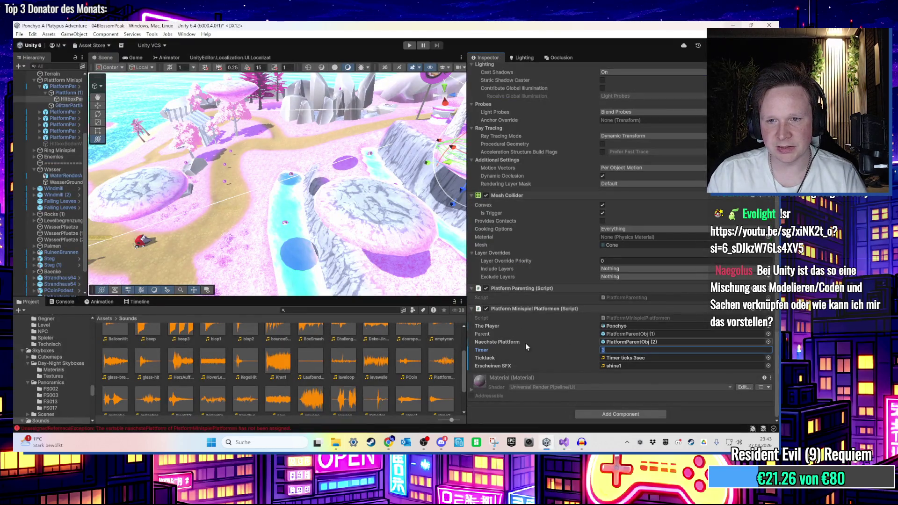
Locate the Naechste Plattform object, frame it, and orbit the Scene view to see the platforms
left_click(644, 342)
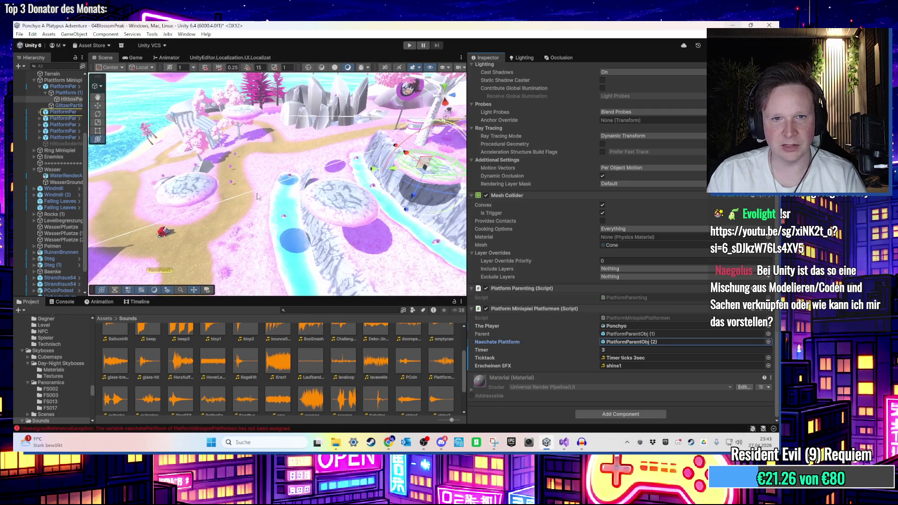
key("f")
left_click(620, 345)
left_click_drag(280, 196, 223, 194)
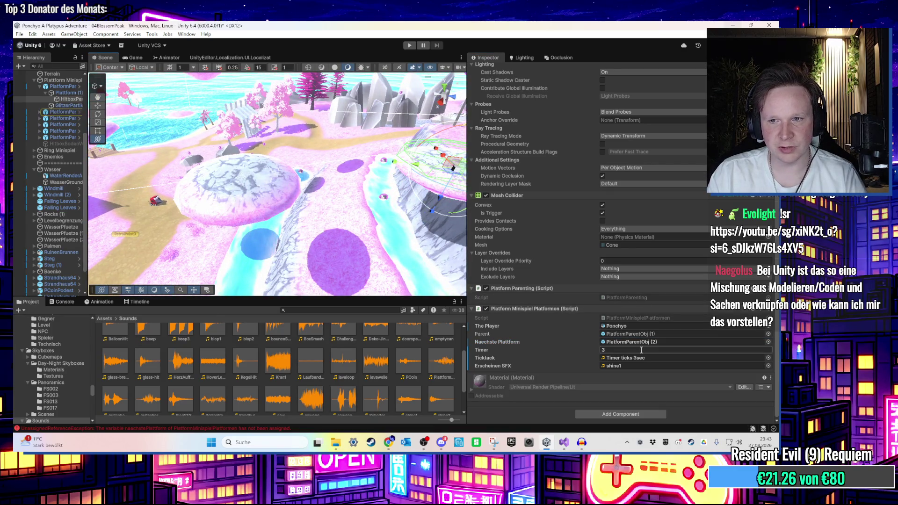
Switch back to the platform script in Visual Studio
left_click(580, 443)
left_click(578, 444)
left_click(563, 443)
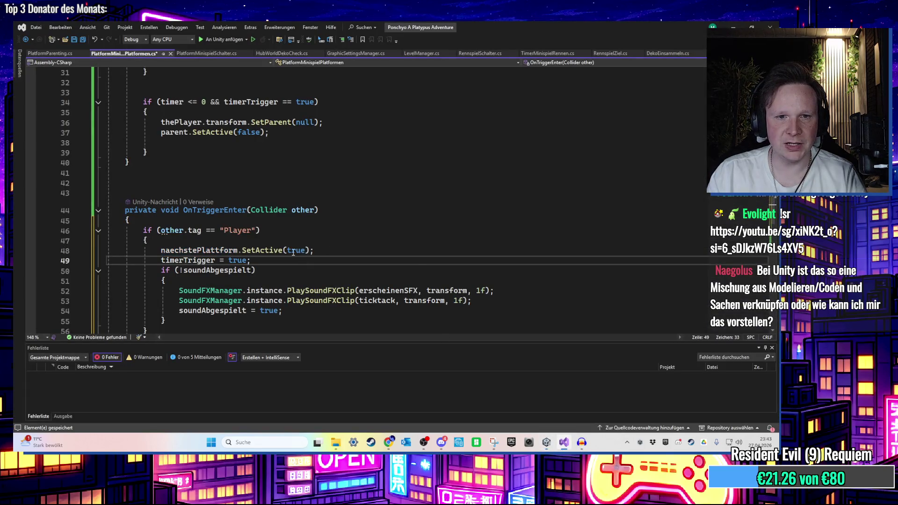
Add an if (other.tag == "Player") { } block inside OnTriggerExit
scroll(294, 251, "down", 1)
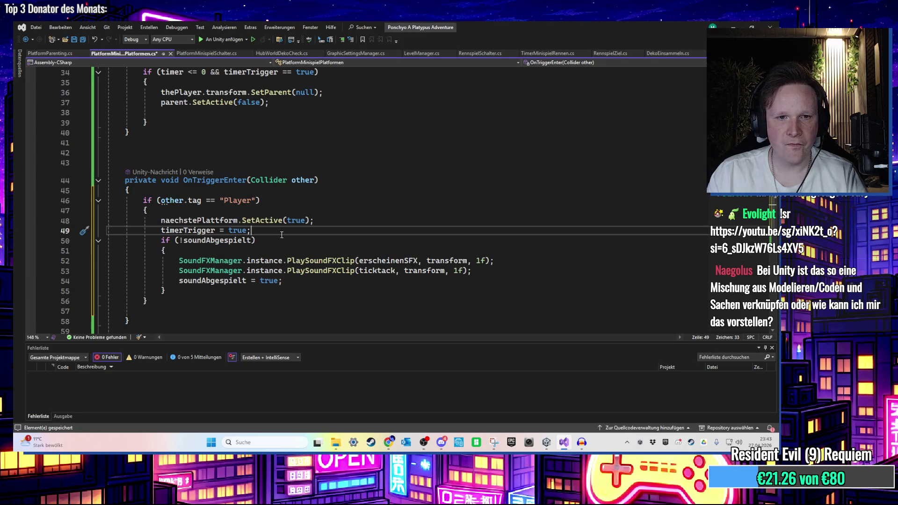
scroll(279, 239, "down", 4)
left_click(279, 238)
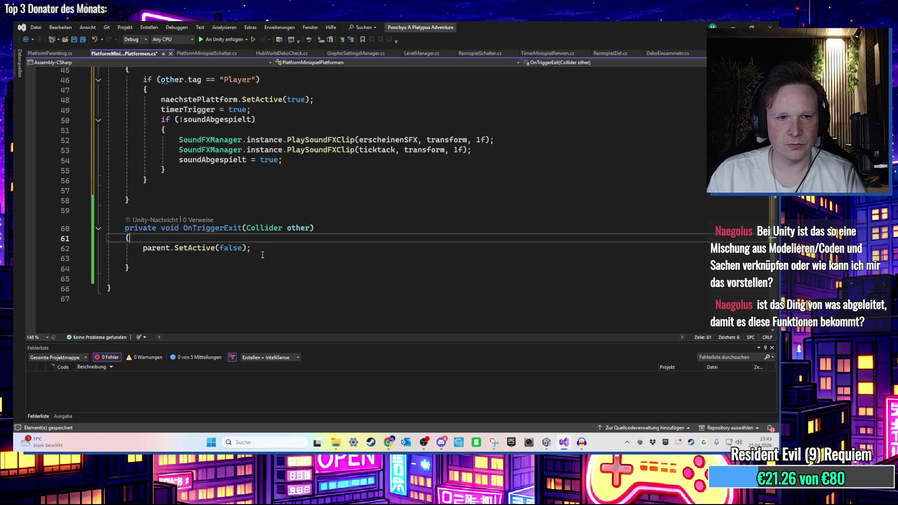
key("Return")
type("if (!soundAbgespielt)")
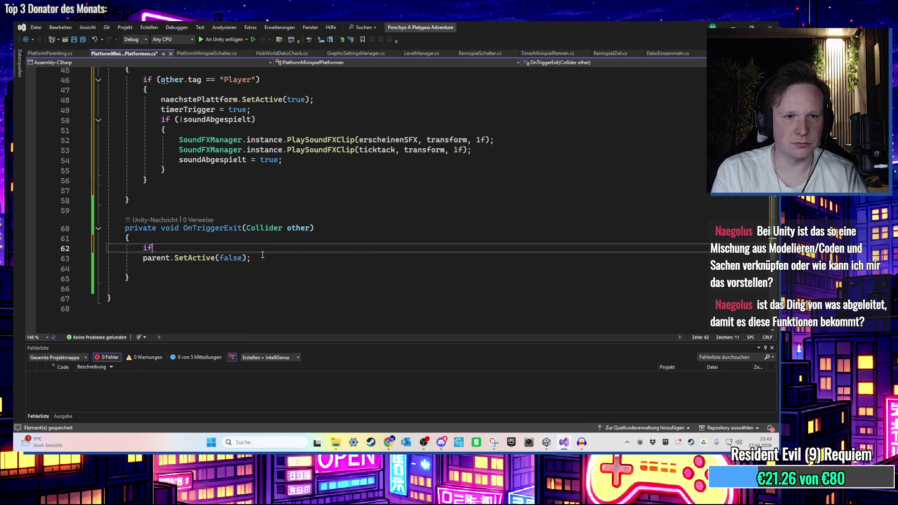
key("Return")
type("{ ")
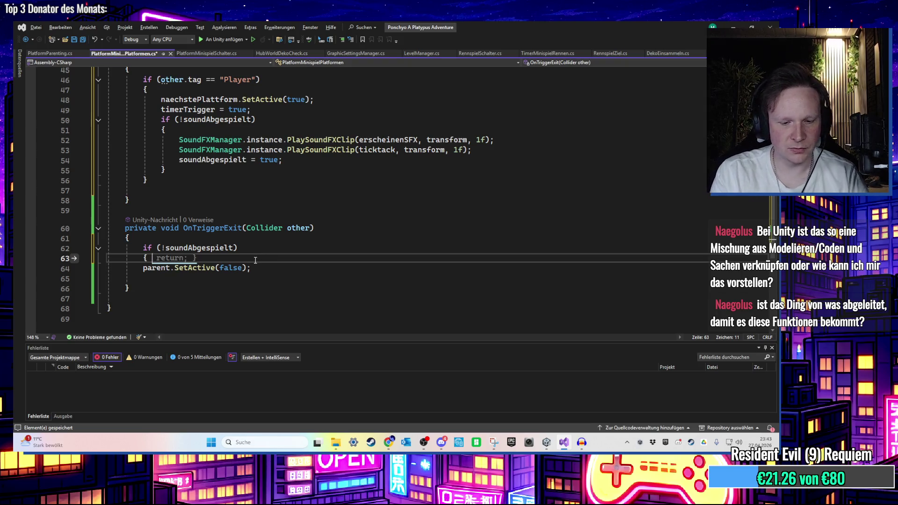
type("}")
key("Return")
left_click(155, 258)
key("Return")
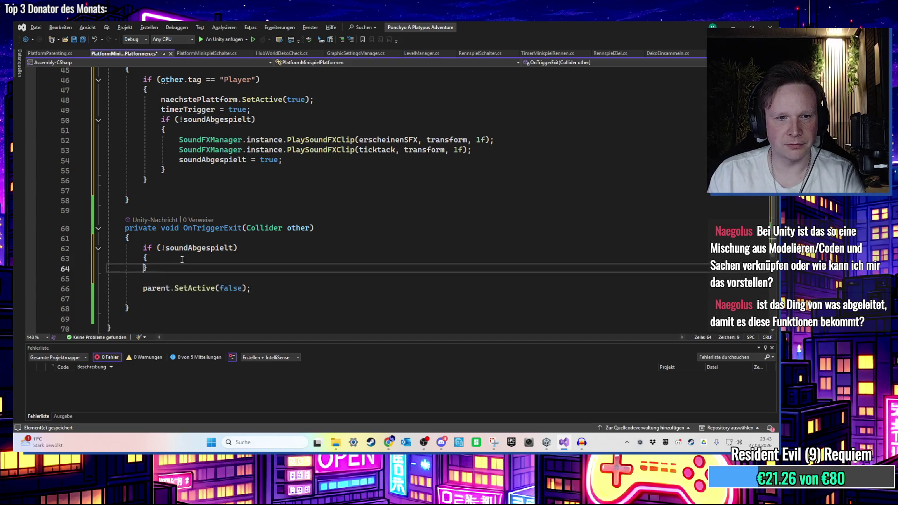
double_click(211, 247)
key("BackSpace")
key("BackSpace")
type("other.isTrigge")
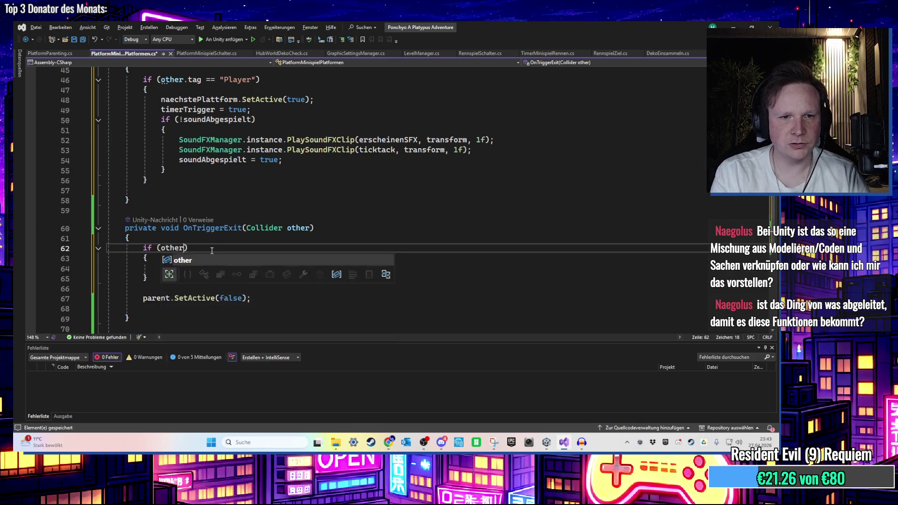
key("BackSpace")
key("BackSpace")
key("BackSpace")
type("tag ==")
type(" \"Player\"")
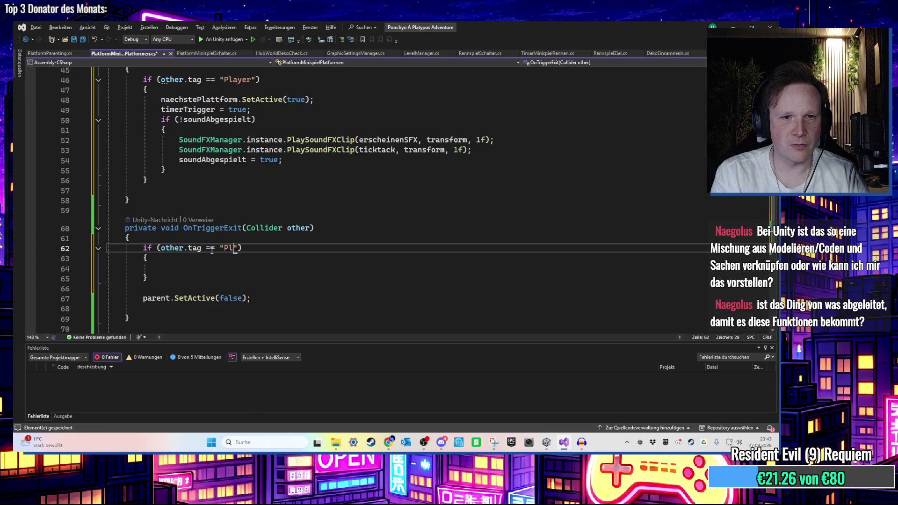
Move parent.SetActive(false); into the Player block, save the script, and return to Unity
left_click_drag(251, 298, 107, 298)
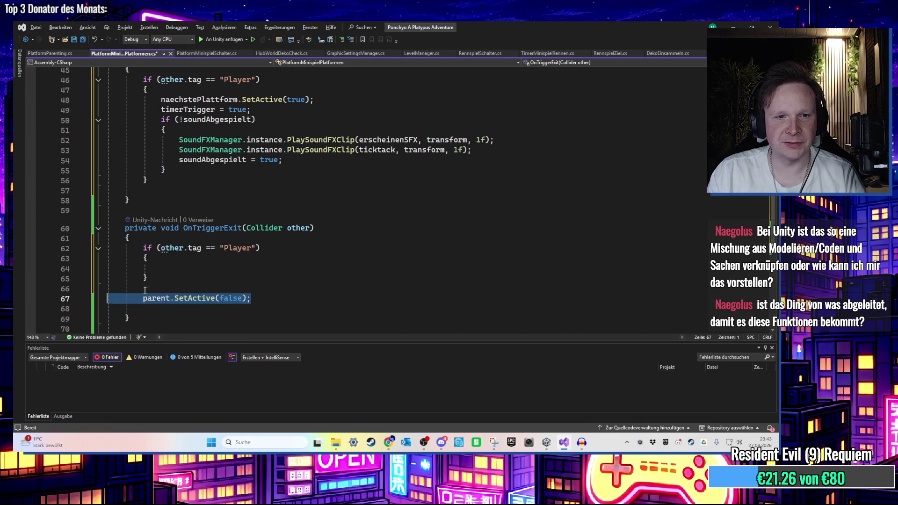
key("ctrl+x")
key("Up")
key("Up")
key("Up")
key("ctrl+v")
key("Down")
key("Down")
key("Down")
key("BackSpace")
key("BackSpace")
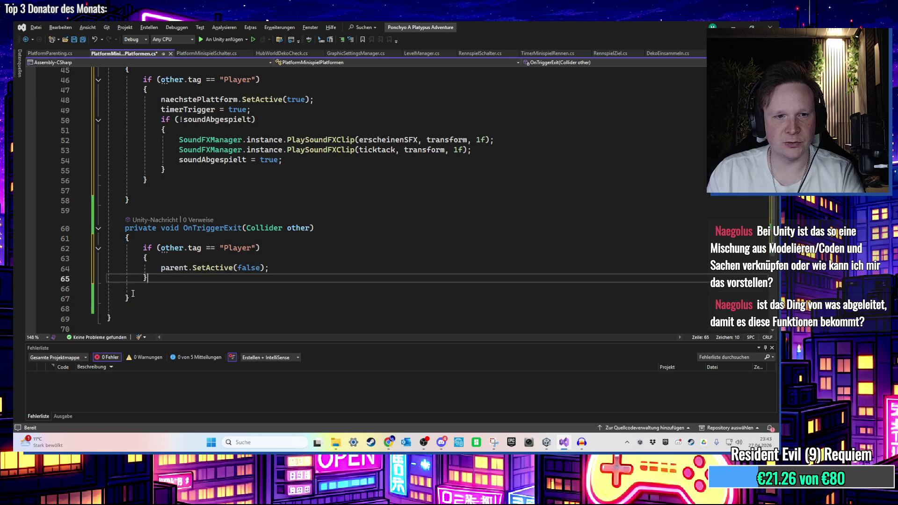
key("ctrl+s")
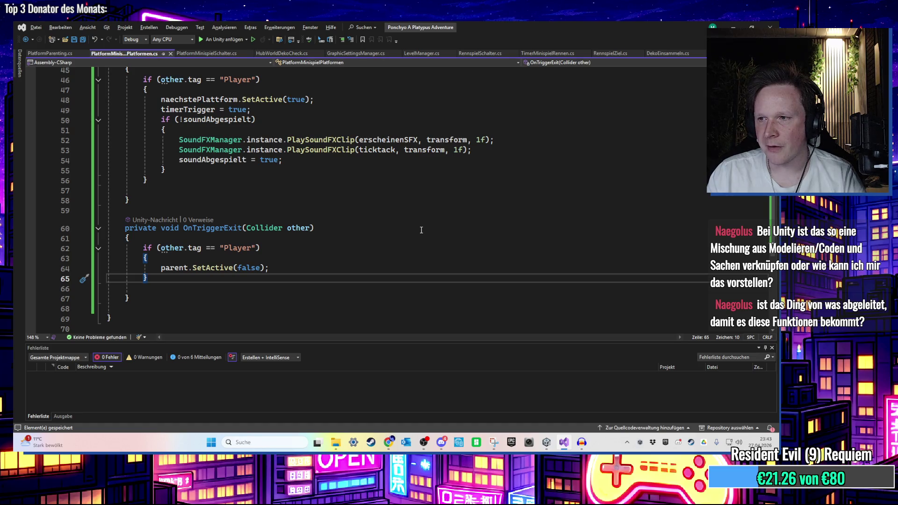
scroll(421, 229, "up", 2)
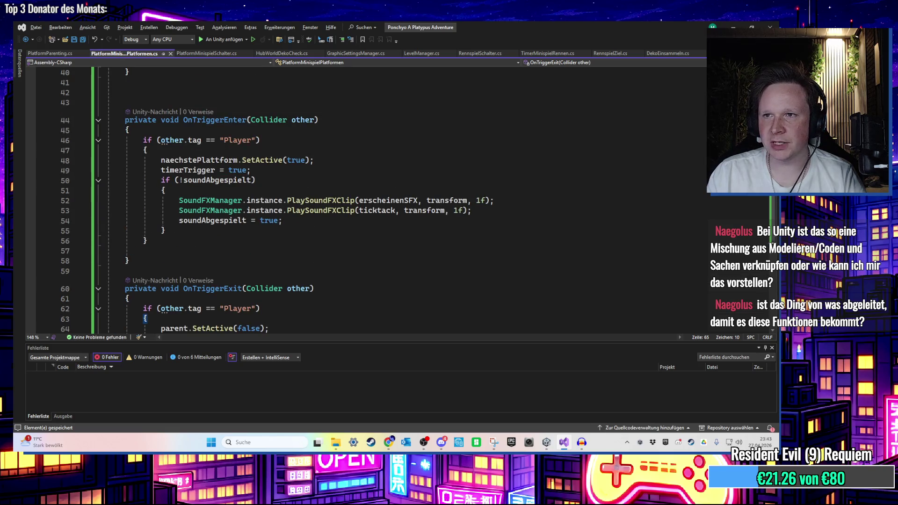
left_click(734, 27)
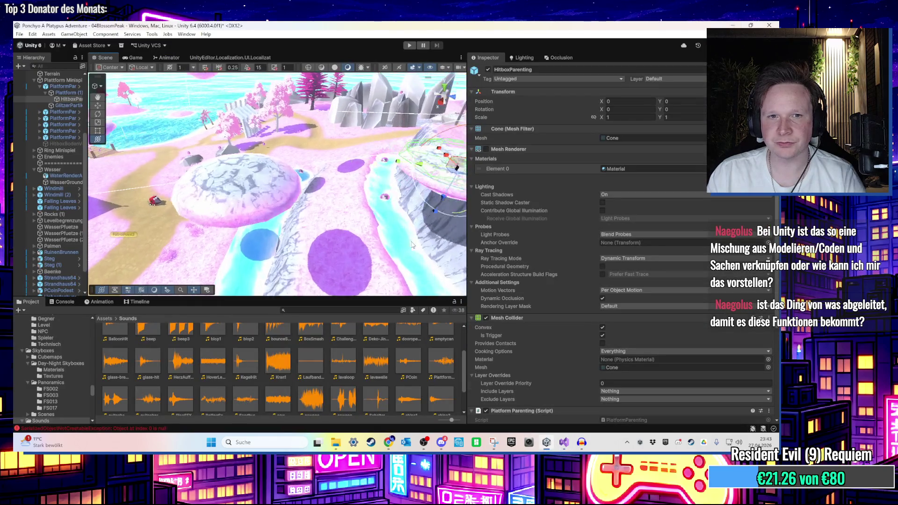
Select the PlatformParentObj (2) platform disc, adjust the view, and search Add Component for 'box'
left_click(260, 172)
left_click_drag(261, 172, 330, 171)
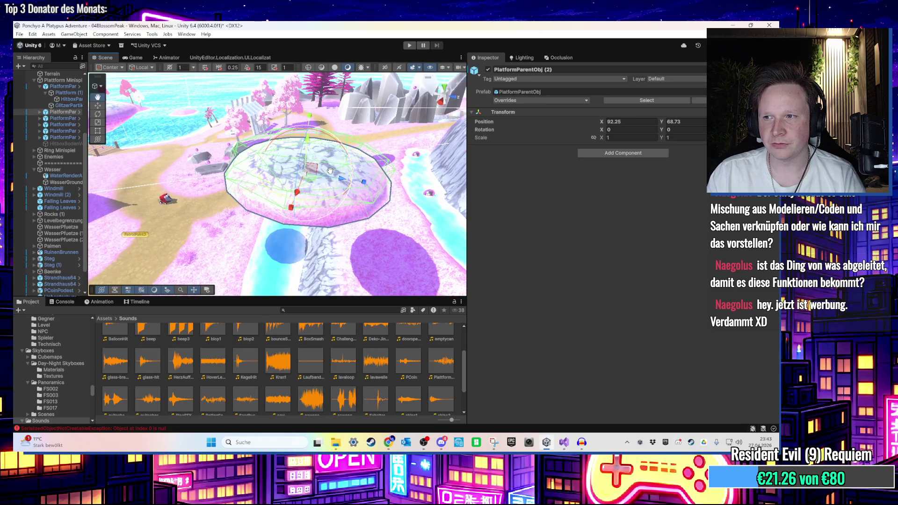
scroll(330, 170, "down", 4)
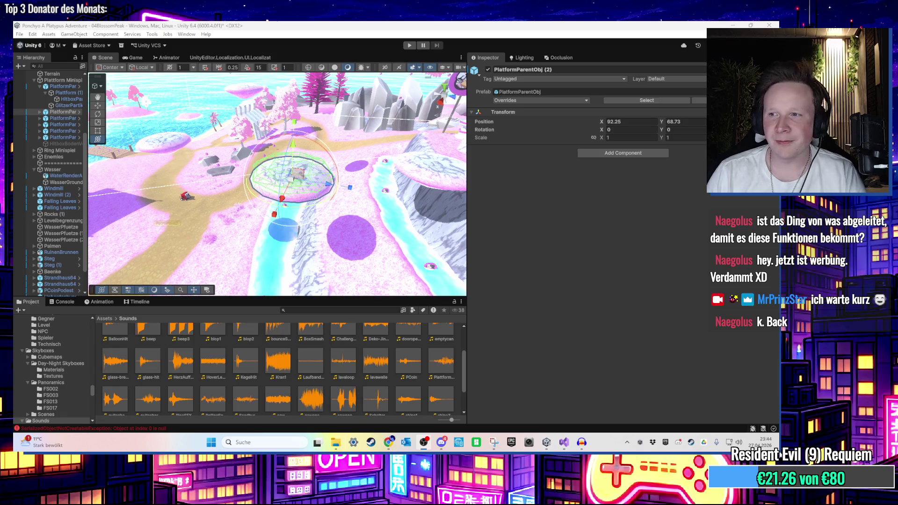
left_click_drag(337, 177, 375, 168)
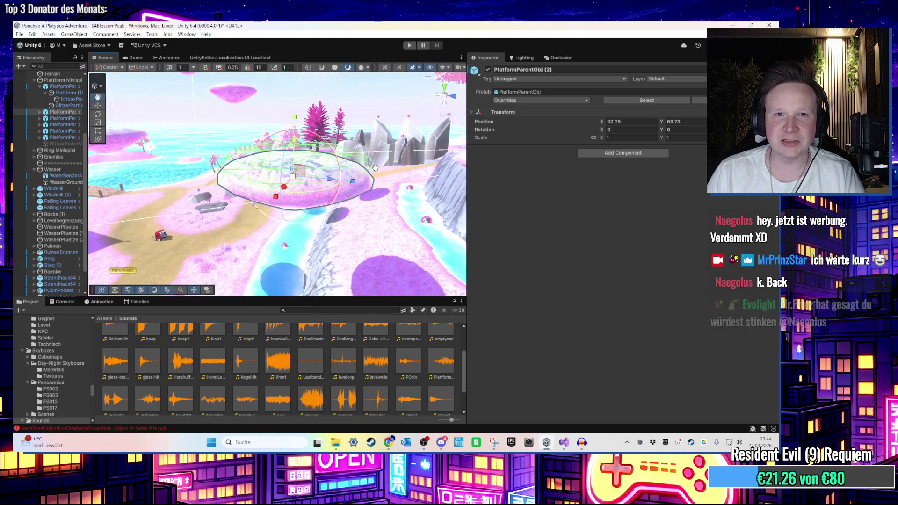
scroll(375, 168, "up", 2)
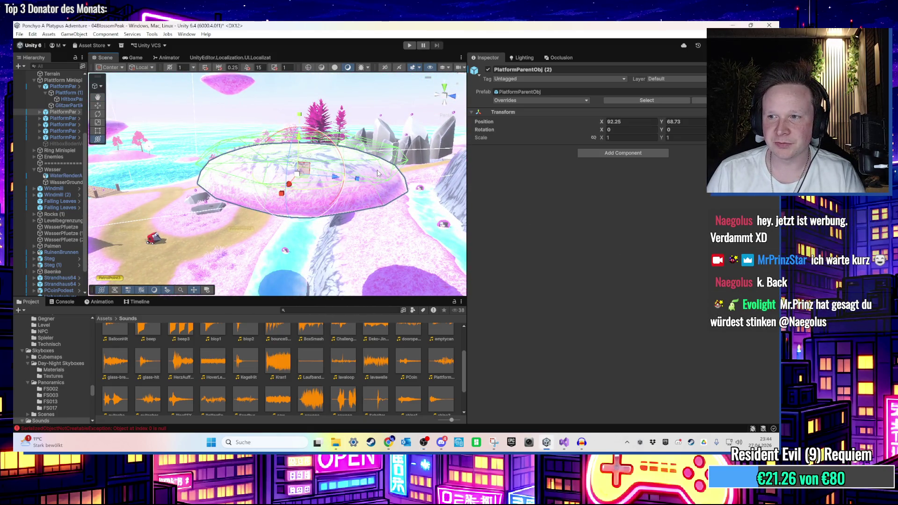
scroll(378, 174, "up", 3)
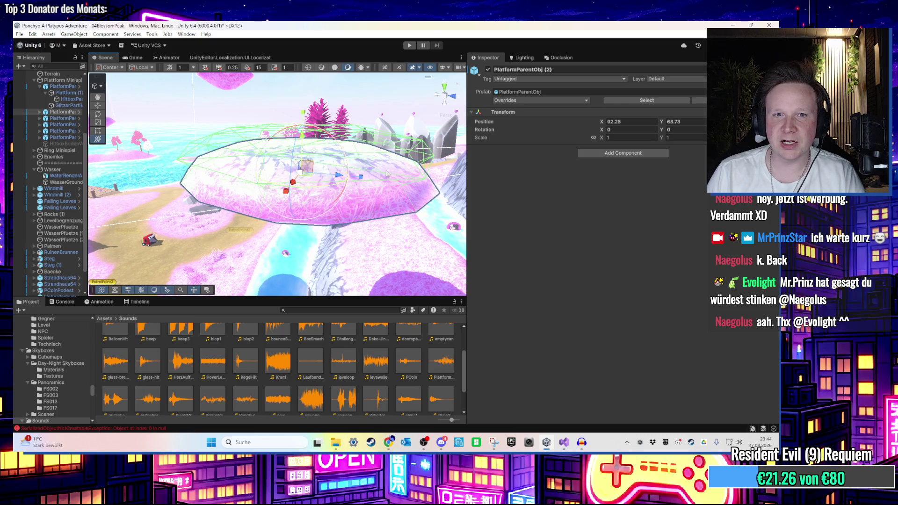
scroll(388, 174, "down", 5)
mouse_move(317, 128)
left_mouse_down()
mouse_move(406, 147)
mouse_move(299, 101)
mouse_move(276, 110)
mouse_move(262, 149)
mouse_move(352, 177)
left_mouse_up()
scroll(299, 100, "up", 5)
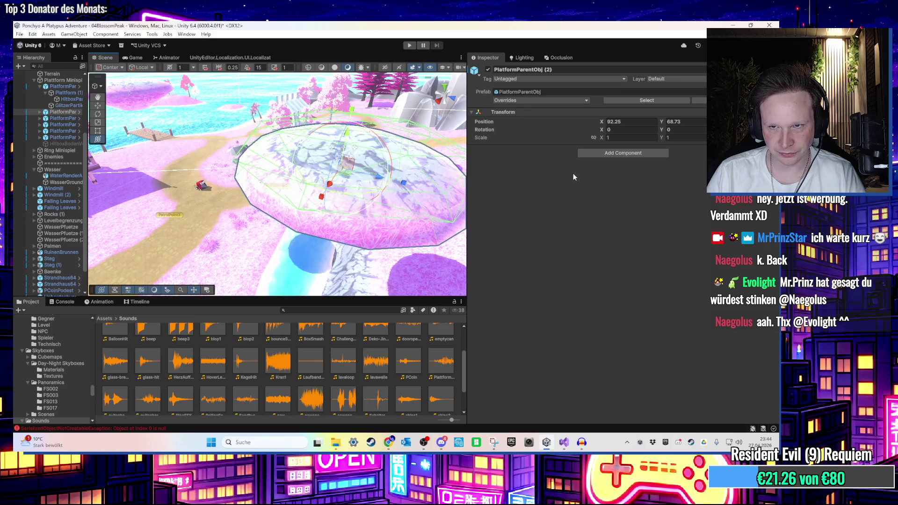
left_click(608, 153)
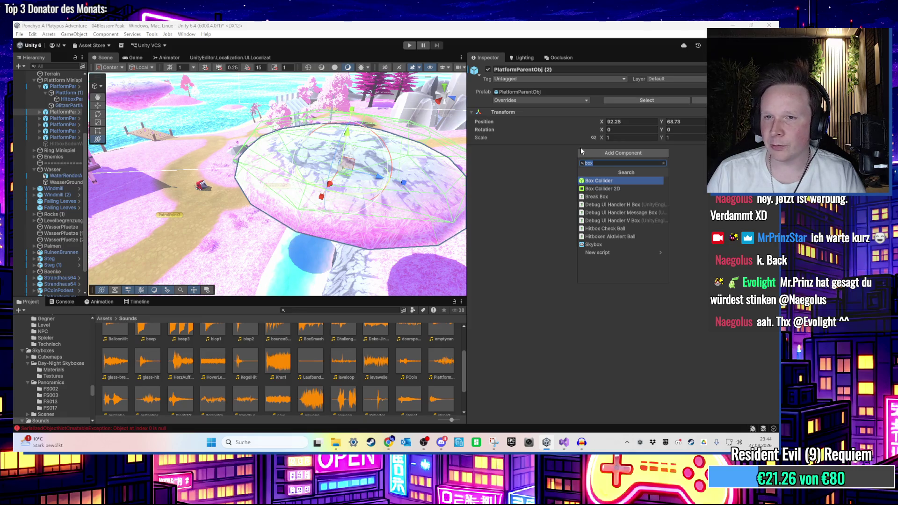
Add a Box Collider, undo it, and add a Rigidbody via the 'rigid' search instead
left_click(609, 181)
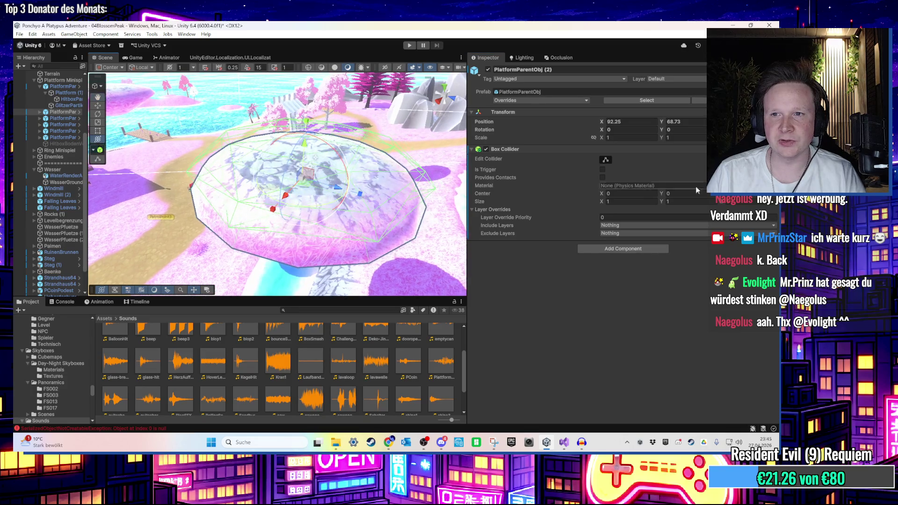
key("ctrl+z")
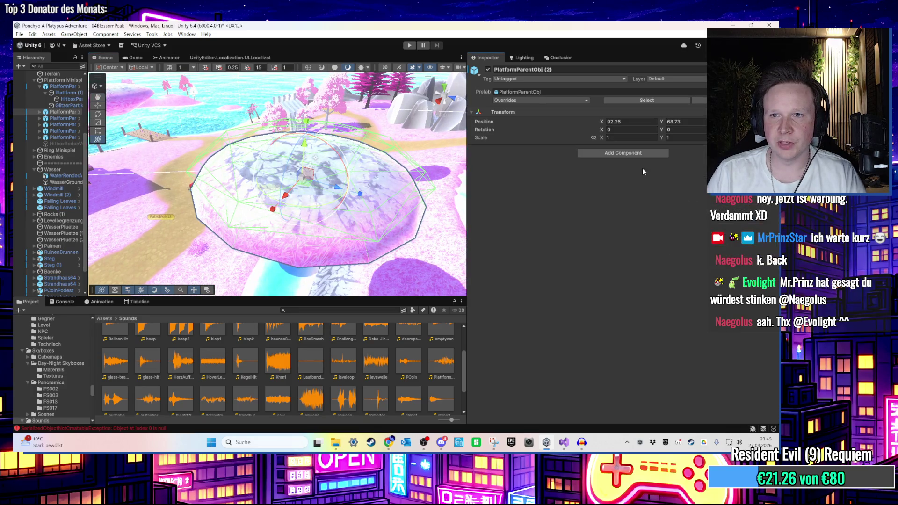
left_click(631, 152)
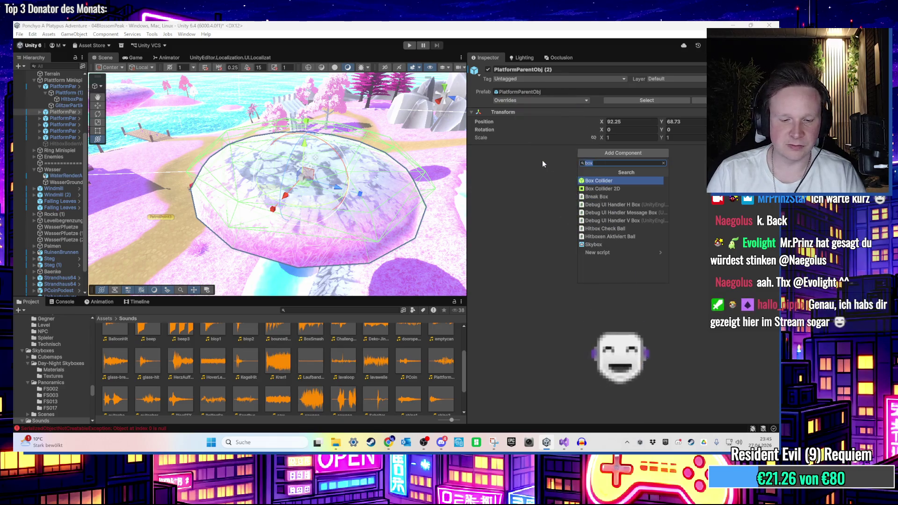
type("rigid")
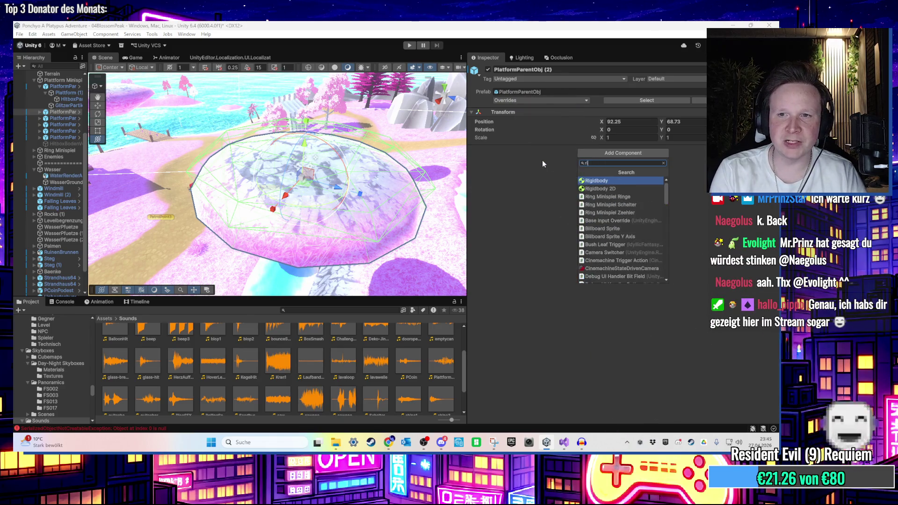
key("Return")
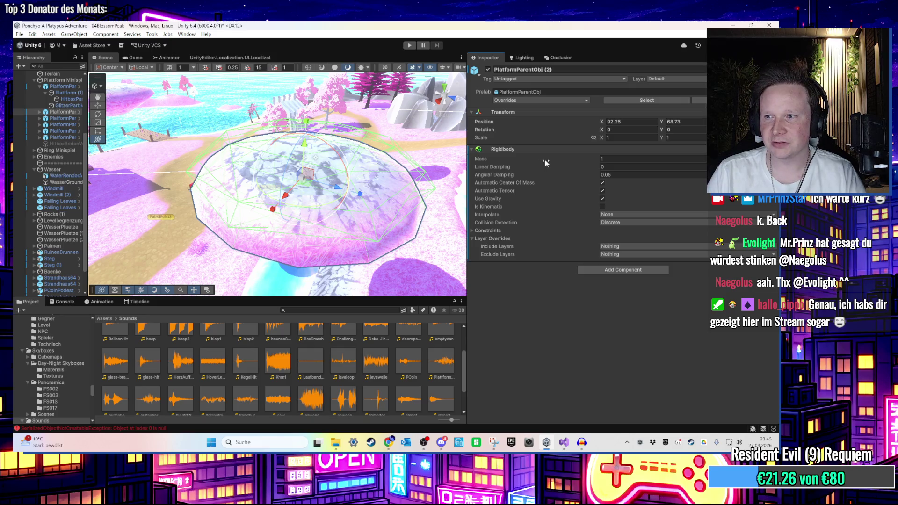
Remove the Rigidbody, add it back, widen the Scene view, and start a playtest
right_click(686, 149)
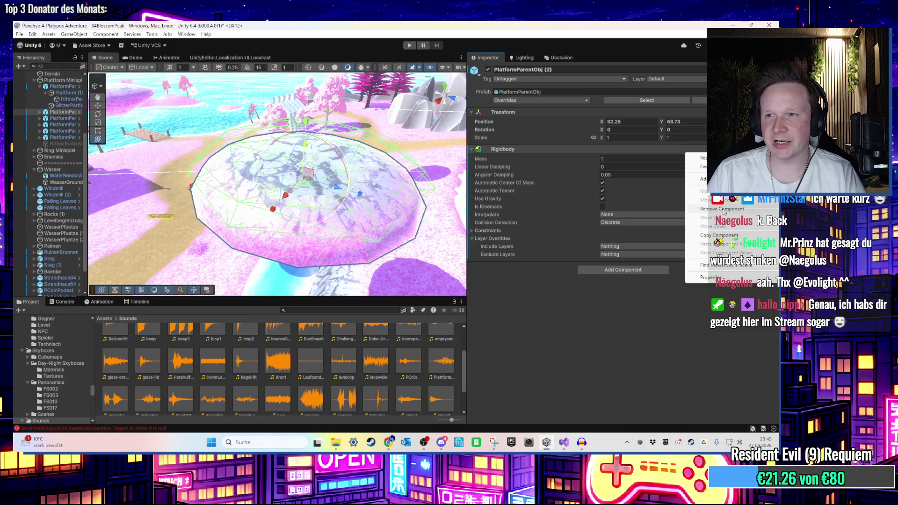
left_click(723, 209)
mouse_move(336, 196)
left_mouse_down()
mouse_move(350, 105)
mouse_move(355, 142)
left_mouse_up()
left_click(604, 153)
left_click(619, 198)
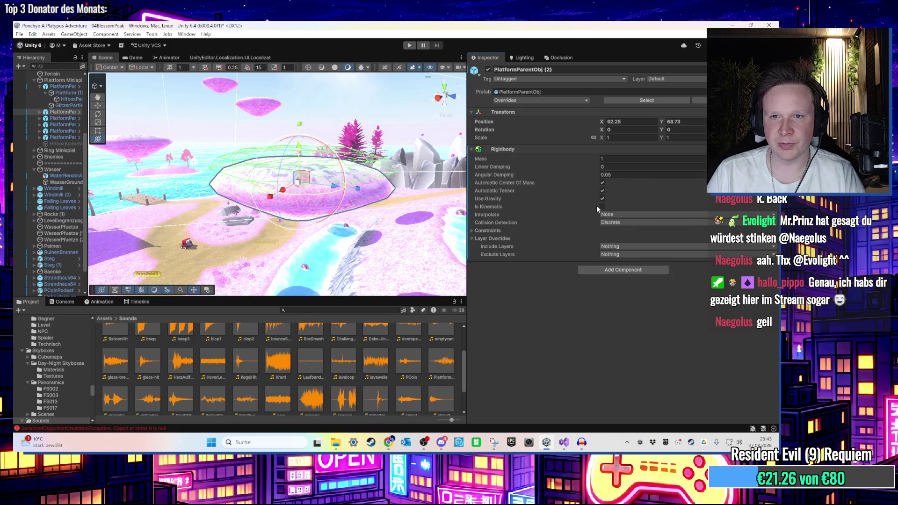
left_click_drag(468, 225, 641, 245)
left_click(409, 45)
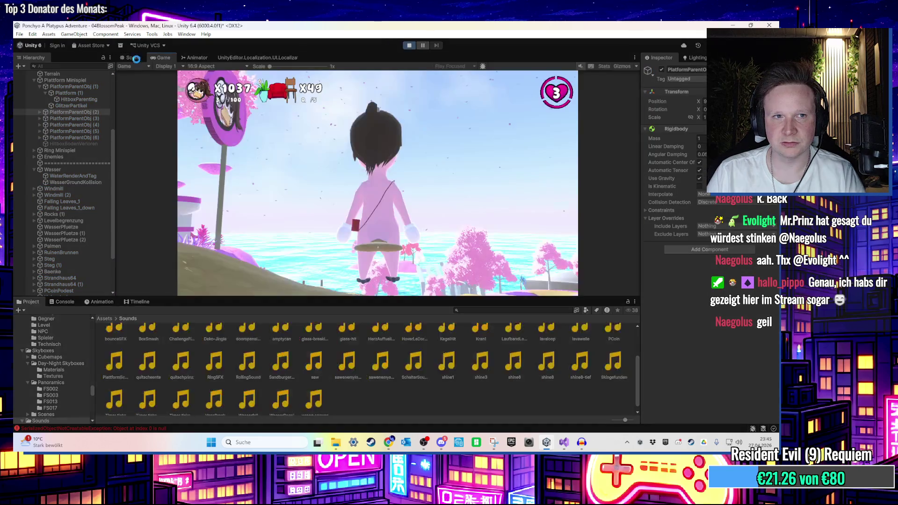
left_click(136, 59)
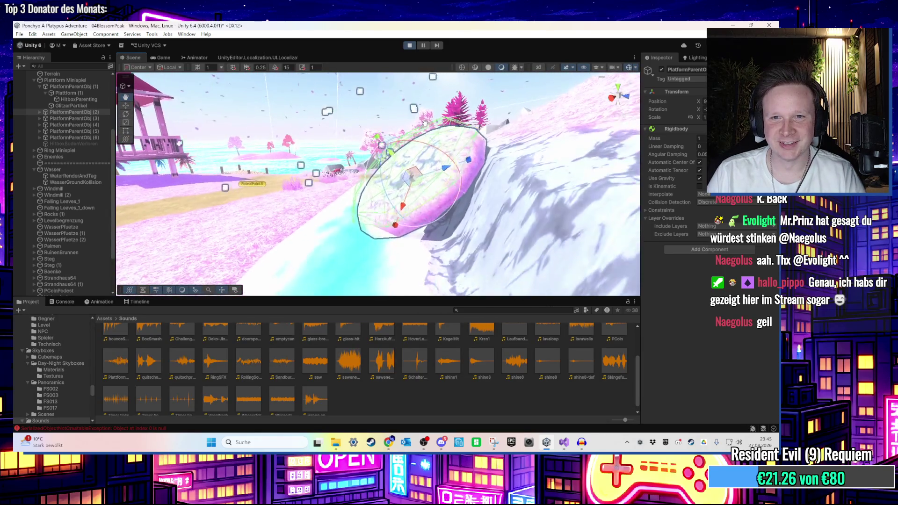
left_click_drag(418, 108, 585, 192, "alt")
mouse_move(468, 157)
left_mouse_down()
mouse_move(489, 159)
mouse_move(388, 160)
left_mouse_up()
left_click(407, 48)
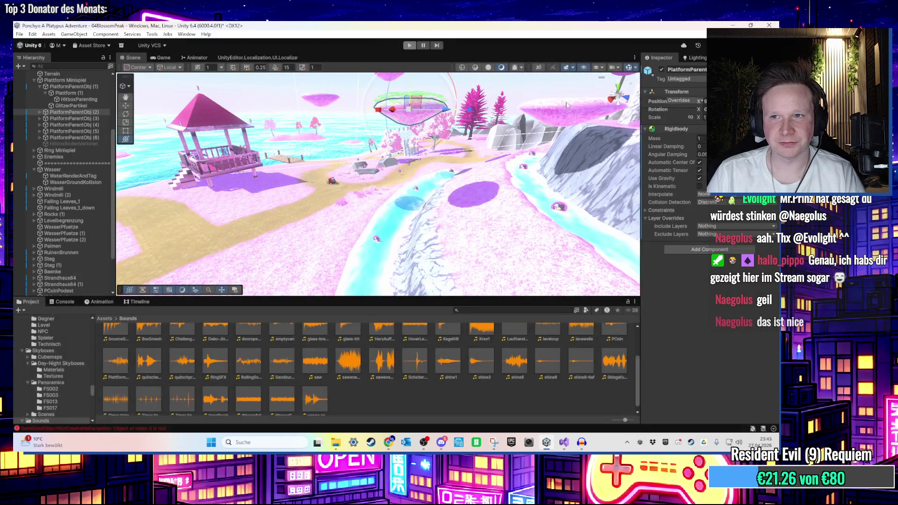
left_click_drag(642, 204, 549, 205)
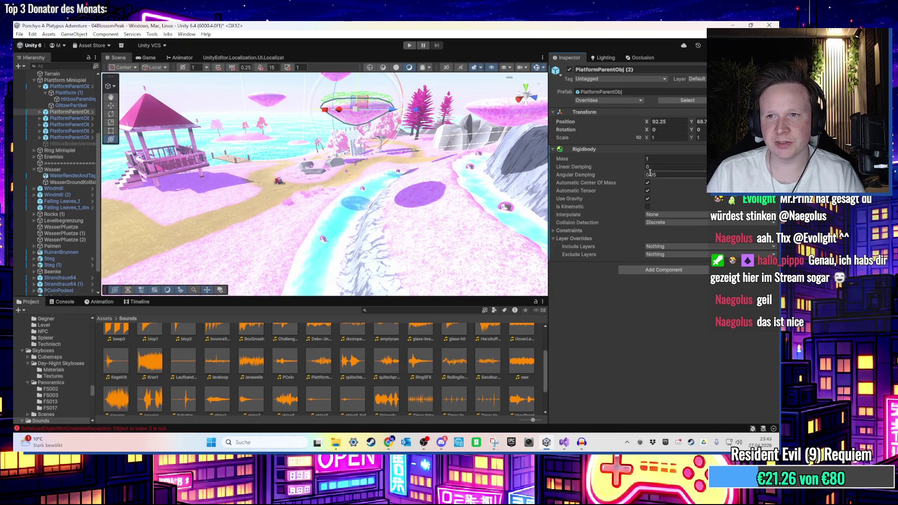
left_click(564, 442)
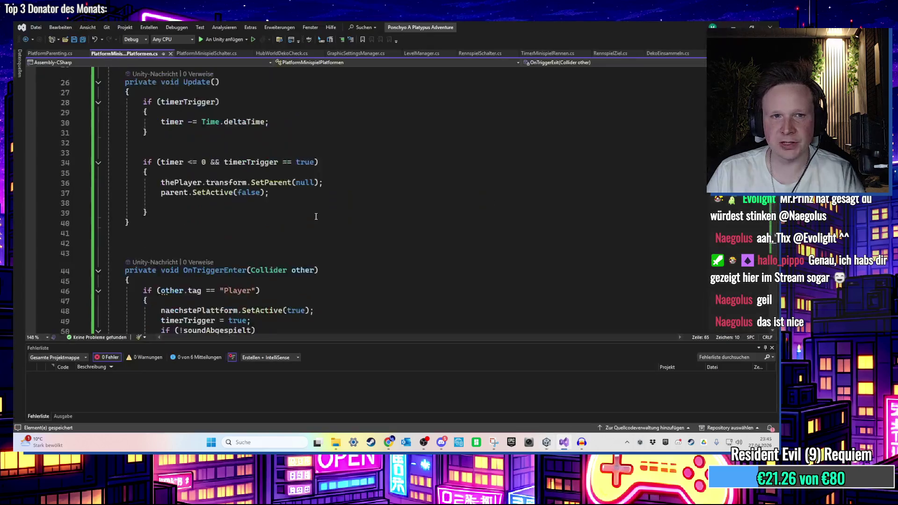
Declare 'public Rigidbody rb;' below the soundAbgespielt field, then return to Unity to recompile
left_click(308, 192)
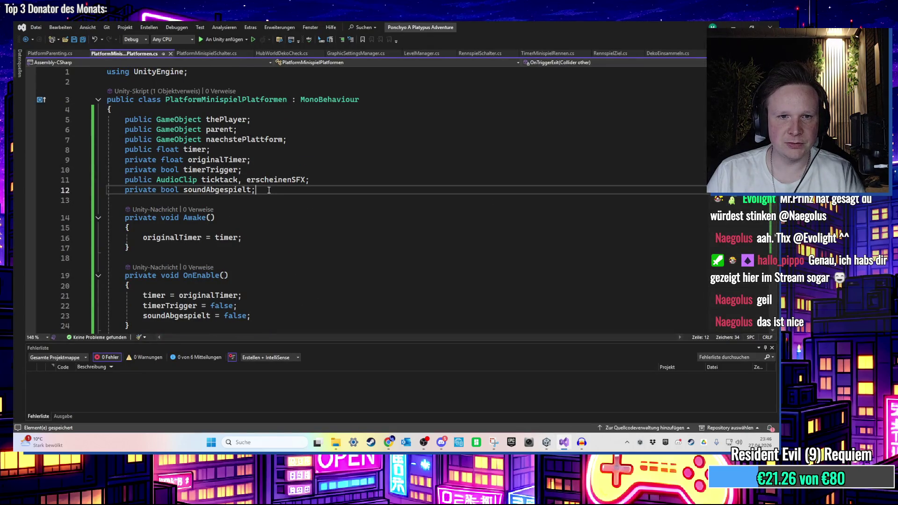
key("Return")
type("public ")
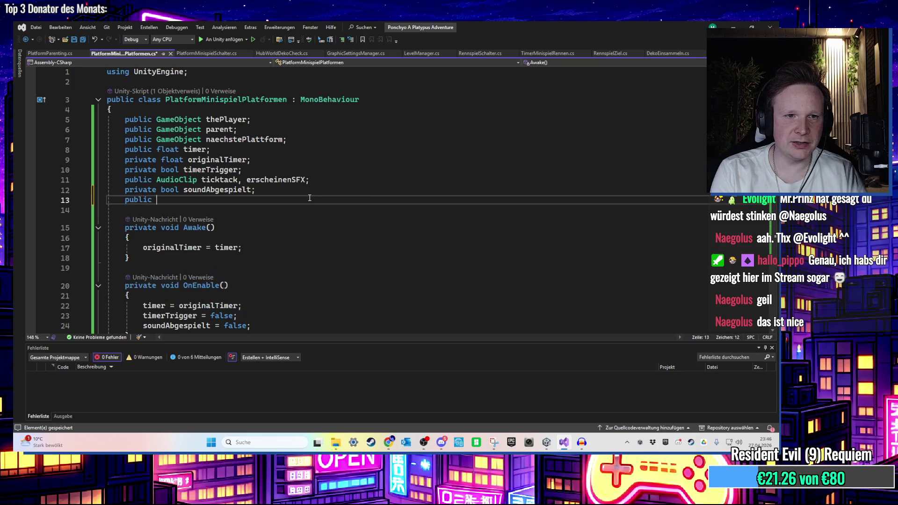
type("Rigidbody")
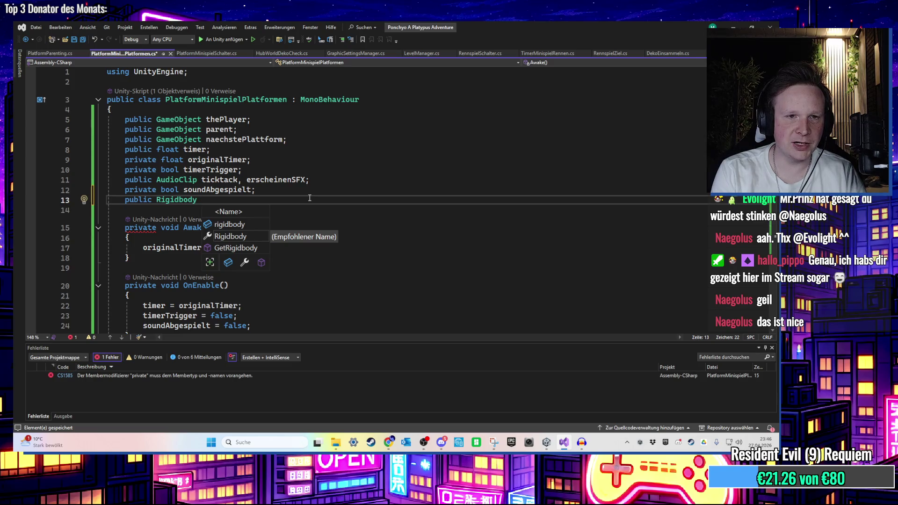
type("rb;")
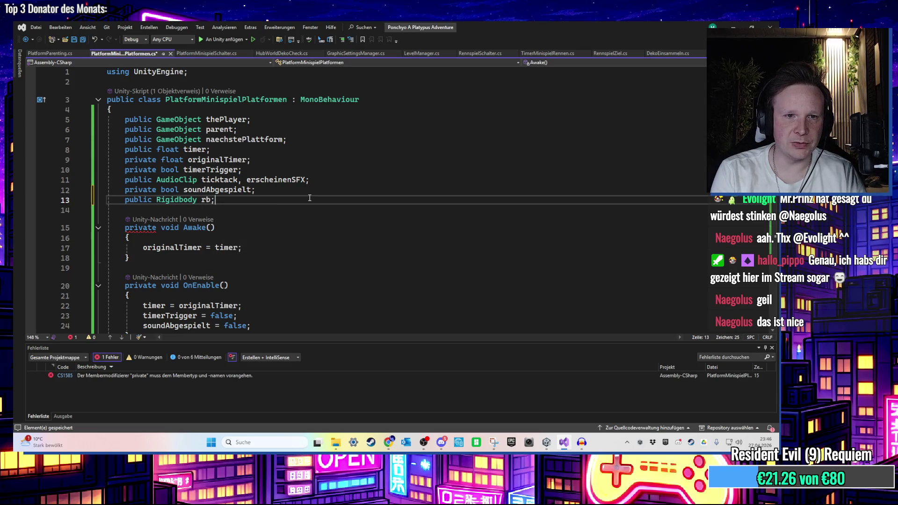
left_click(546, 443)
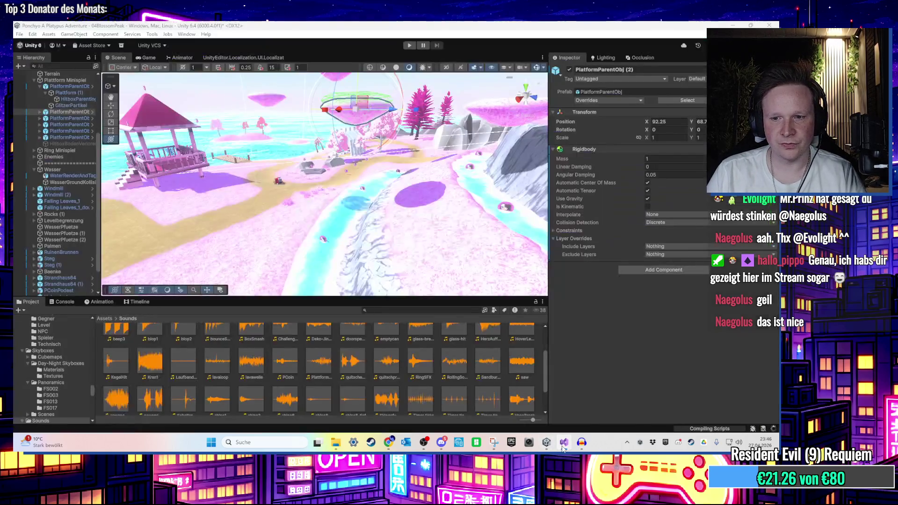
Drag PlatformParentObj (2)'s Rigidbody into the HitboxParenting script's Rb field, then return to Visual Studio
mouse_move(547, 443)
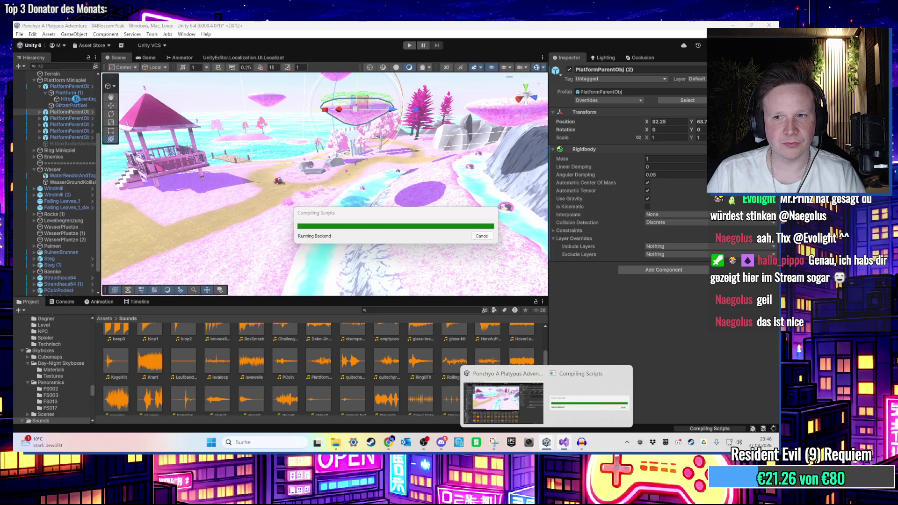
left_click(40, 113)
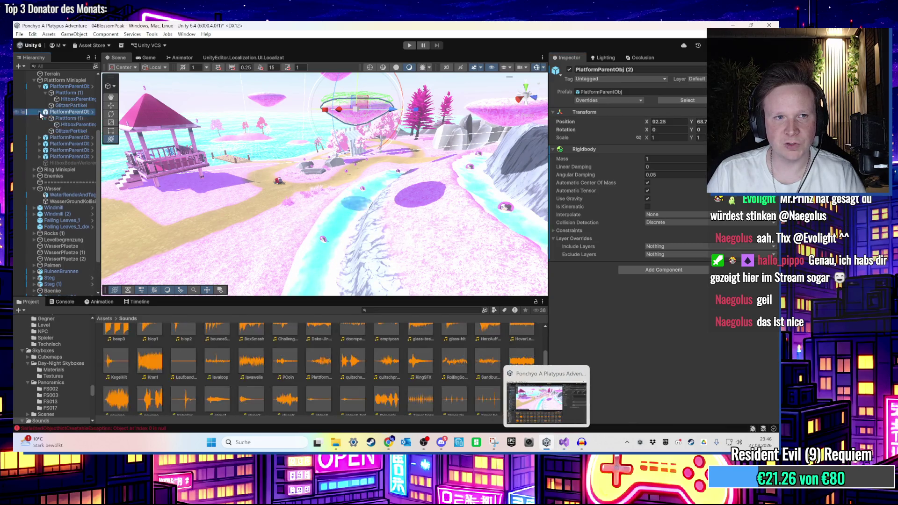
left_click(75, 124)
scroll(692, 269, "down", 5)
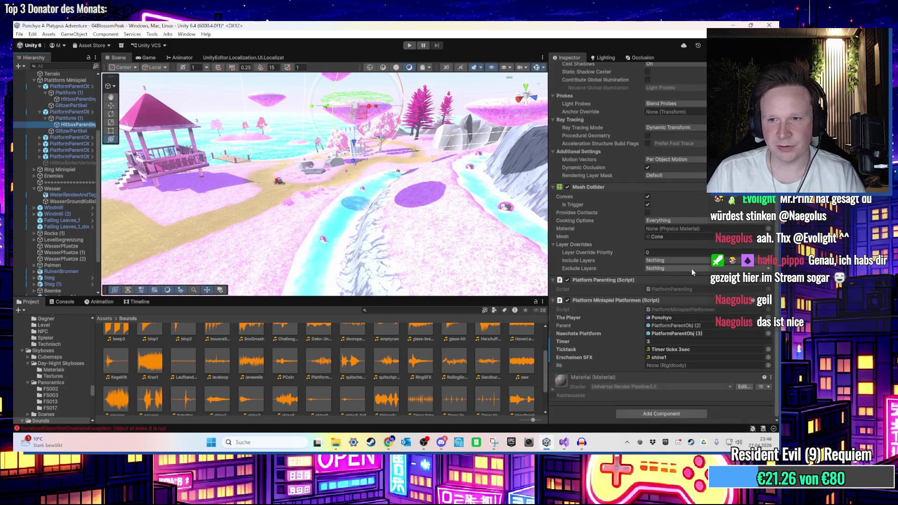
mouse_move(655, 357)
left_mouse_down()
mouse_move(281, 187)
mouse_move(56, 114)
mouse_move(666, 367)
left_mouse_up()
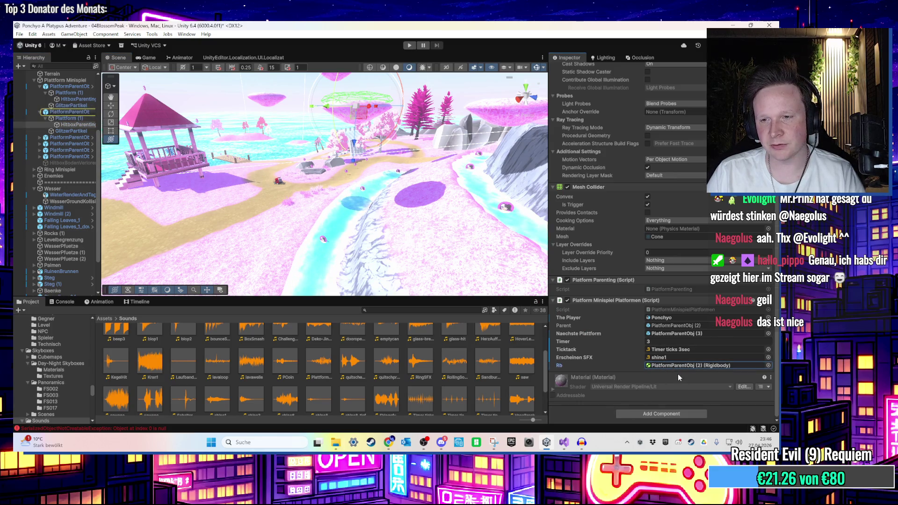
left_click(60, 114)
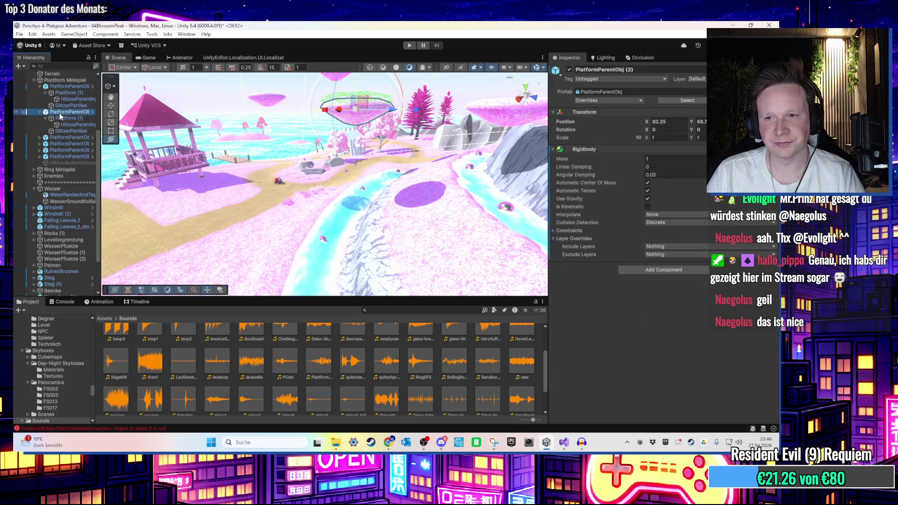
left_click(61, 125)
scroll(661, 341, "down", 5)
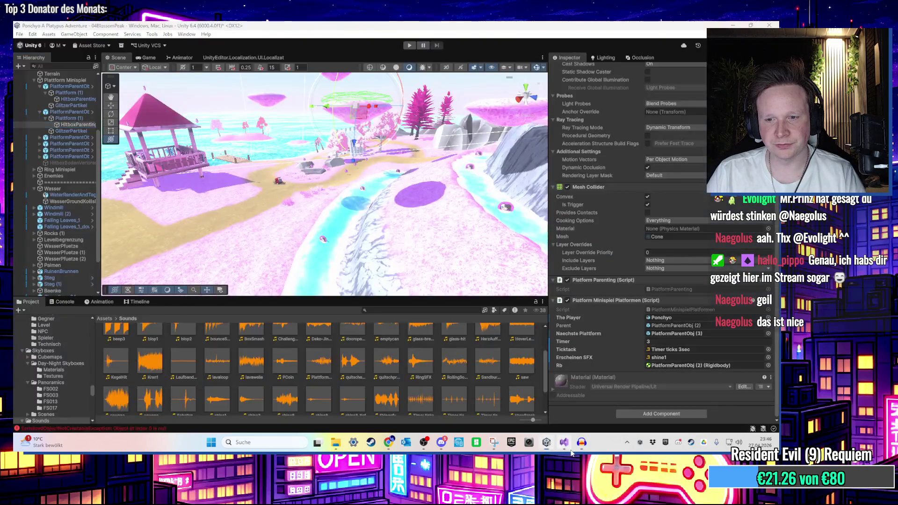
left_click(564, 442)
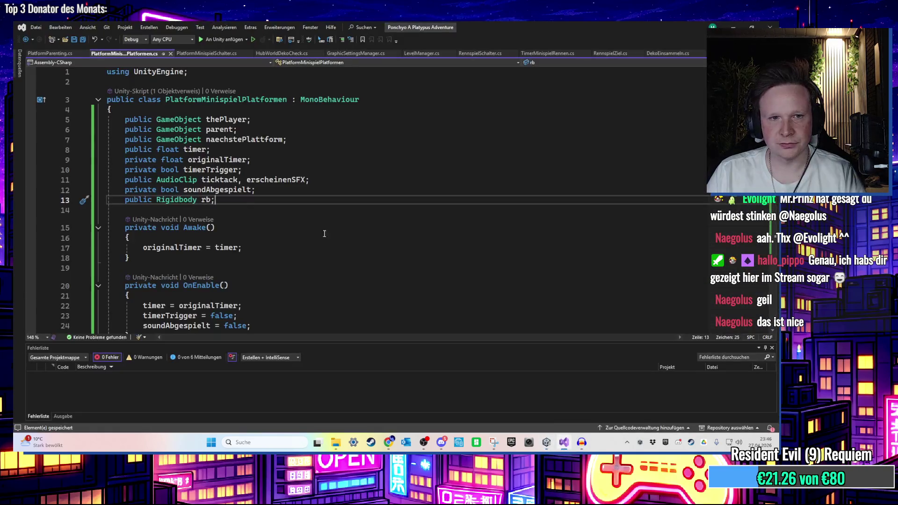
Add rb.ResetCenterOfMass(); in Update and check PlatformParentObj (2)'s Rigidbody in Unity
scroll(292, 212, "down", 4)
scroll(243, 237, "up", 1)
scroll(242, 237, "down", 1)
left_click(210, 224)
key("Return")
type("r")
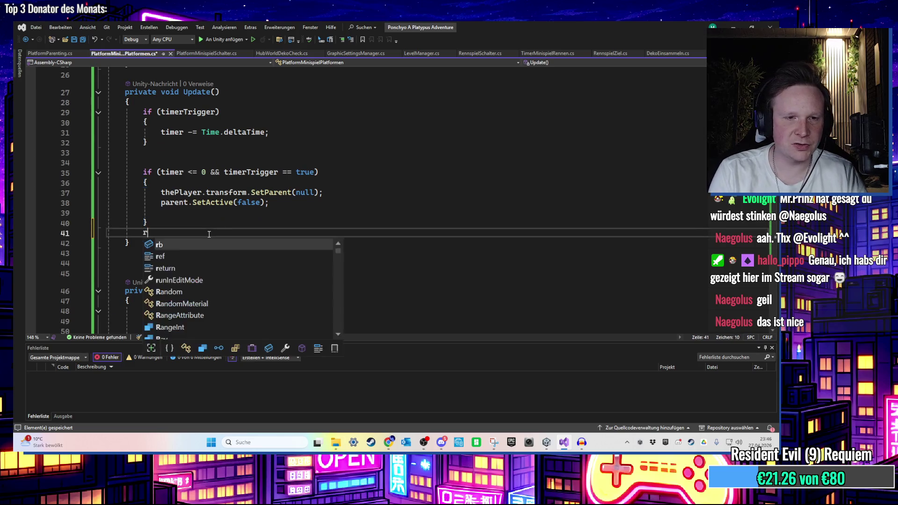
type("b.set")
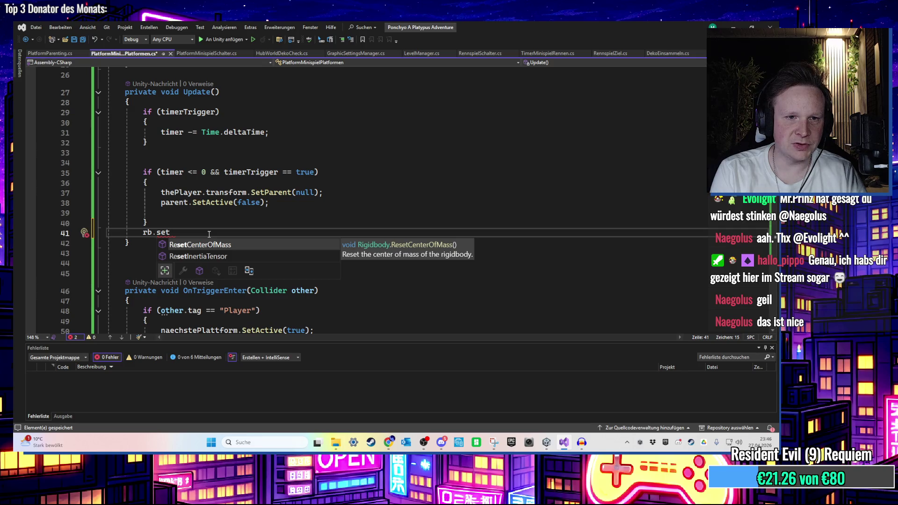
key("Tab")
type("();")
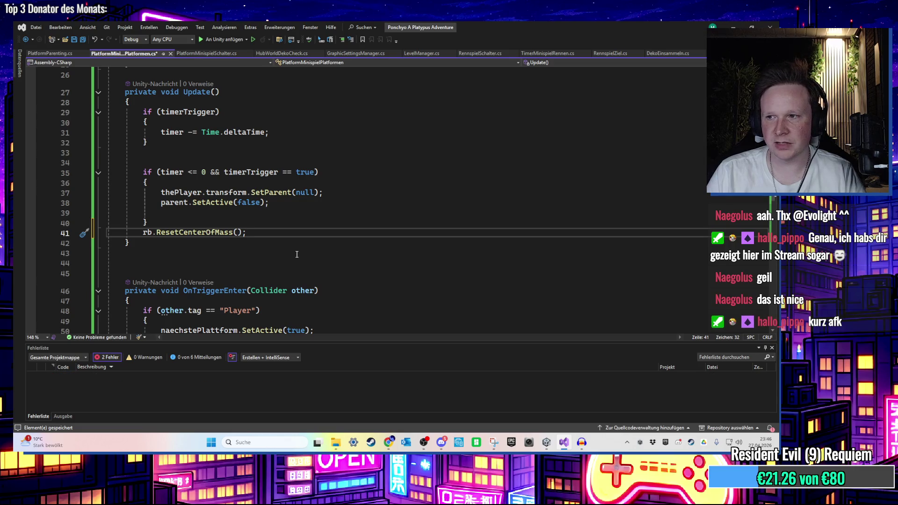
left_click(547, 442)
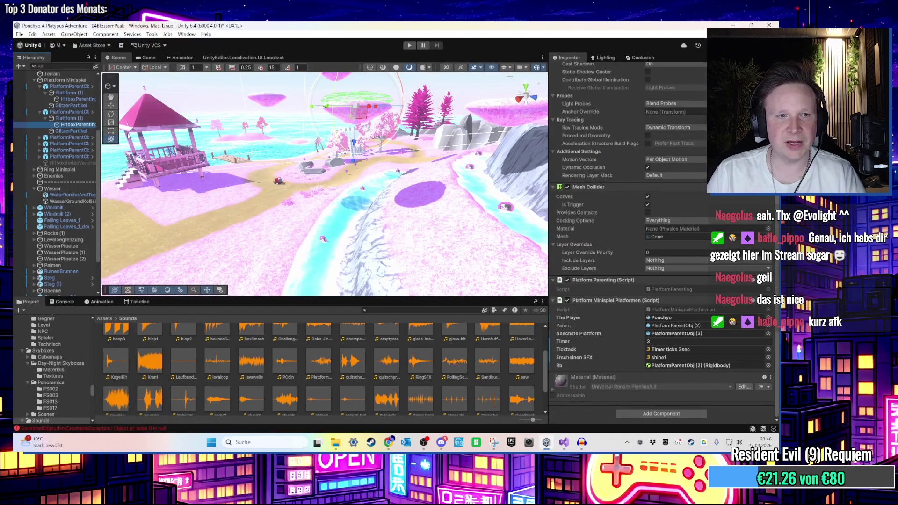
left_click(69, 112)
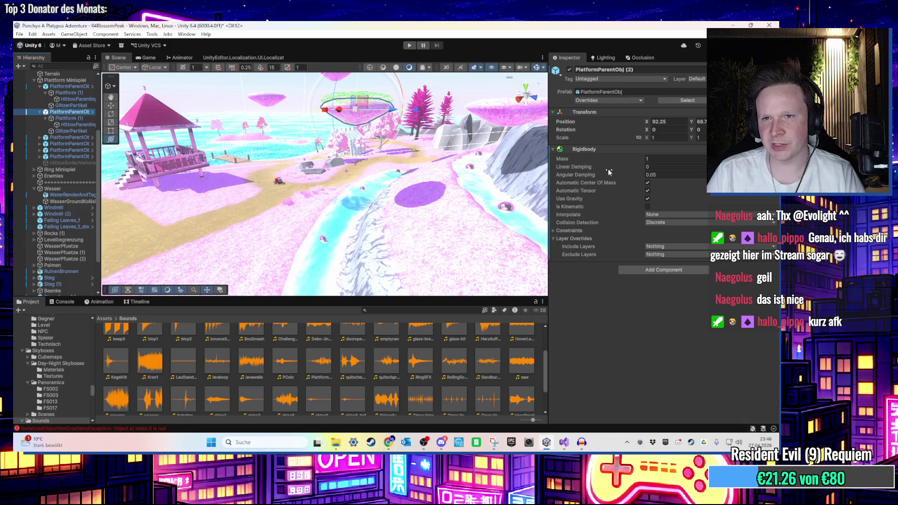
left_click(564, 442)
Replace the line-41 ResetCenterOfMass call with rb.mass = 100;
left_click_drag(253, 232, 157, 233)
type("RM")
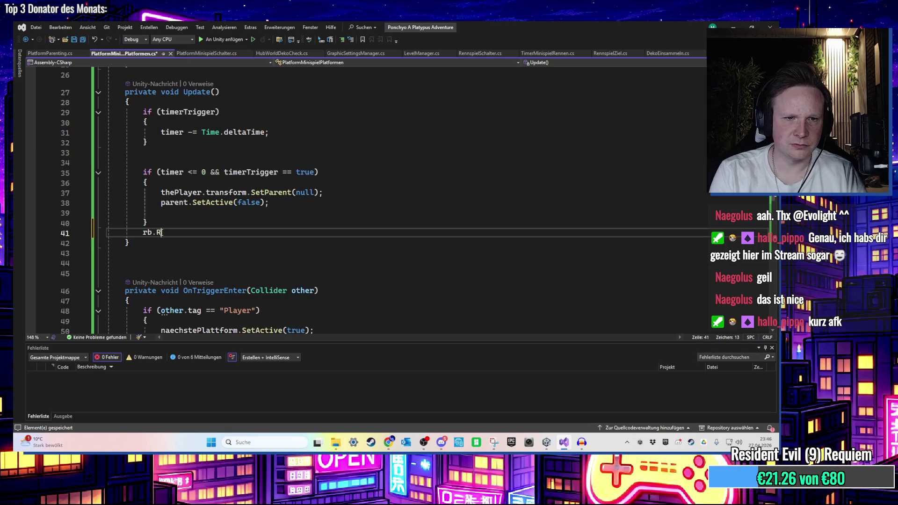
key("BackSpace")
key("BackSpace")
type("ma")
key("Tab")
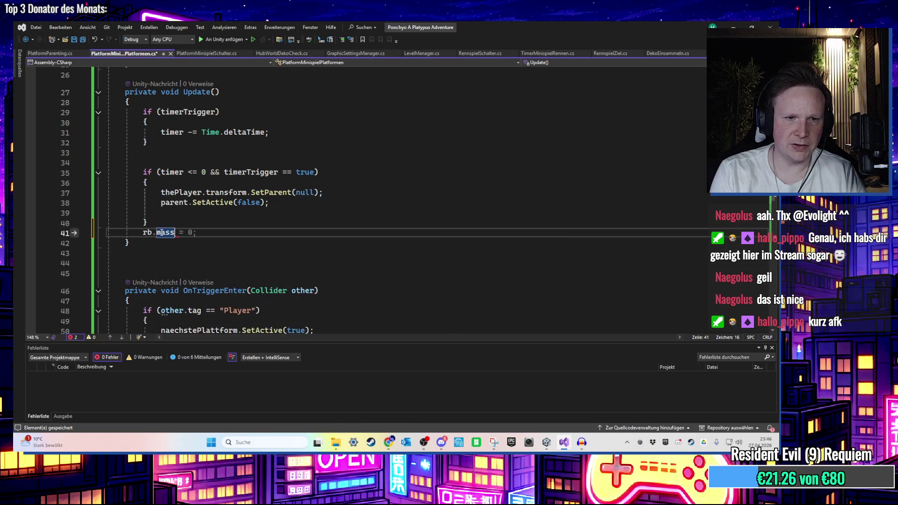
type(" = ")
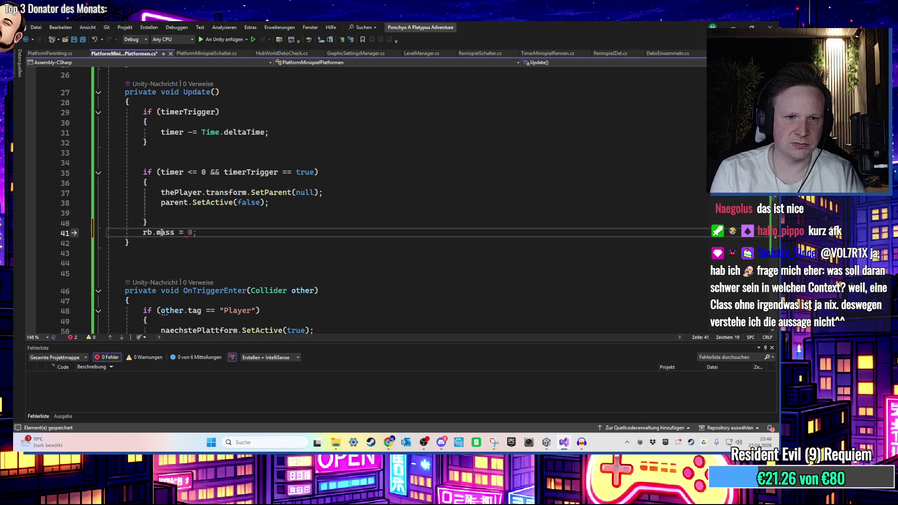
type("100;")
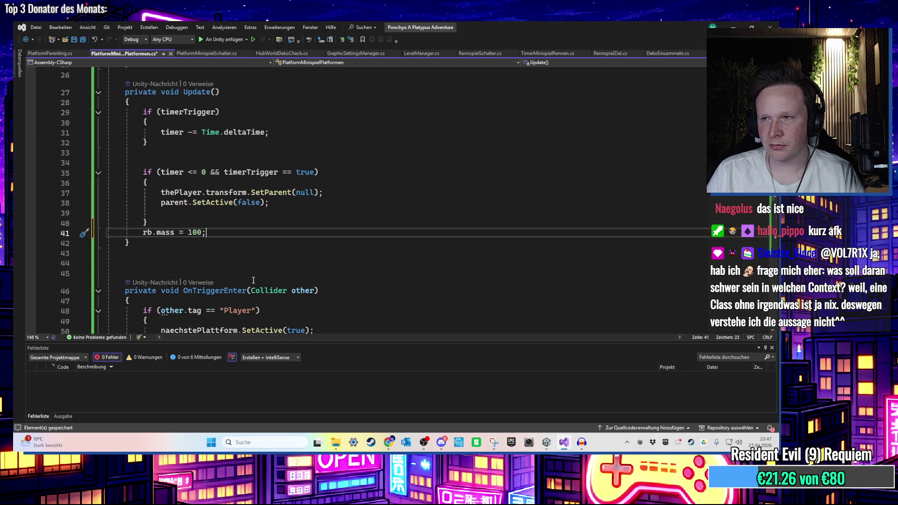
Delete the rb.mass line and the public Rigidbody rb field, then save the script
key("shift+Home")
key("shift+Home")
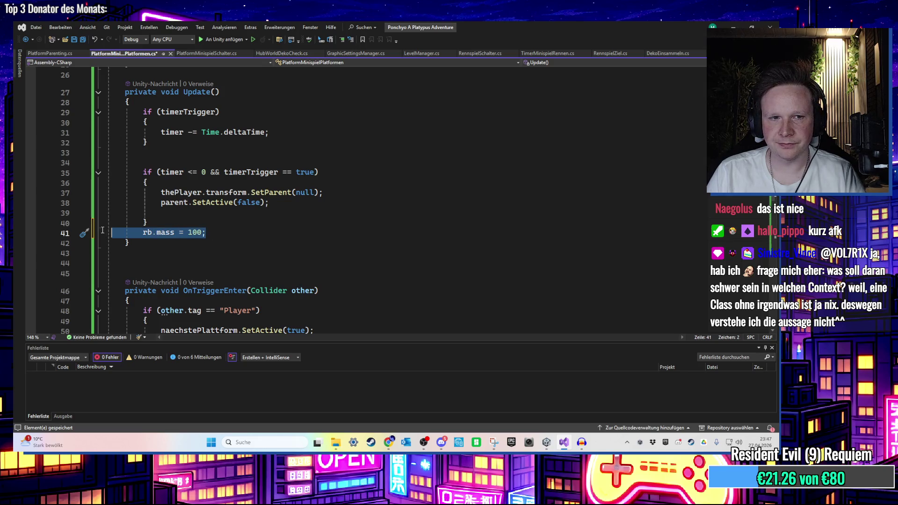
key("BackSpace")
key("BackSpace")
scroll(314, 237, "up", 8)
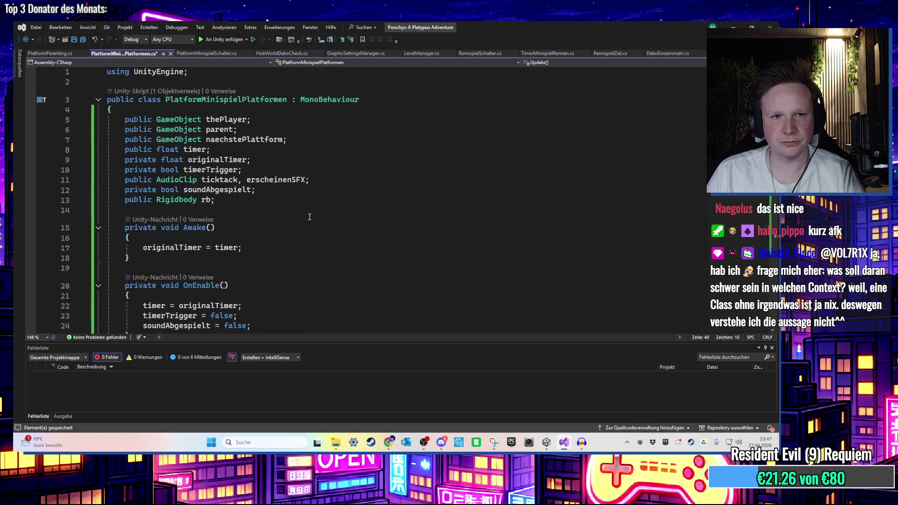
left_click(268, 207)
key("shift+Up")
key("BackSpace")
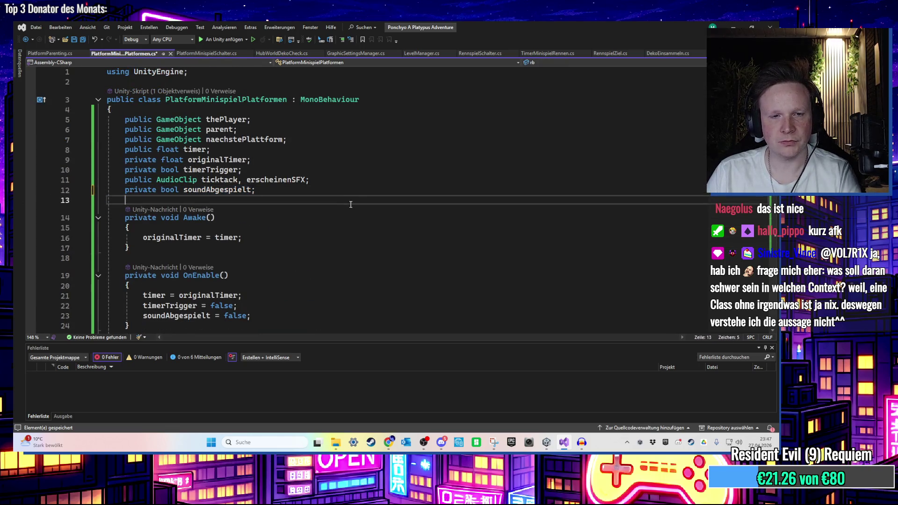
key("ctrl+s")
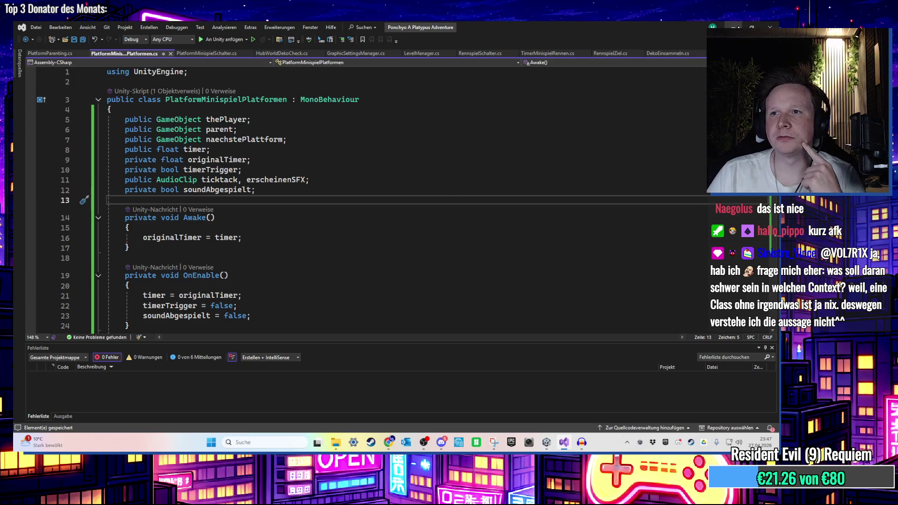
left_click(734, 25)
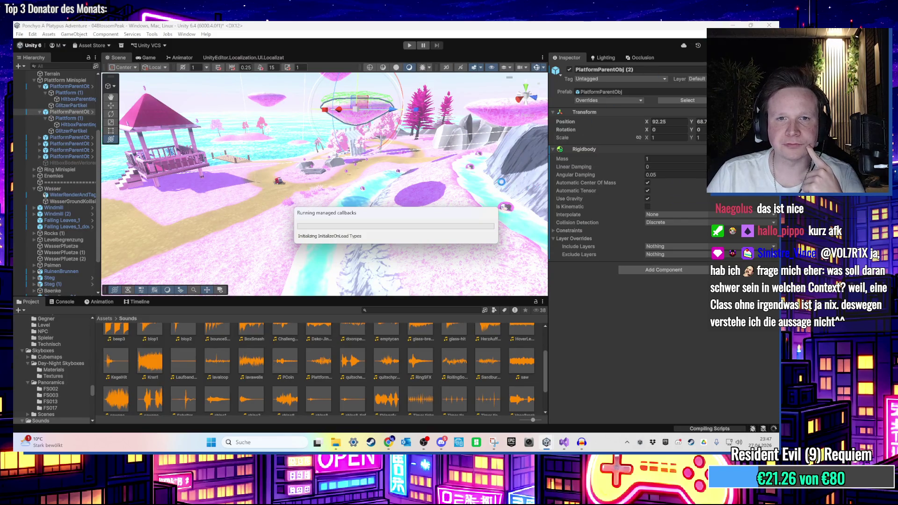
Remove the Rigidbody component from PlatformParentObj (2) via its component menu
scroll(498, 184, "down", 3)
left_click_drag(506, 185, 542, 180)
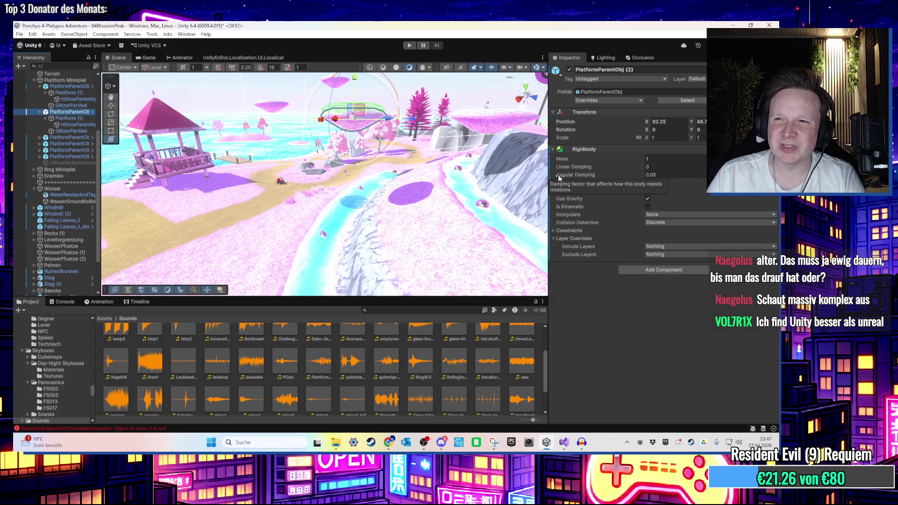
right_click(685, 150)
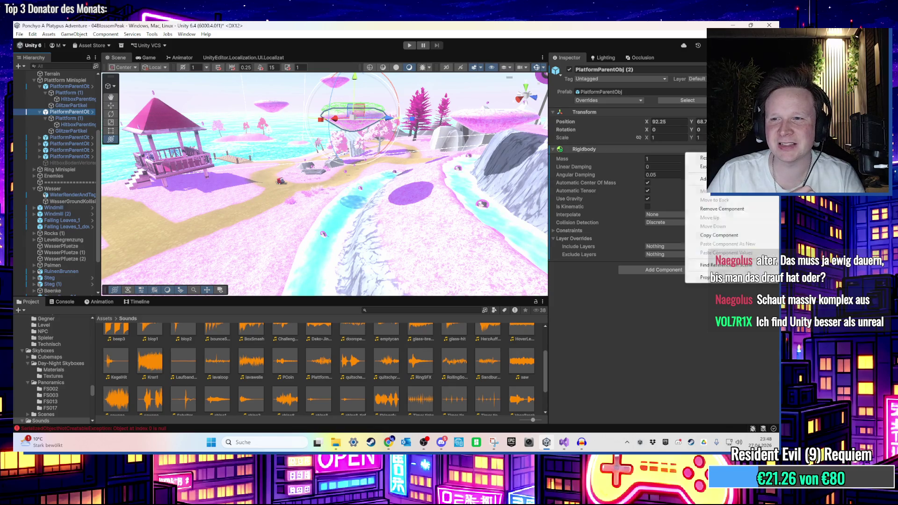
left_click(693, 213)
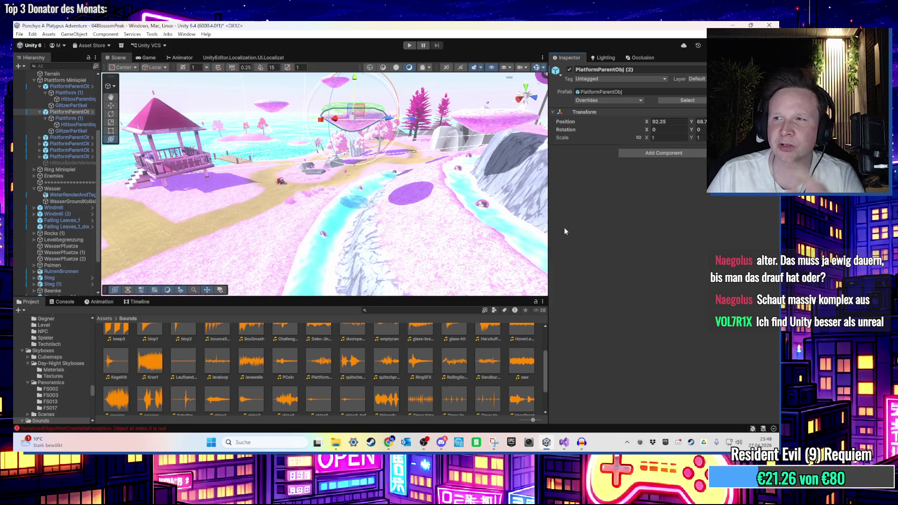
Browse the hierarchy from GlitzerPartikel back up to PlatformParentObj (2), then return to Visual Studio
left_click(75, 127)
left_click(74, 122)
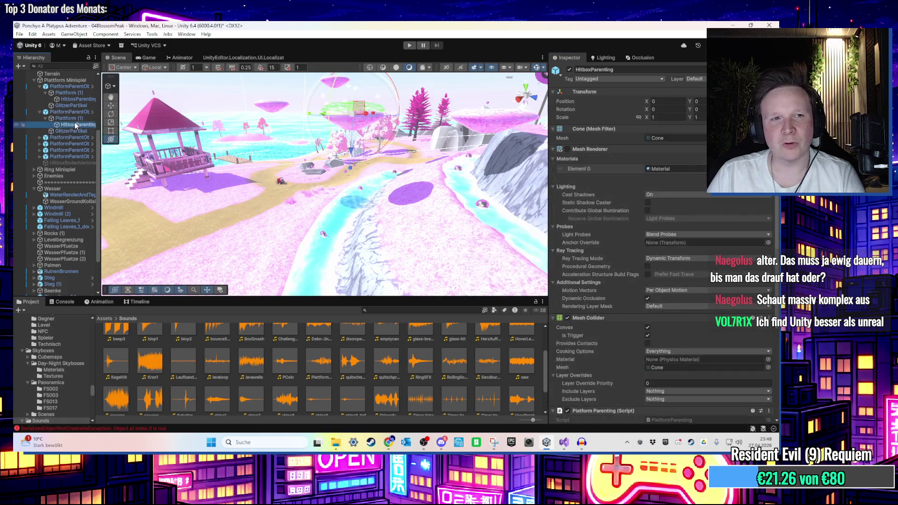
key("Left")
key("Left")
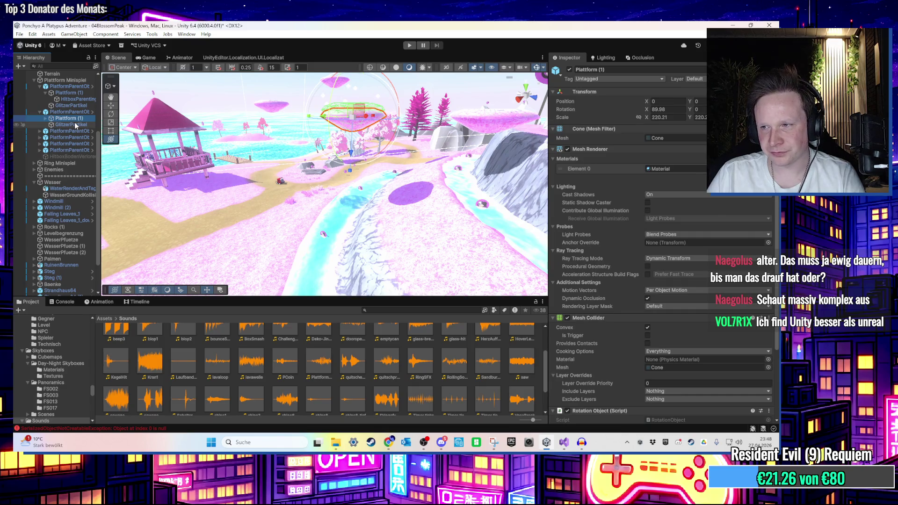
key("Left")
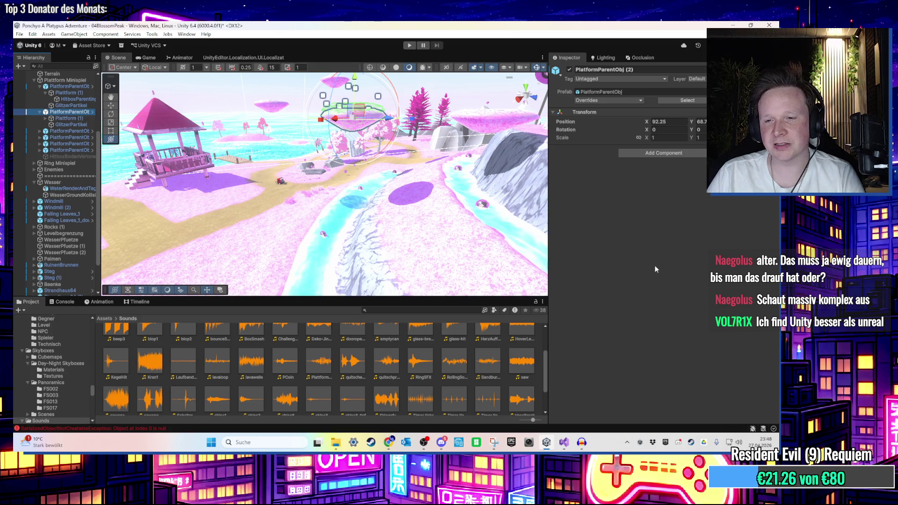
left_click(563, 442)
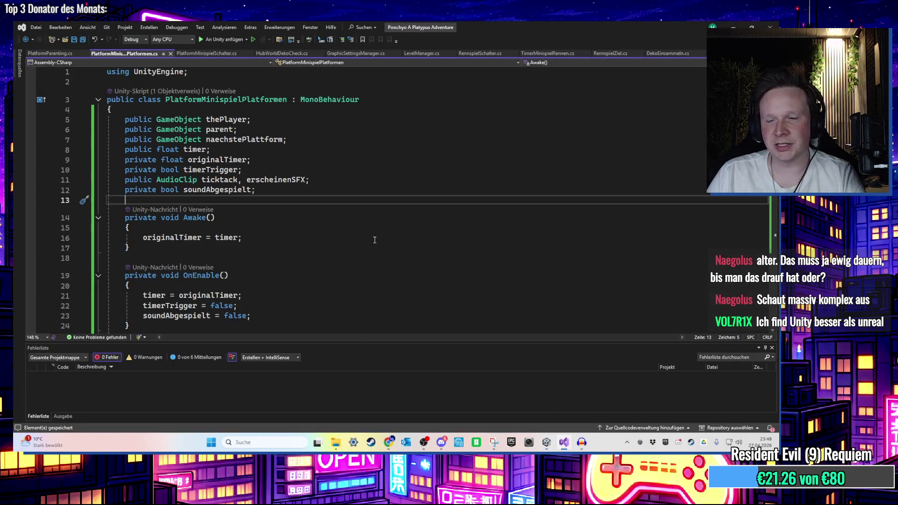
Minimize Visual Studio, orbit the Scene view back to the platform and sea, and deselect it
scroll(370, 234, "down", 6)
scroll(364, 226, "up", 5)
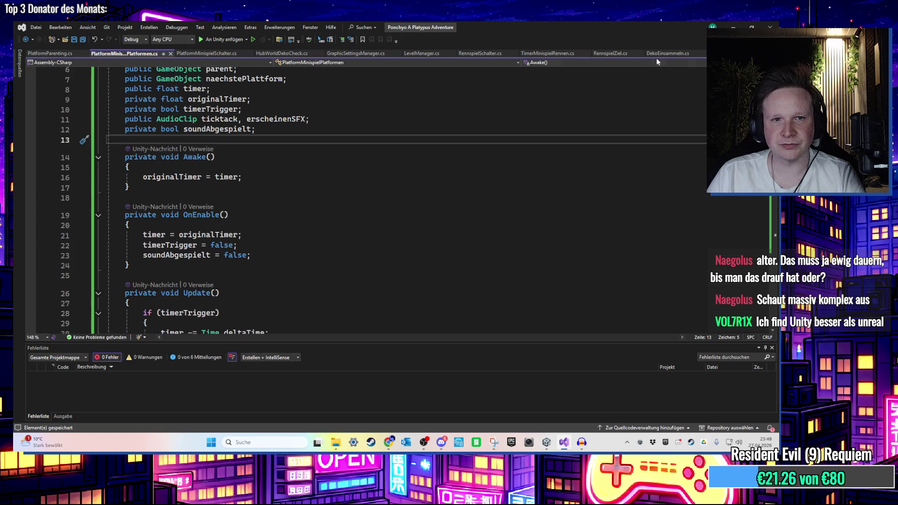
left_click(733, 27)
mouse_move(521, 127)
left_mouse_down()
mouse_move(396, 116)
mouse_move(398, 189)
mouse_move(380, 191)
mouse_move(358, 100)
left_mouse_up()
left_click(395, 117)
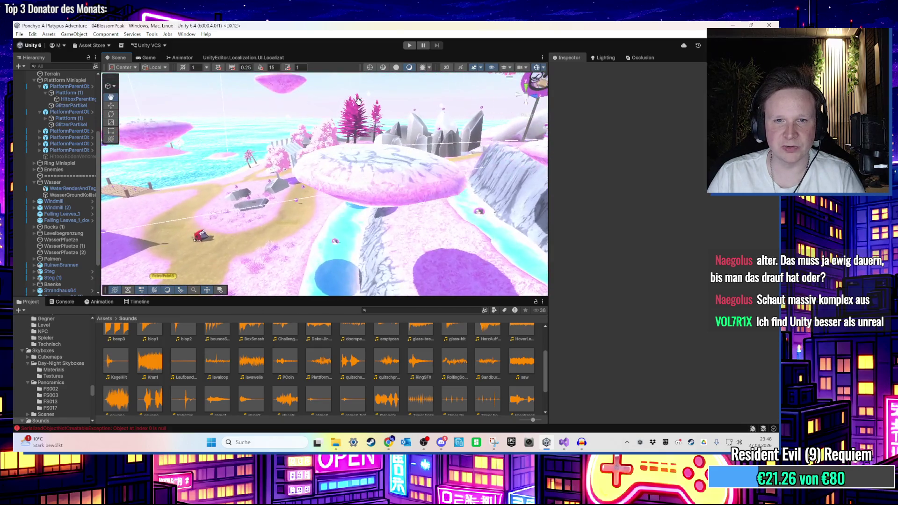
Select the floating platform disk over the tree and frame it in the Scene view
scroll(418, 170, "down", 4)
mouse_move(419, 170)
left_mouse_down()
mouse_move(269, 202)
mouse_move(263, 180)
left_mouse_up()
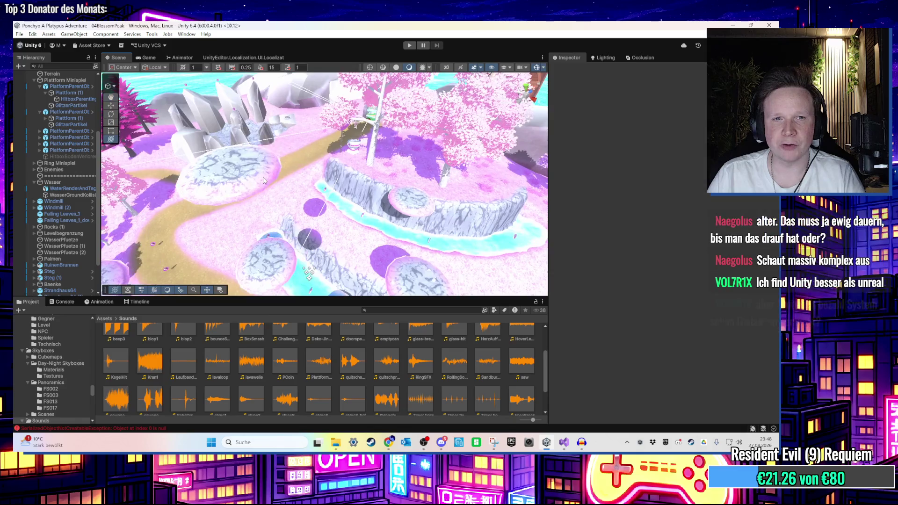
left_click(263, 180)
key("f")
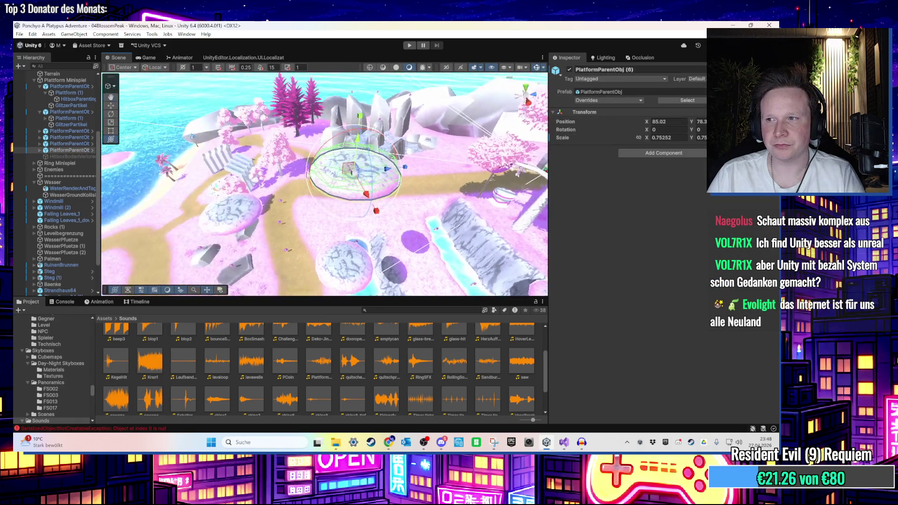
left_click_drag(296, 174, 377, 187)
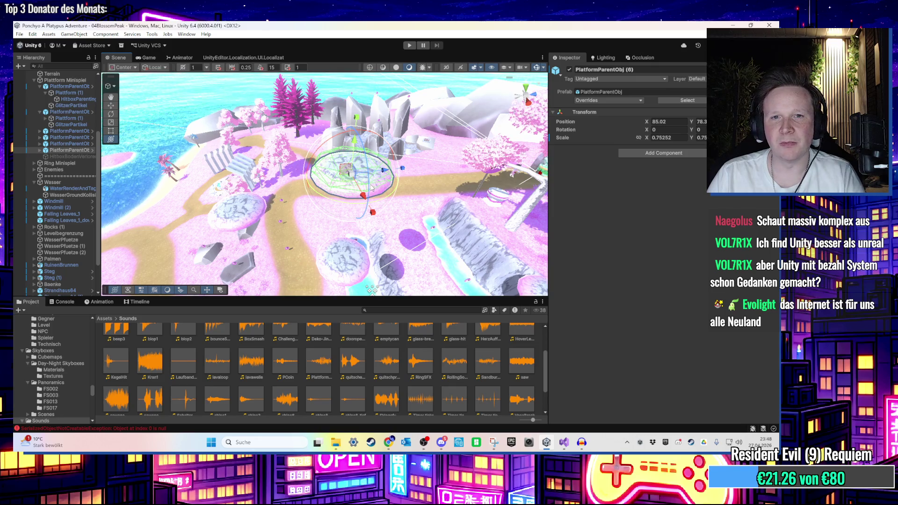
scroll(372, 188, "up", 2)
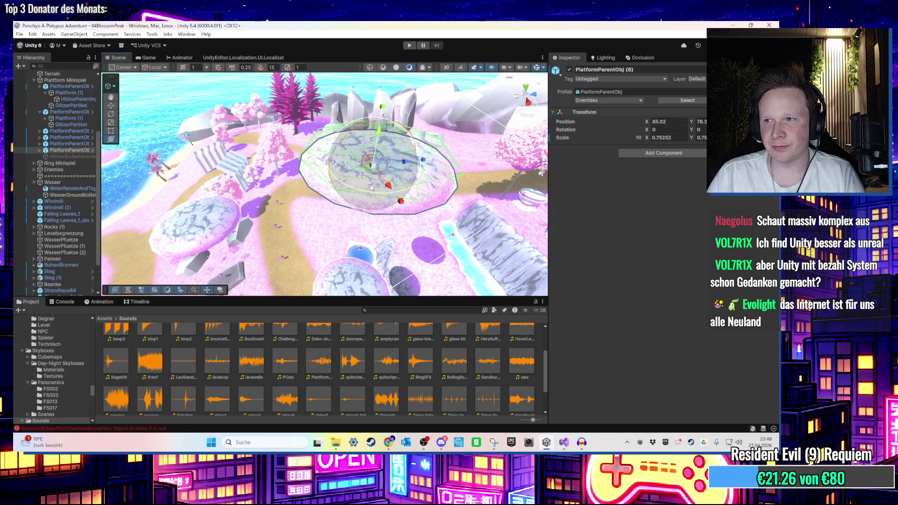
scroll(373, 188, "up", 1)
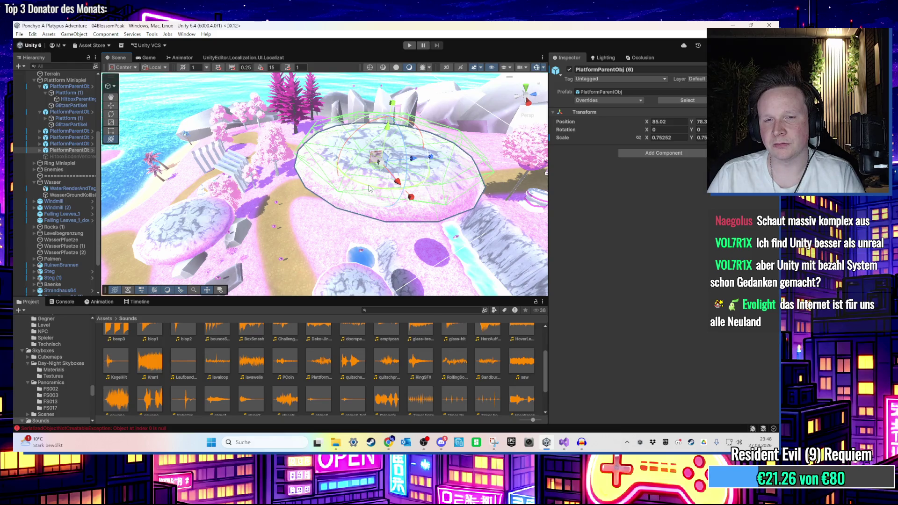
Duplicate the platform and drag the copy, PlatformParentObj (7), to X 93 above the beach houses
left_click_drag(369, 188, 373, 120)
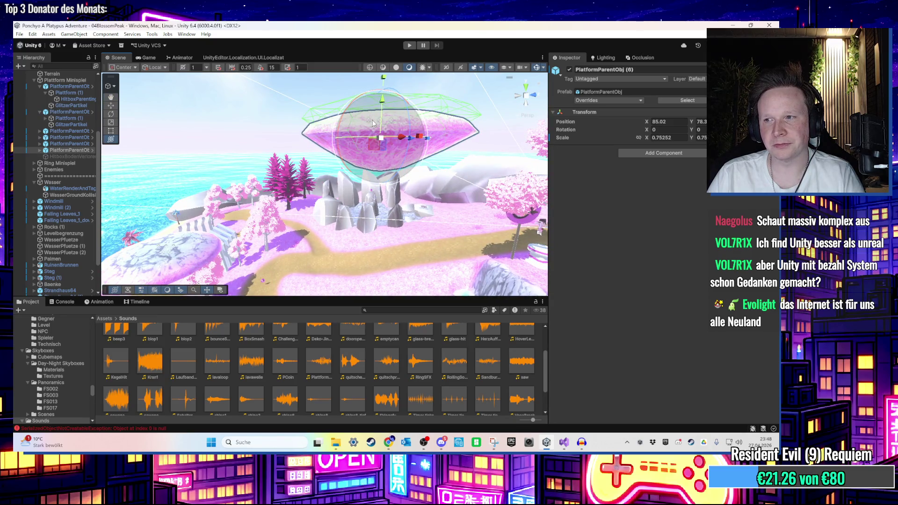
left_click_drag(373, 123, 314, 199)
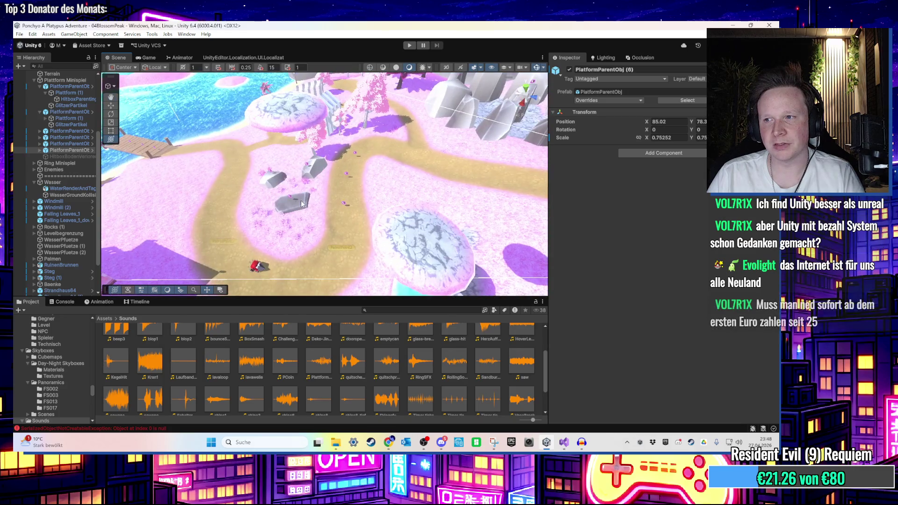
left_click_drag(367, 180, 445, 161)
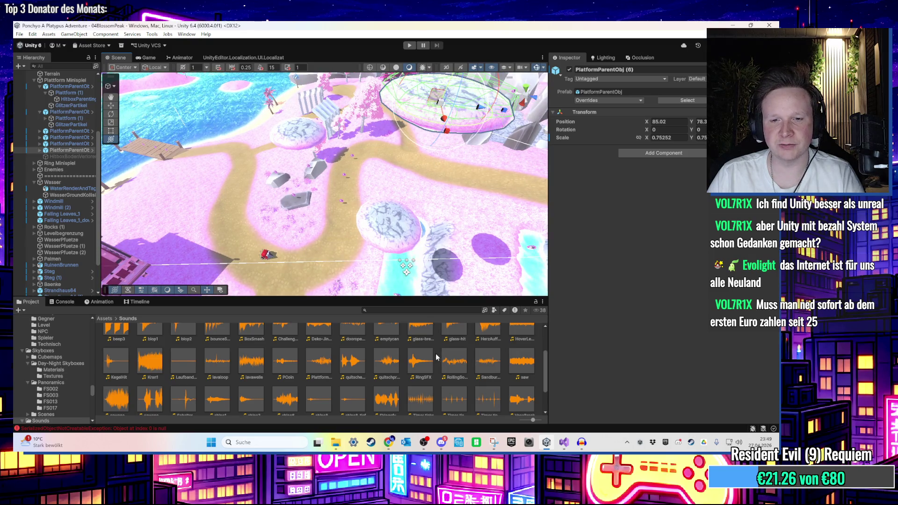
mouse_move(464, 197)
left_mouse_down()
mouse_move(434, 183)
mouse_move(219, 179)
left_mouse_up()
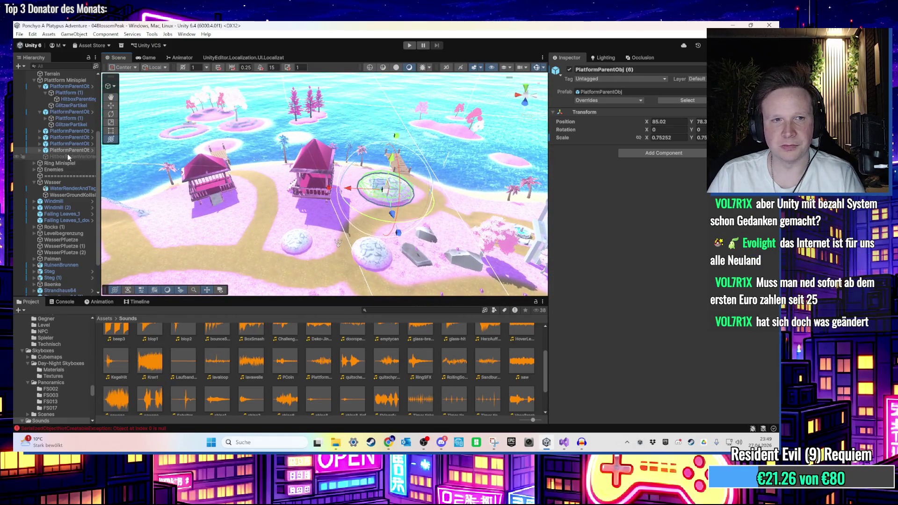
left_click_drag(278, 197, 307, 210)
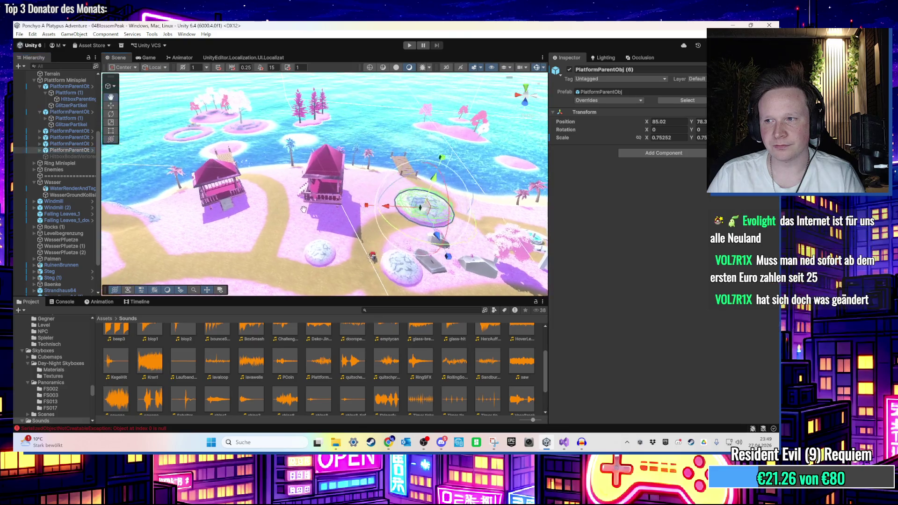
key("ctrl+d")
mouse_move(405, 211)
left_mouse_down()
mouse_move(330, 222)
mouse_move(299, 192)
mouse_move(287, 155)
mouse_move(291, 110)
mouse_move(291, 195)
left_mouse_up()
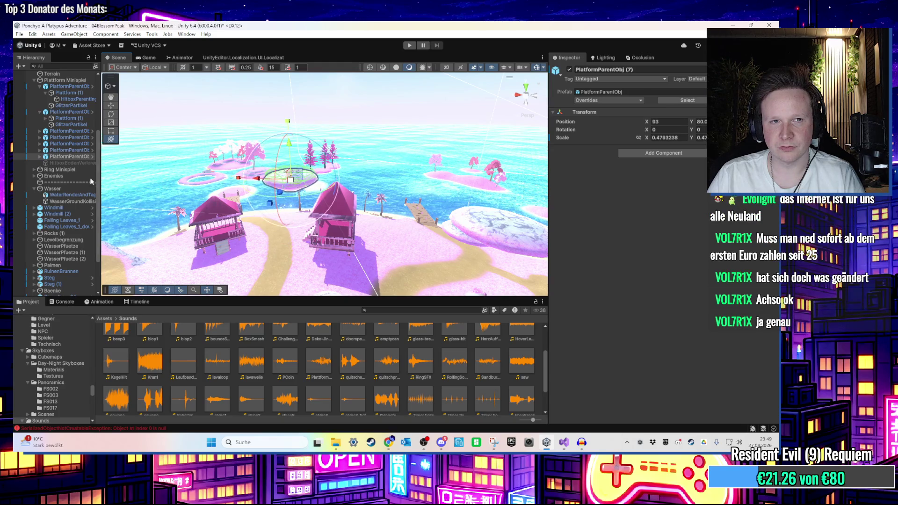
Change Plattform (1)'s Rotation Speed from -80 to 100
left_click(39, 157)
left_click(63, 163)
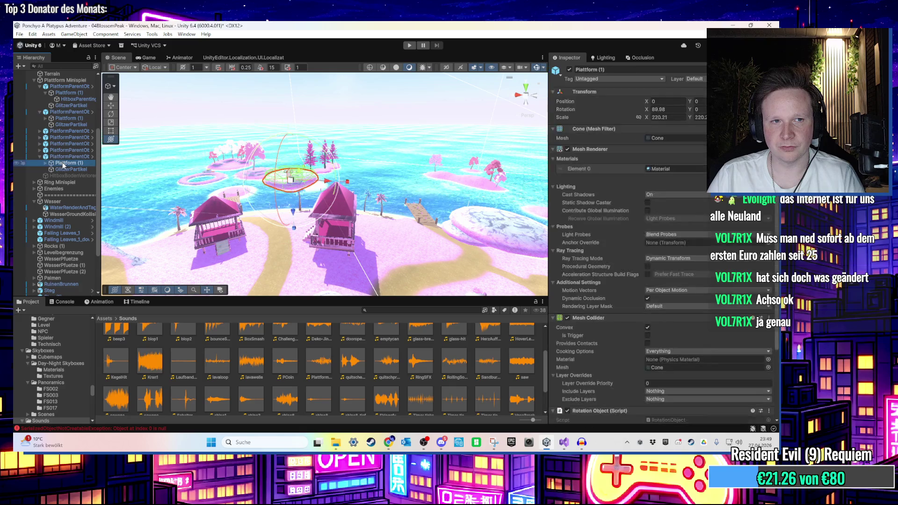
left_click(46, 163)
left_click(60, 170)
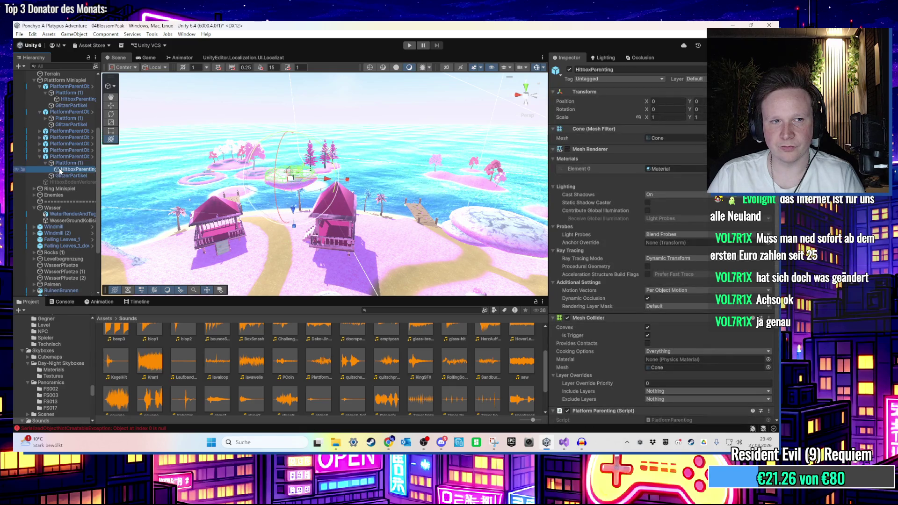
scroll(590, 295, "down", 5)
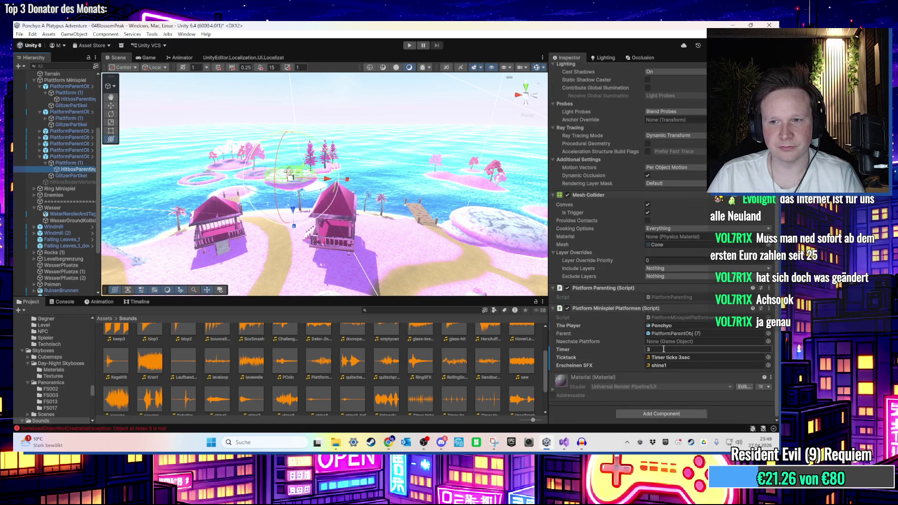
left_click(66, 163)
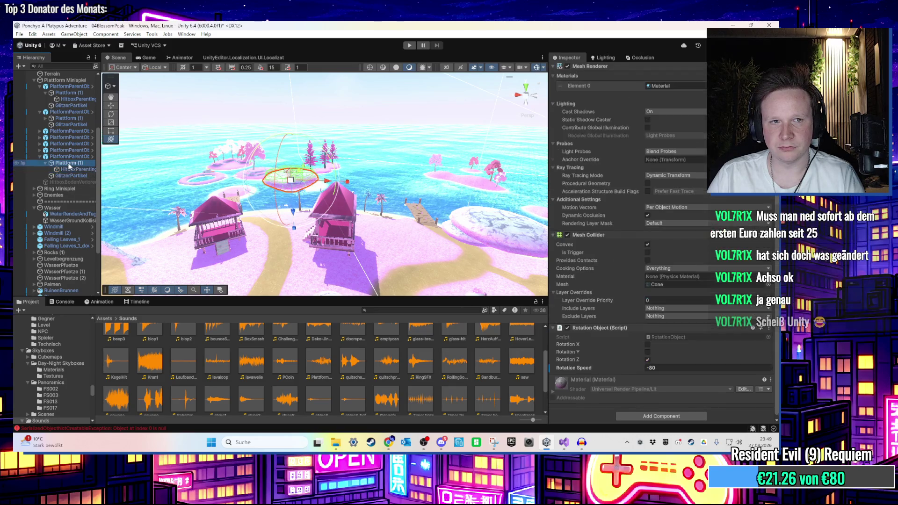
left_click(649, 366)
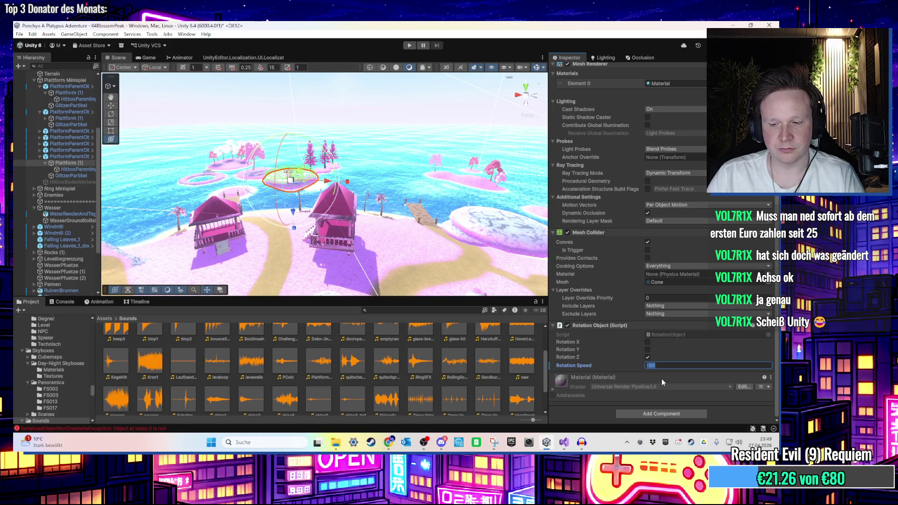
type("100")
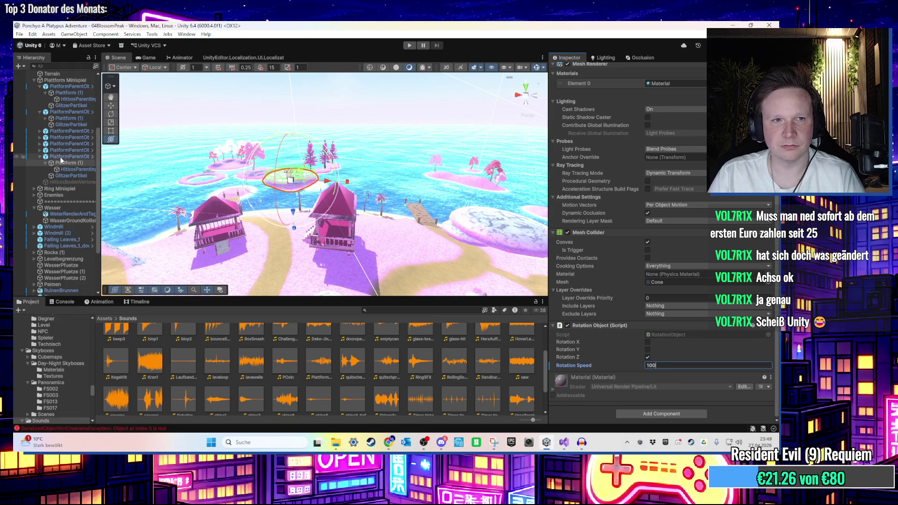
Assign PlatformParentObj (7) as Naechste Plattform on PlatformParentObj (6)'s HitboxParenting
left_click(39, 150)
left_click(77, 162)
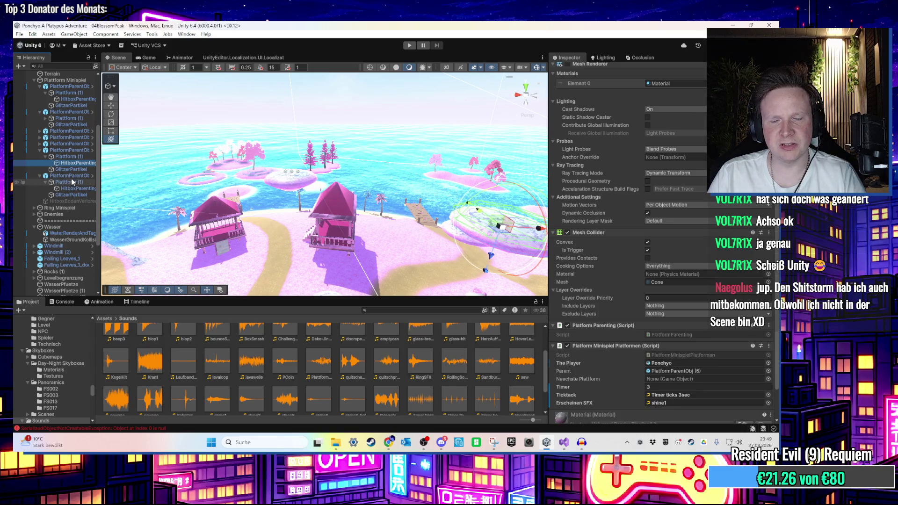
left_click_drag(70, 176, 673, 379)
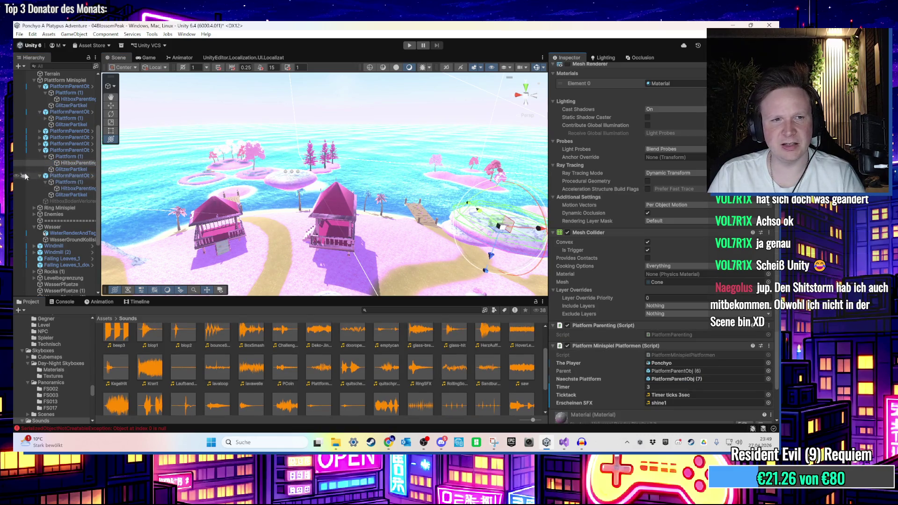
left_click(61, 151)
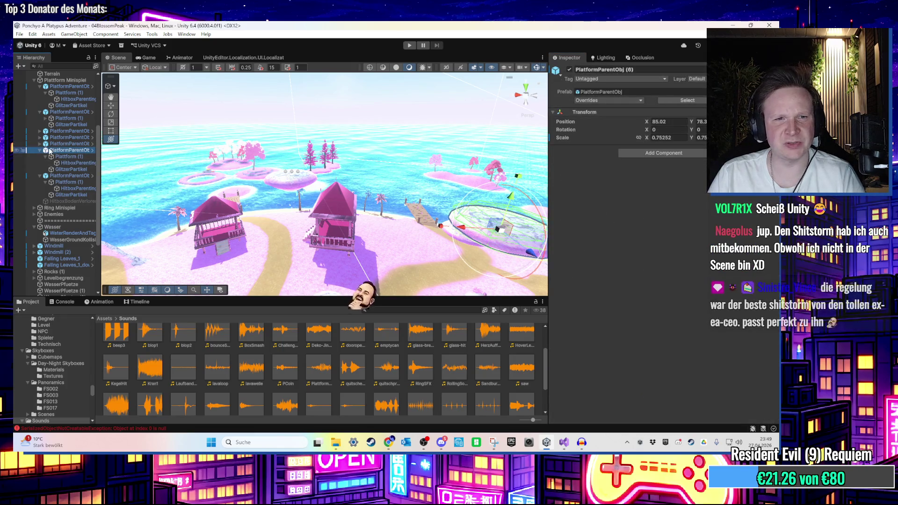
left_click(71, 163)
scroll(592, 277, "down", 5)
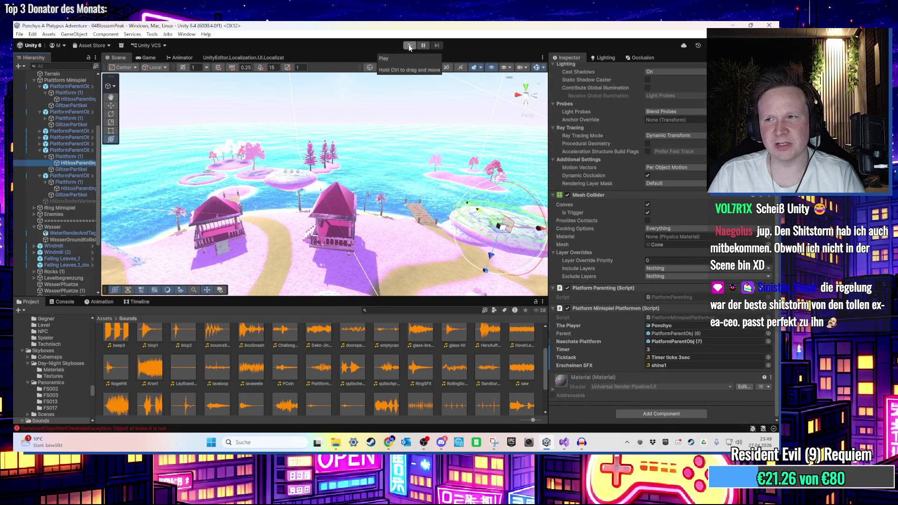
Collapse the expanded platform groups and select the six platform parent objects
left_click(40, 175)
left_click(40, 151)
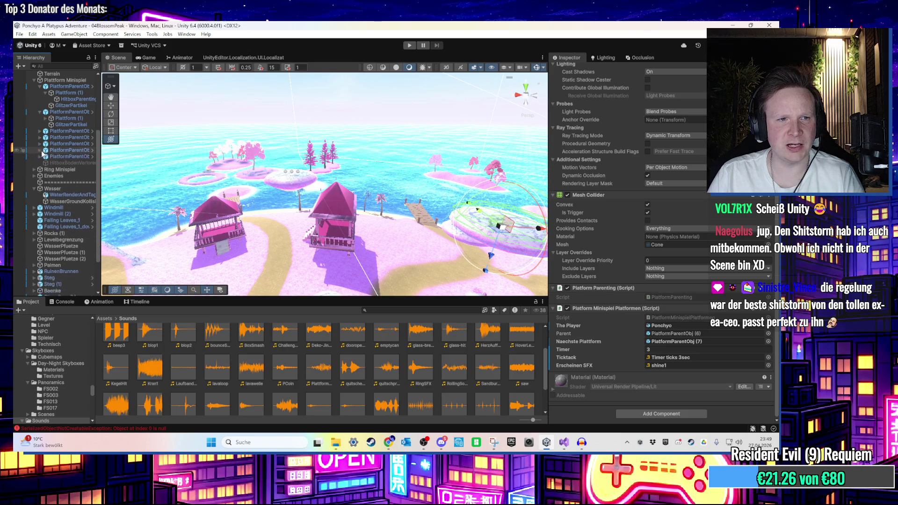
left_click(68, 156)
left_click(40, 111)
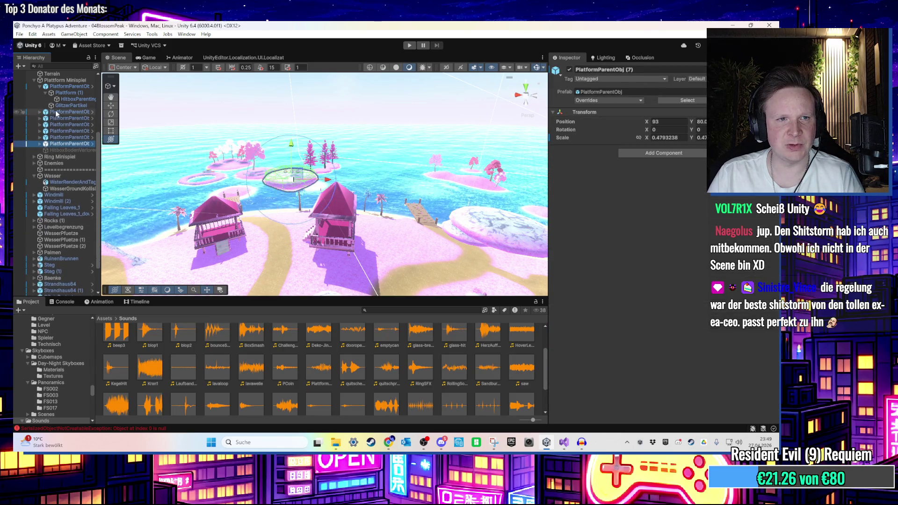
left_click(68, 112, "shift")
Enter Play mode and switch PlatformParentObj (1) active during the playtest
left_click(410, 45)
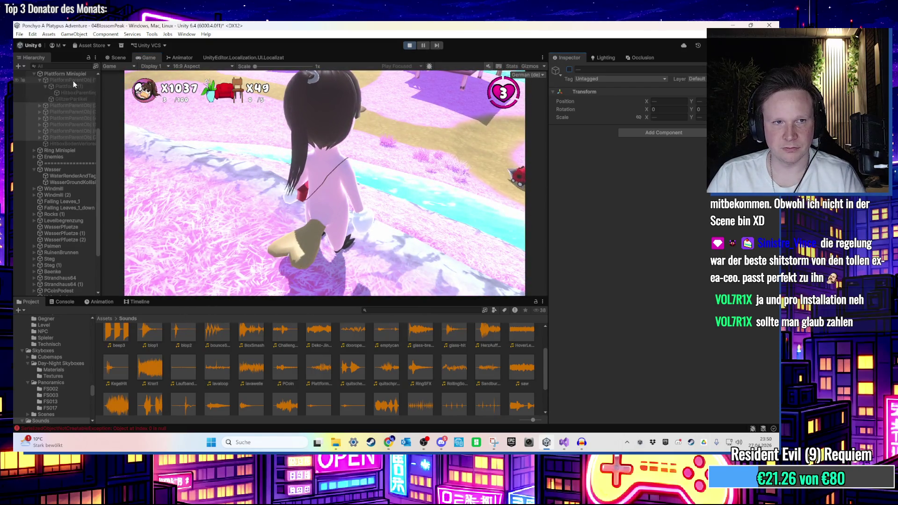
left_click(73, 80)
left_click(570, 69)
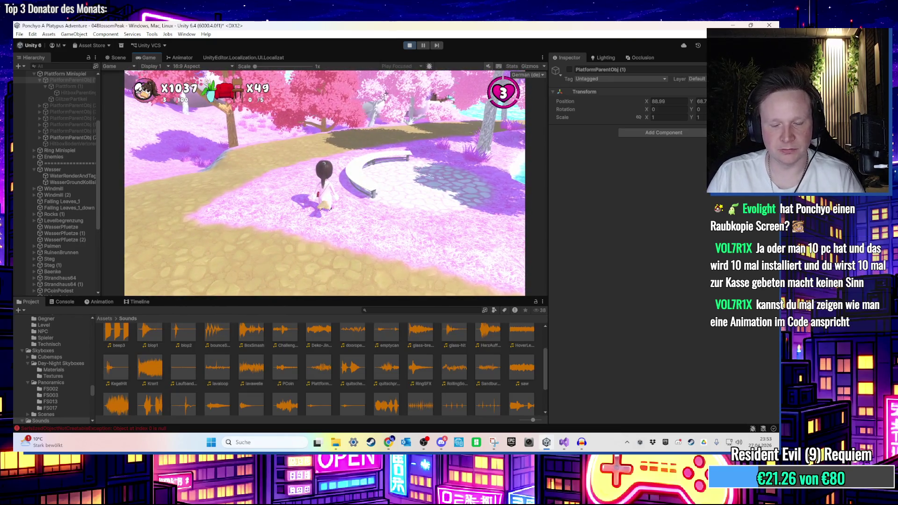
Exit Play mode and collapse the Plattform Minispiel group in the Hierarchy
key("super")
left_click(410, 45)
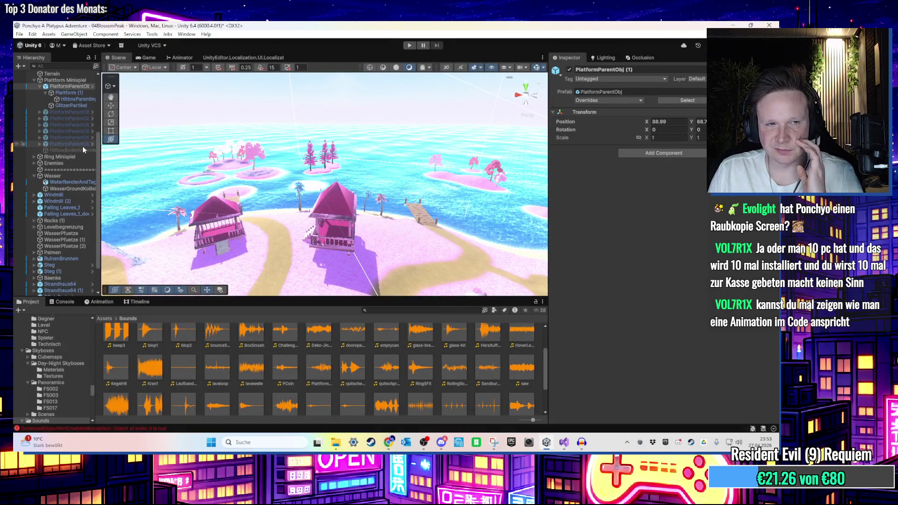
scroll(69, 152, "up", 2)
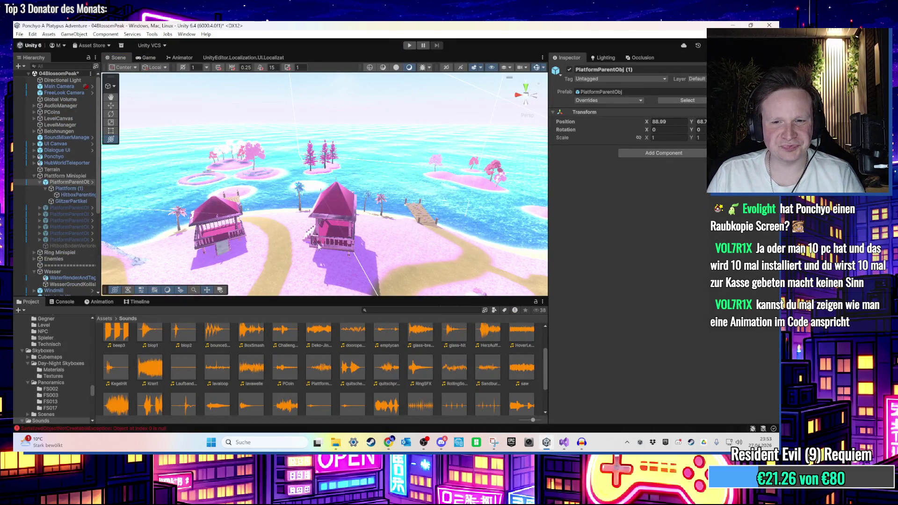
left_click(34, 176)
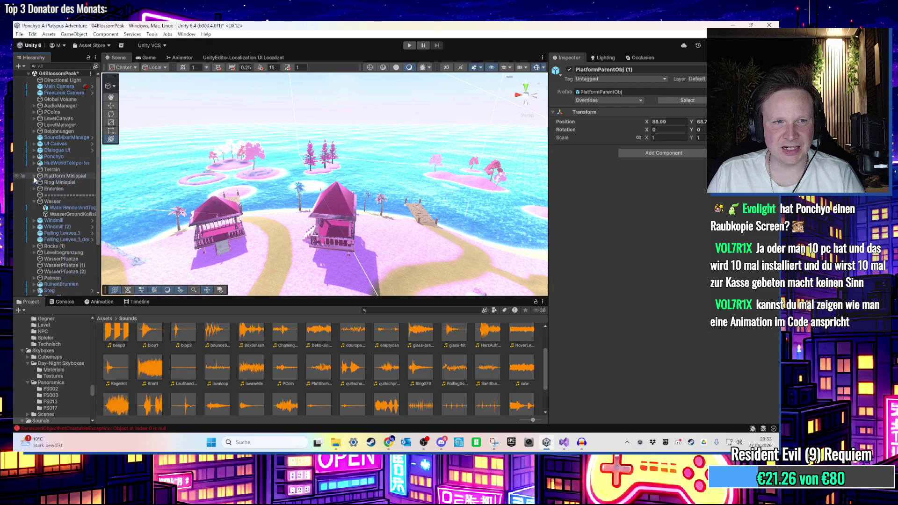
Open Ponchyo's Spieler Bewegung script in Visual Studio with Edit Script
left_click(63, 105)
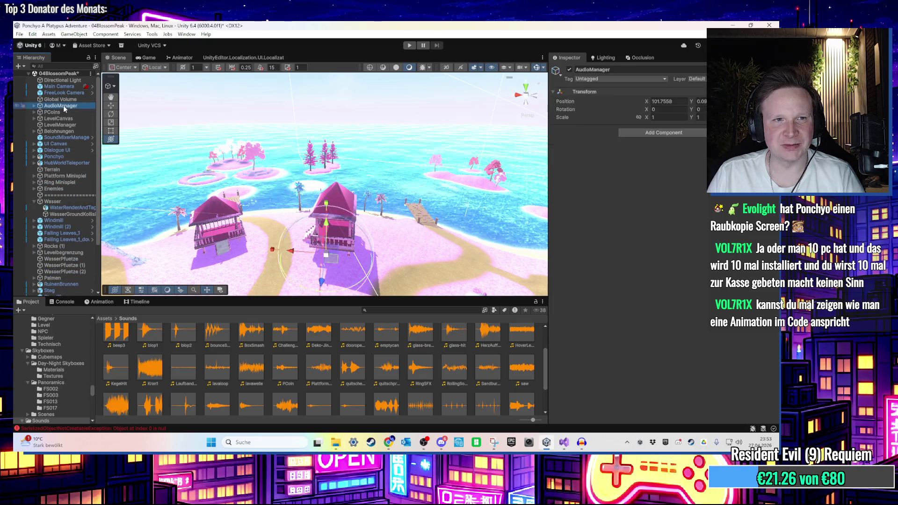
left_click(72, 156)
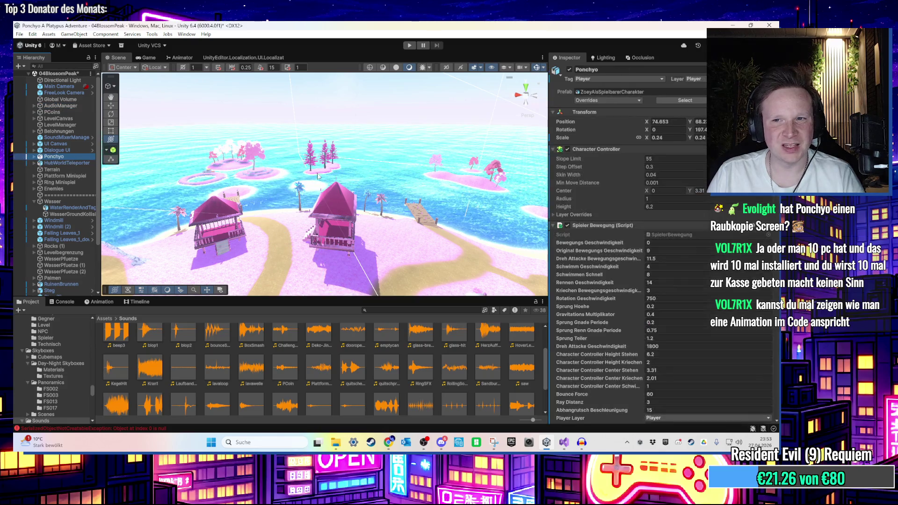
right_click(686, 226)
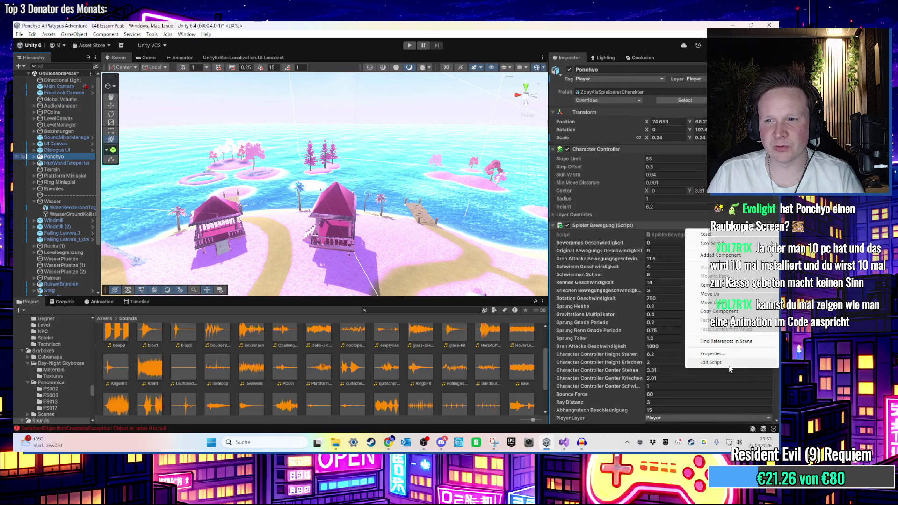
left_click(731, 365)
scroll(446, 208, "up", 8)
Highlight every animator reference and review the SetBool calls on lines 282 and 319
scroll(440, 222, "down", 4)
scroll(440, 223, "down", 20)
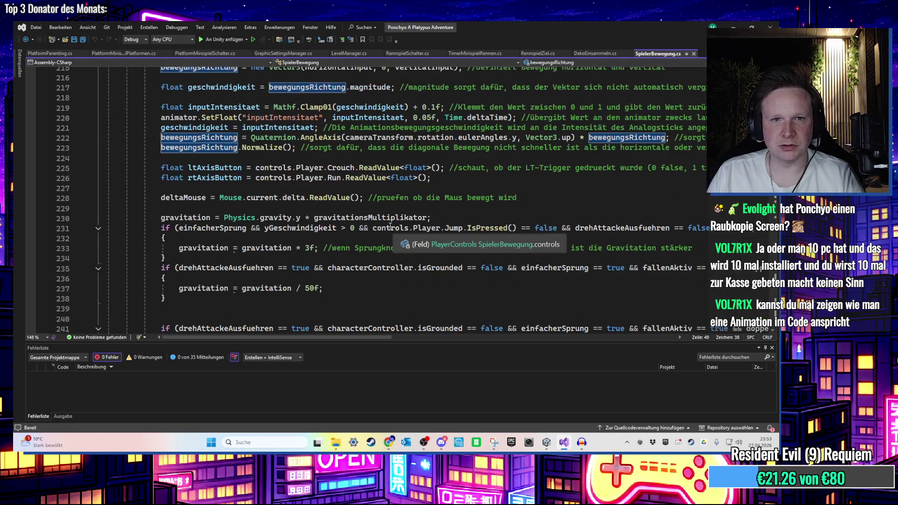
scroll(374, 230, "down", 9)
double_click(208, 198)
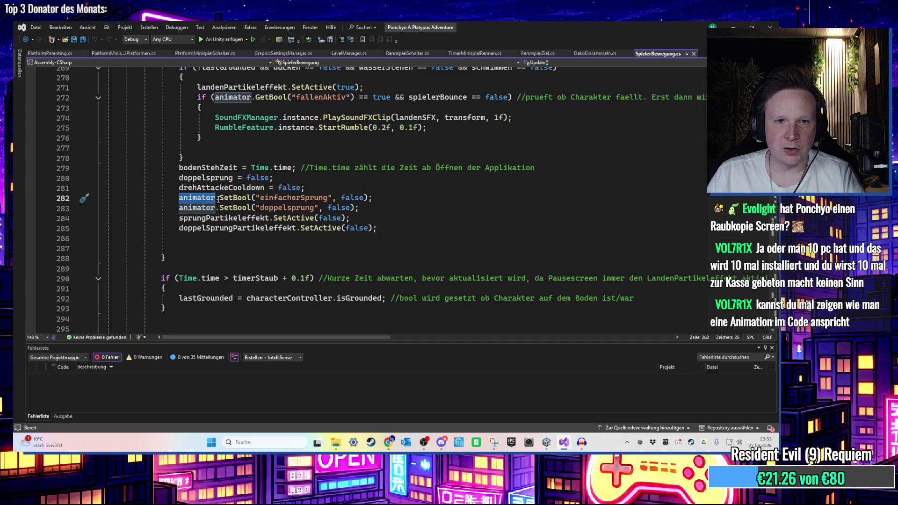
left_click(251, 198)
scroll(278, 322, "up", 1)
scroll(280, 300, "down", 11)
scroll(284, 268, "down", 3)
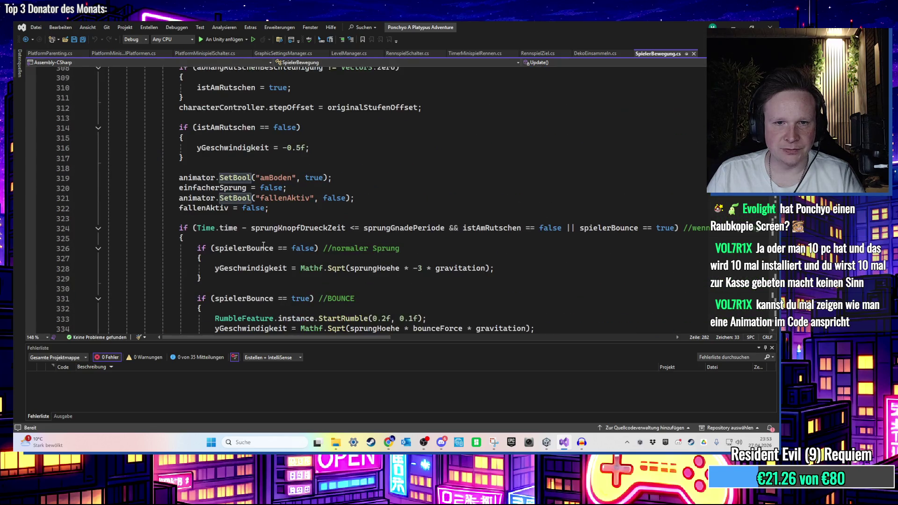
scroll(216, 206, "up", 1)
left_click(217, 205)
Highlight the amBoden and fallenAktiv parameter names, then return to Unity
scroll(267, 208, "up", 2)
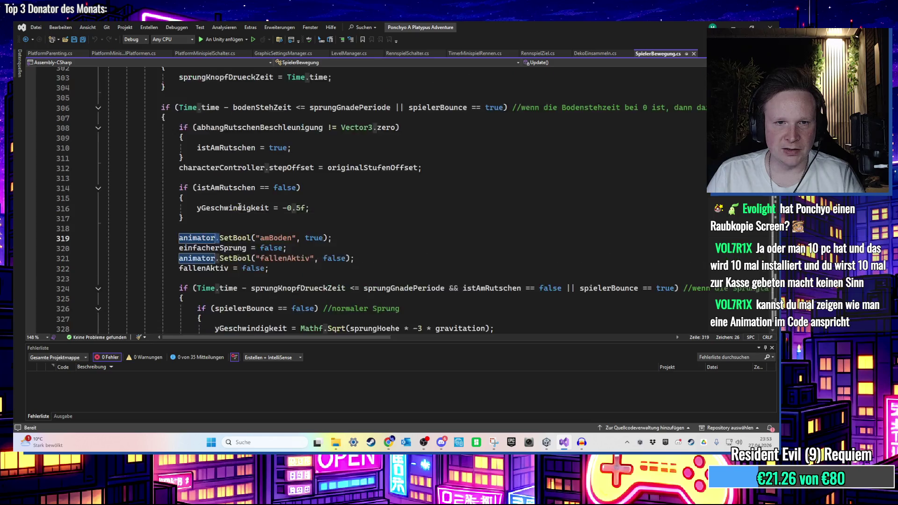
scroll(284, 226, "down", 1)
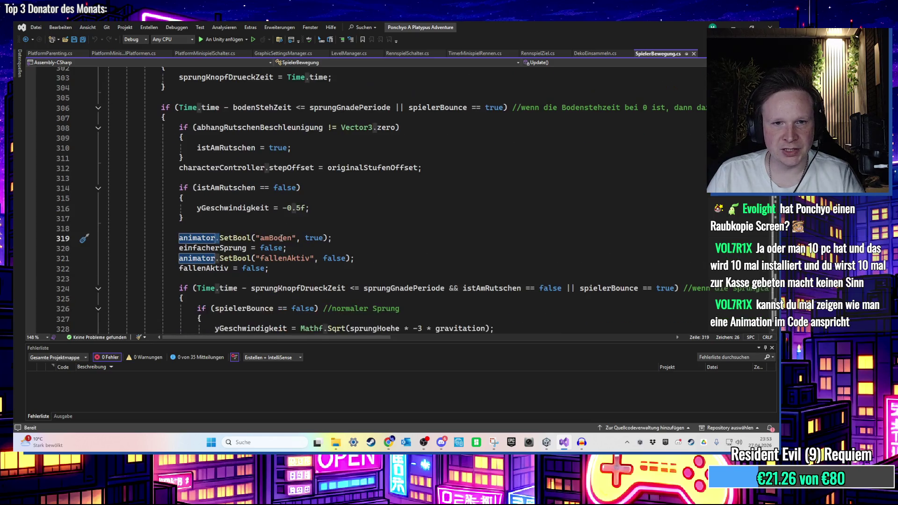
double_click(276, 239)
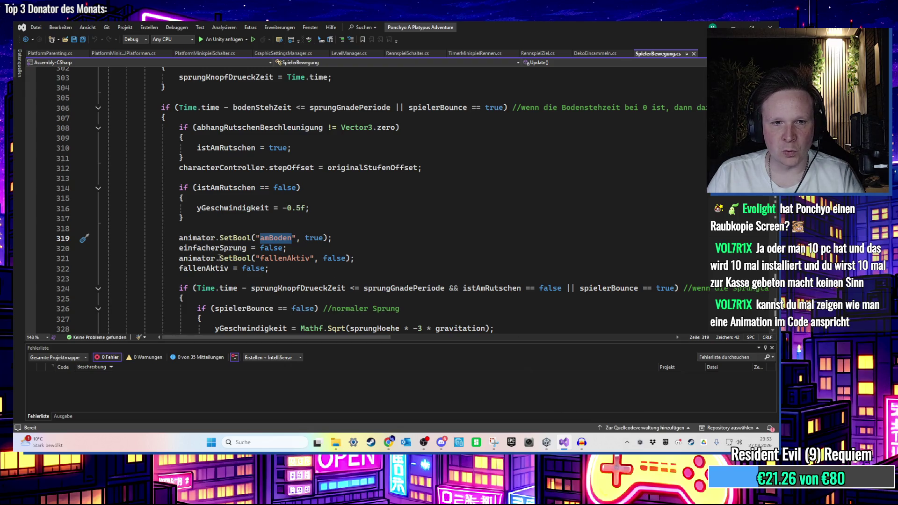
double_click(300, 259)
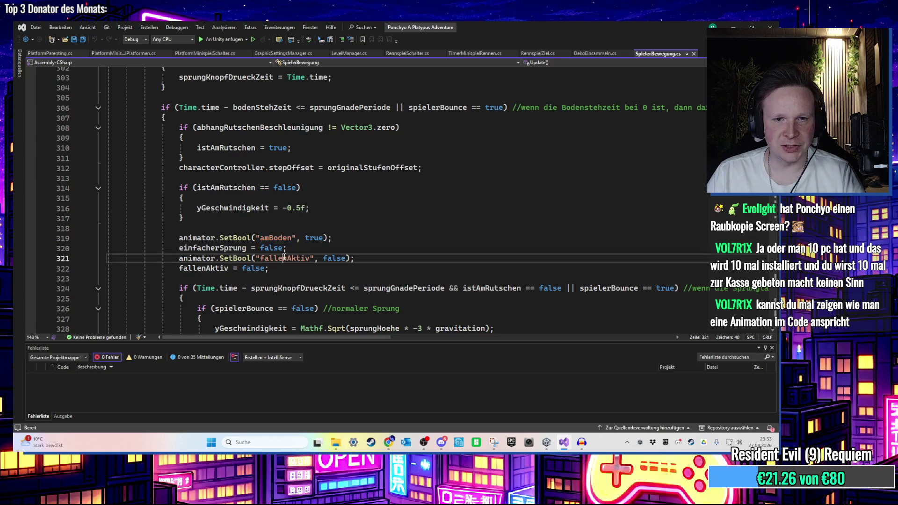
scroll(327, 255, "down", 3)
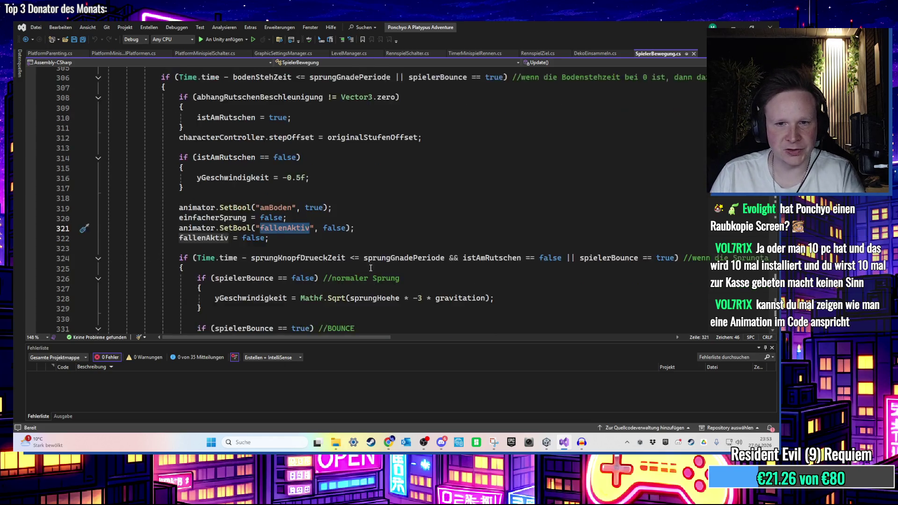
left_click(547, 442)
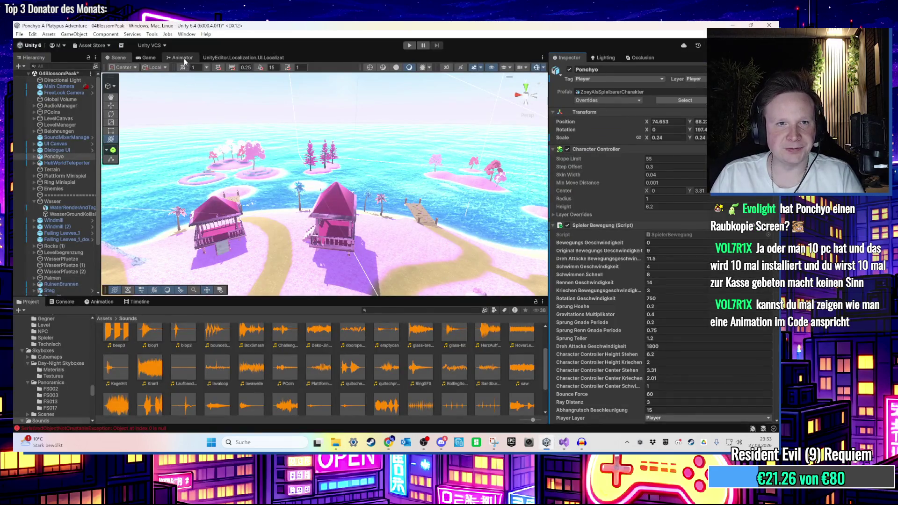
Open the ZoeyPlayable Animator graph and widen its parameters list
left_click(180, 57)
left_click_drag(162, 114, 191, 122)
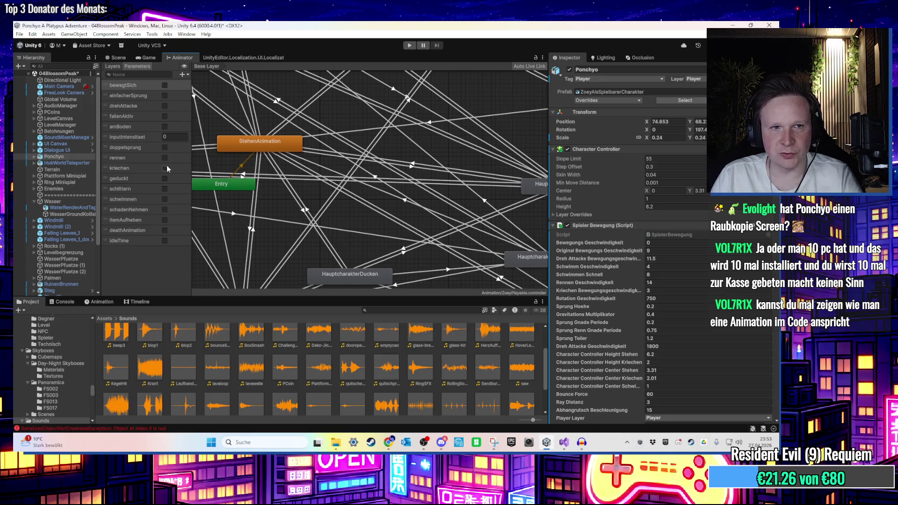
scroll(392, 211, "down", 6)
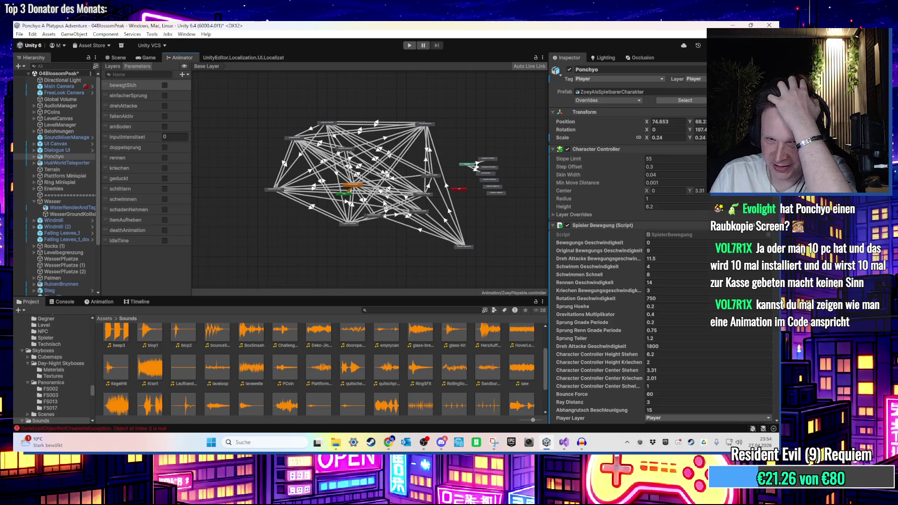
scroll(384, 202, "up", 10)
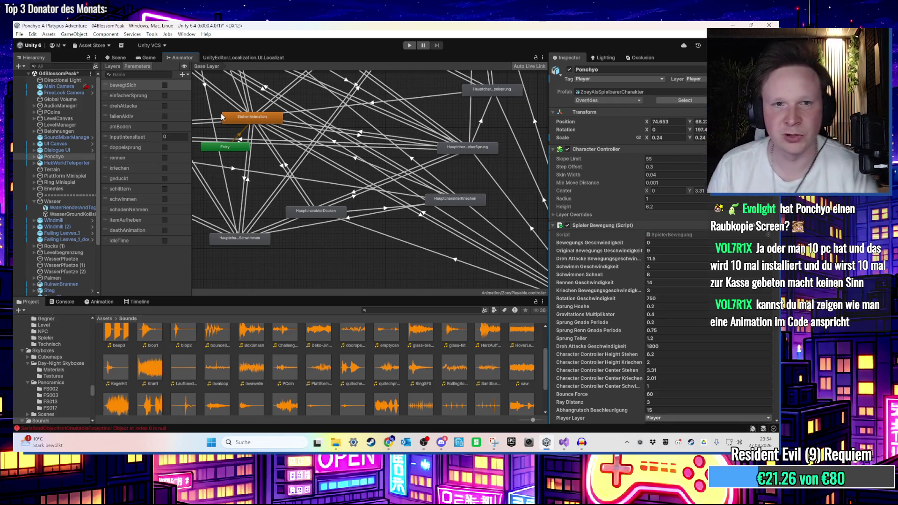
scroll(408, 212, "down", 10)
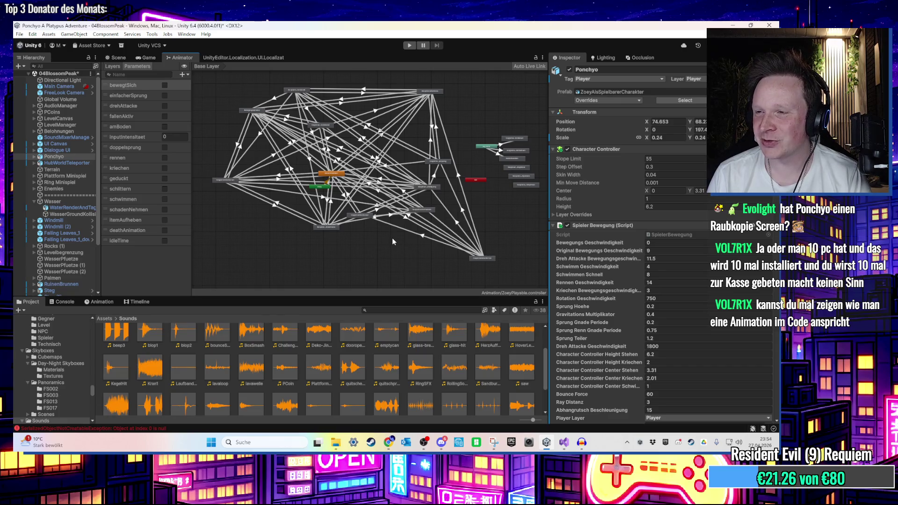
scroll(389, 240, "up", 5)
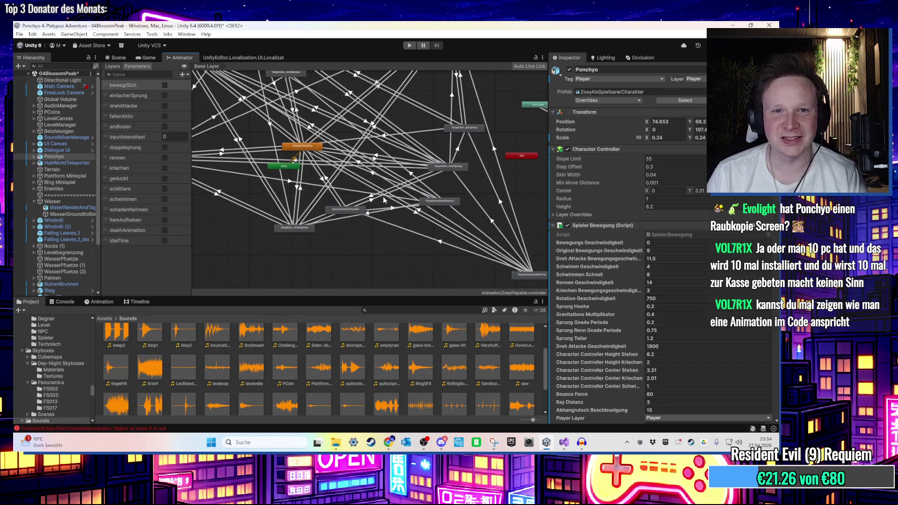
scroll(401, 234, "down", 3)
scroll(397, 243, "up", 3)
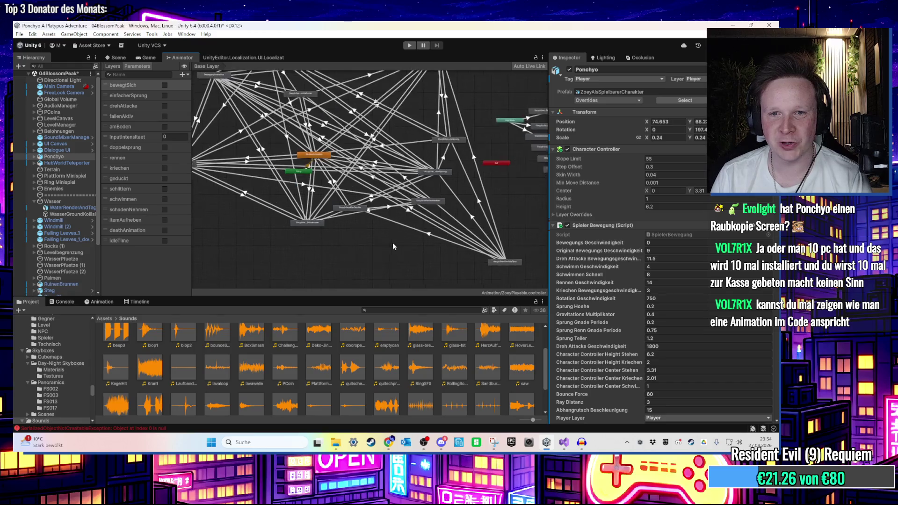
scroll(373, 232, "up", 5)
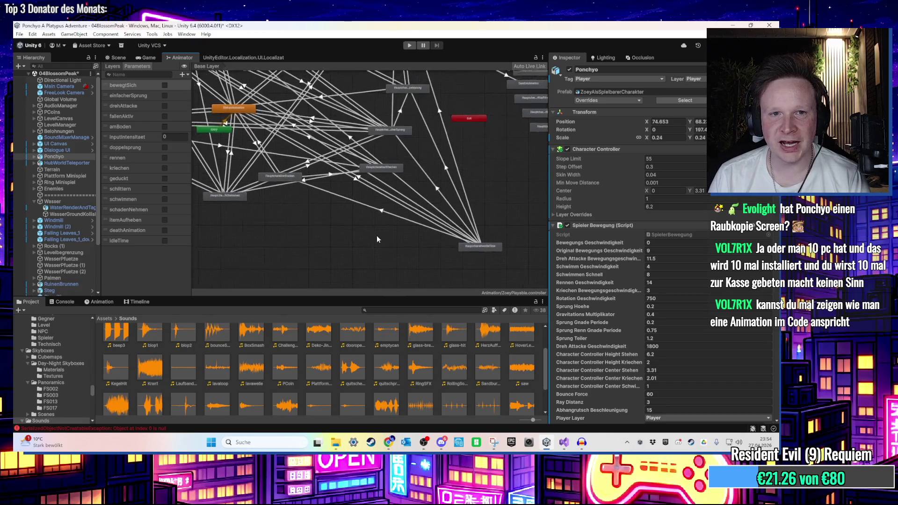
Inspect the HauptcharakterDucken, HauptcharakterKriechen and StehenAnimation states
left_click_drag(423, 225, 371, 229)
left_click(367, 218)
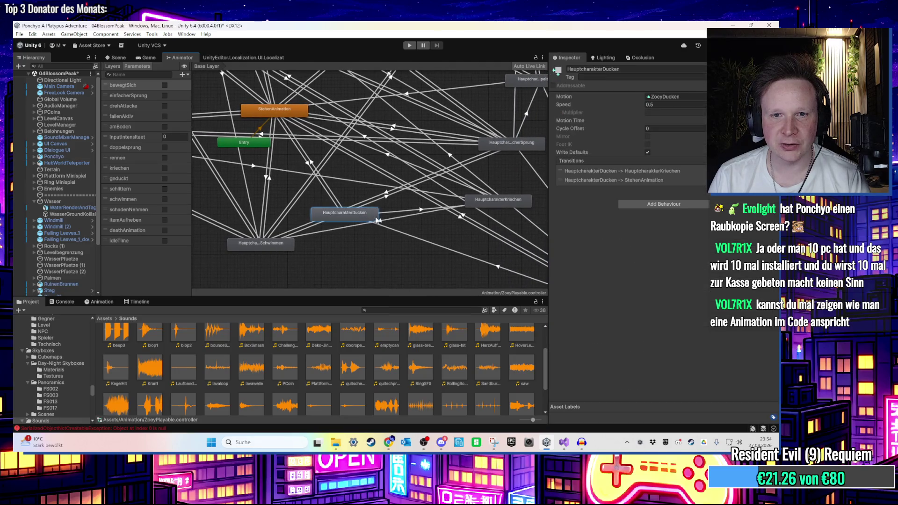
left_click(500, 201)
left_click_drag(370, 257, 425, 289)
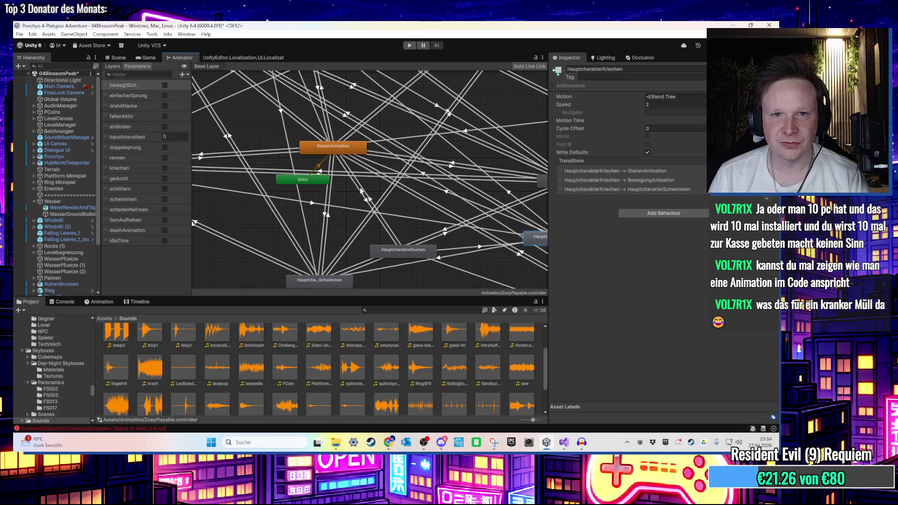
left_click(344, 150)
left_click_drag(364, 193, 419, 232)
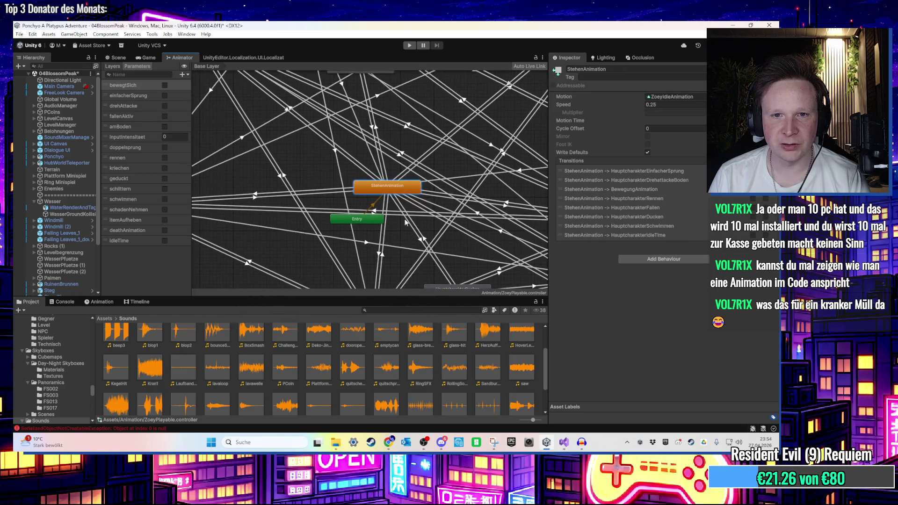
mouse_move(391, 162)
left_mouse_down()
mouse_move(439, 206)
mouse_move(398, 197)
left_mouse_up()
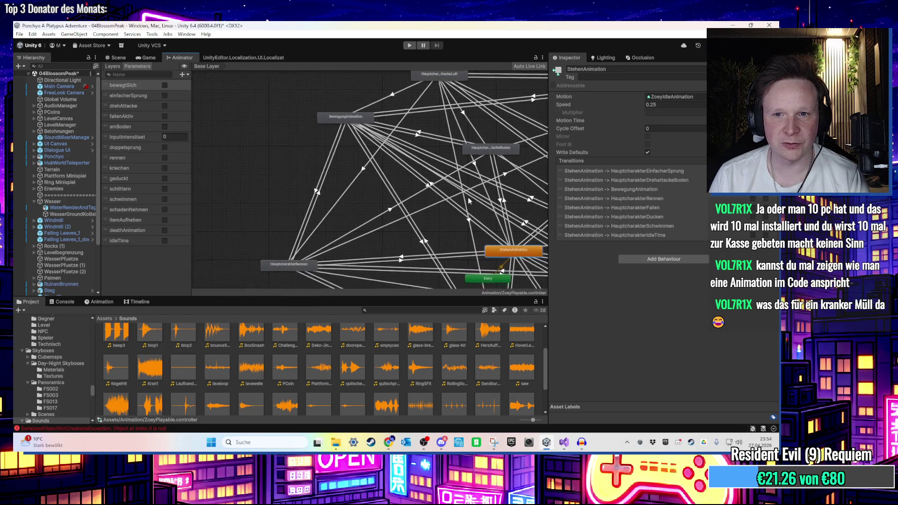
left_click_drag(473, 244, 354, 201)
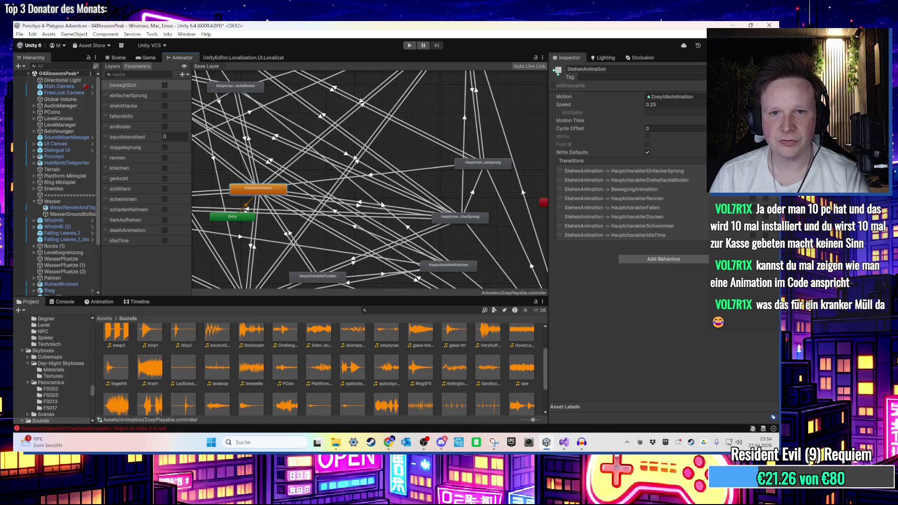
Frame the Any State node showing its ItemHeben, SchadenNehmen and DeathAnimation transitions
key("a")
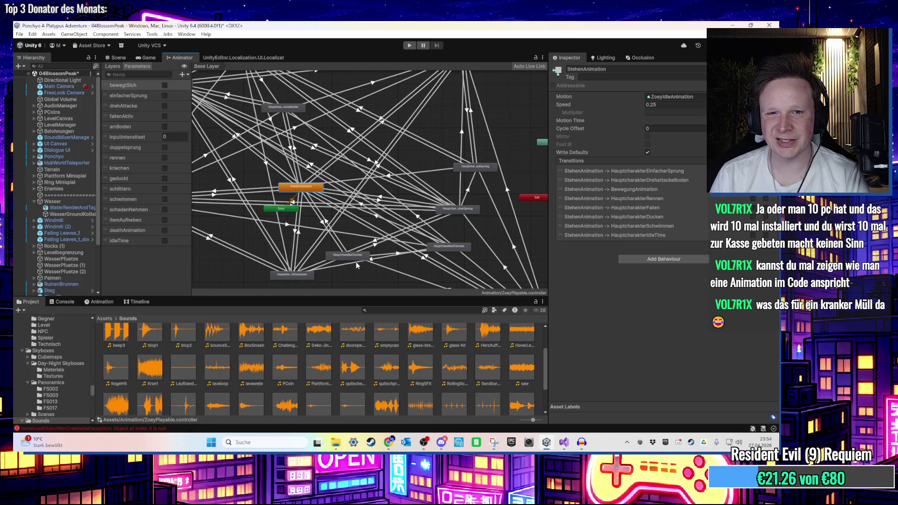
scroll(357, 265, "up", 2)
scroll(334, 233, "up", 4)
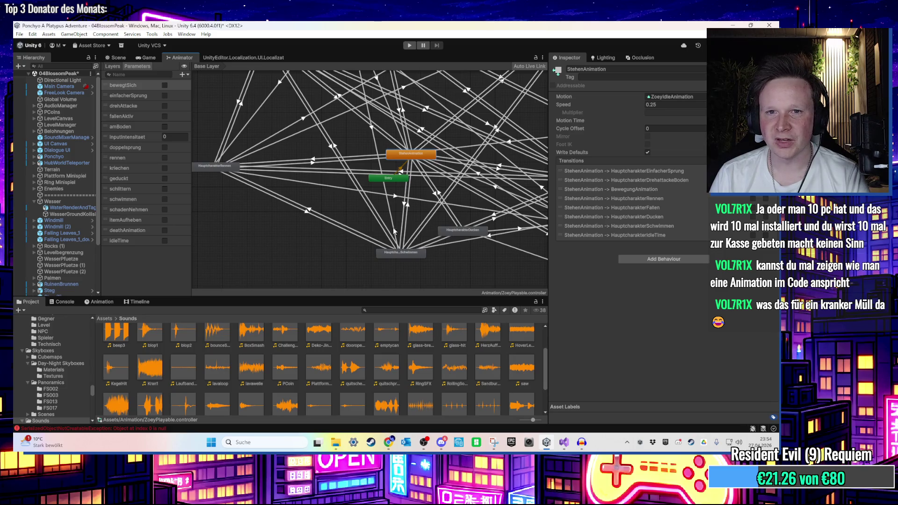
key("a")
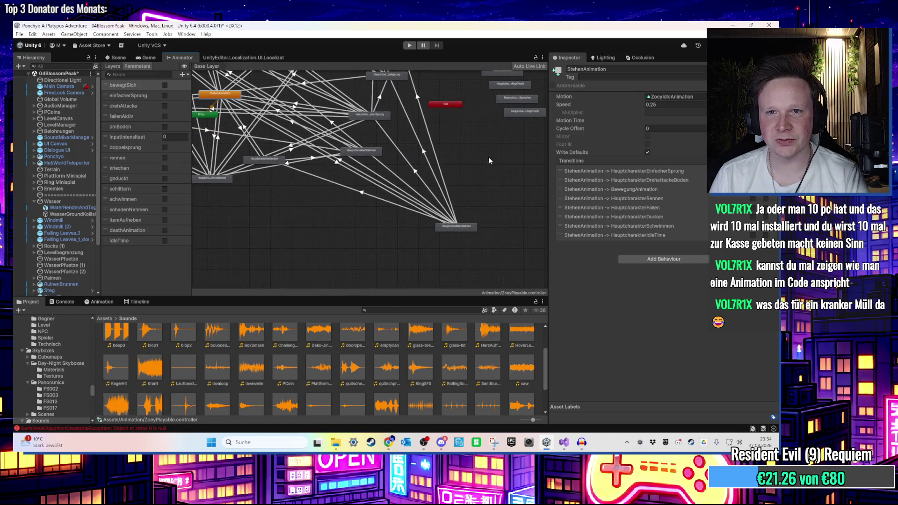
scroll(487, 158, "up", 5)
key("a")
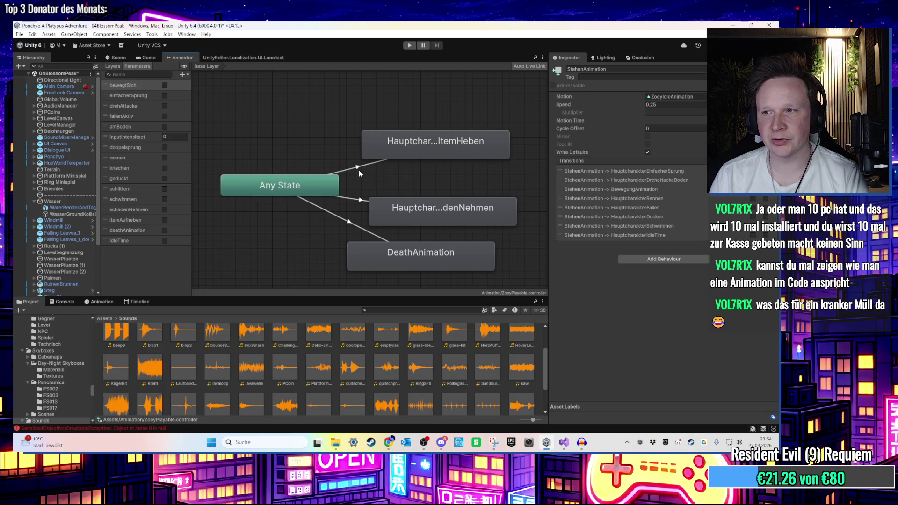
Inspect the HauptcharakterEinfacherSprung and HauptcharakterDoppelsprung states
scroll(358, 170, "down", 2)
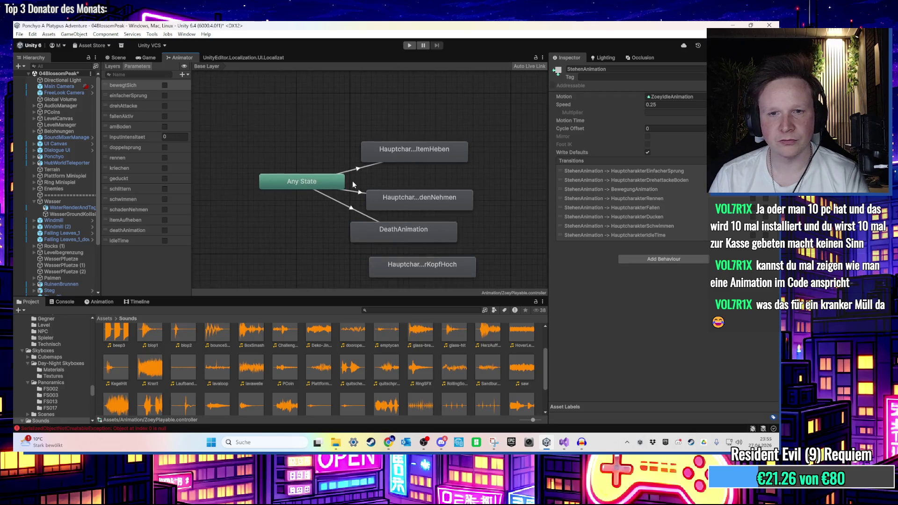
scroll(328, 197, "down", 4)
scroll(303, 217, "up", 5)
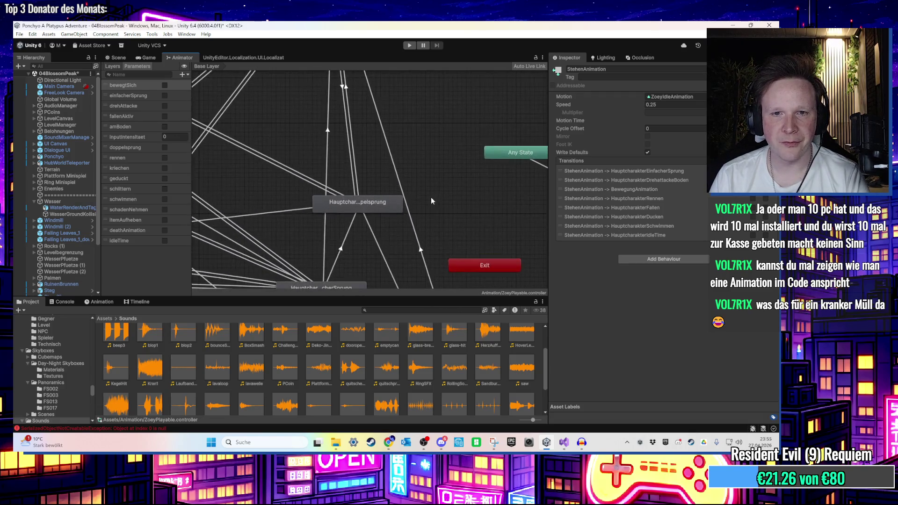
left_click_drag(421, 194, 437, 185)
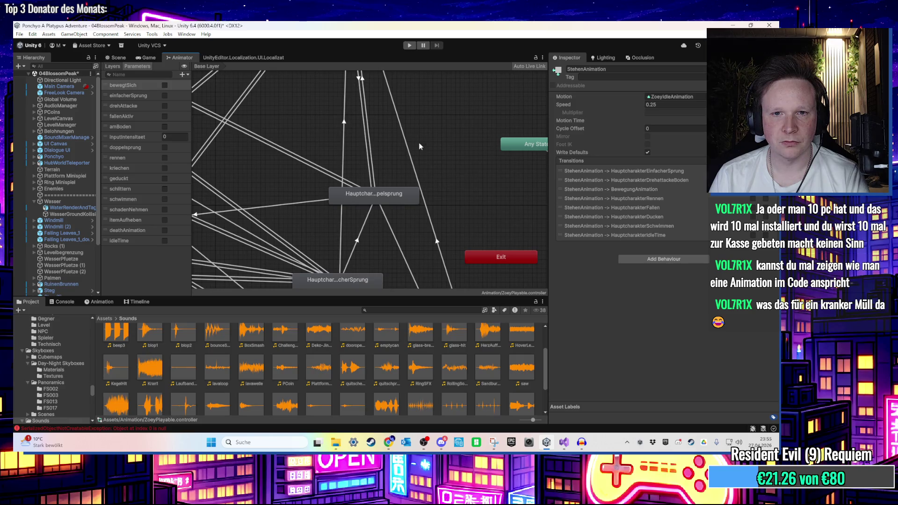
scroll(418, 147, "up", 1)
left_click_drag(418, 147, 463, 89)
left_click(383, 226)
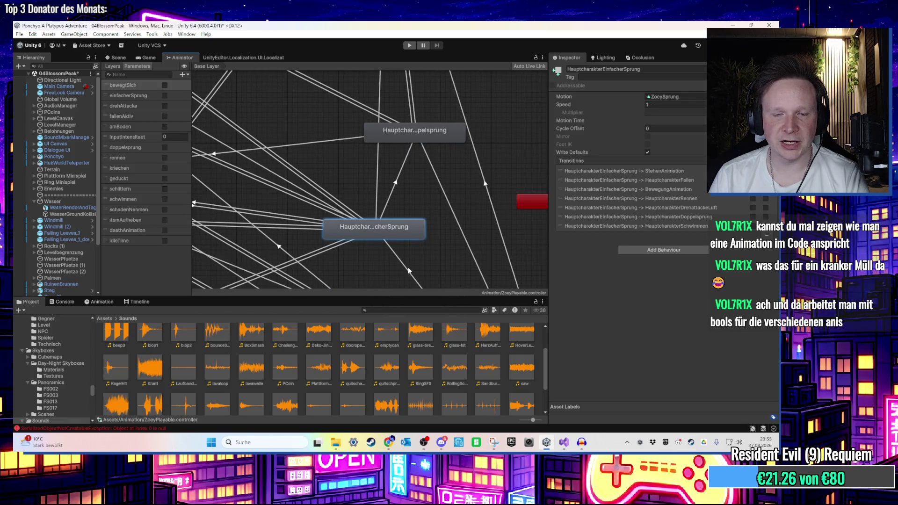
left_click_drag(408, 183, 379, 228)
left_click(391, 180)
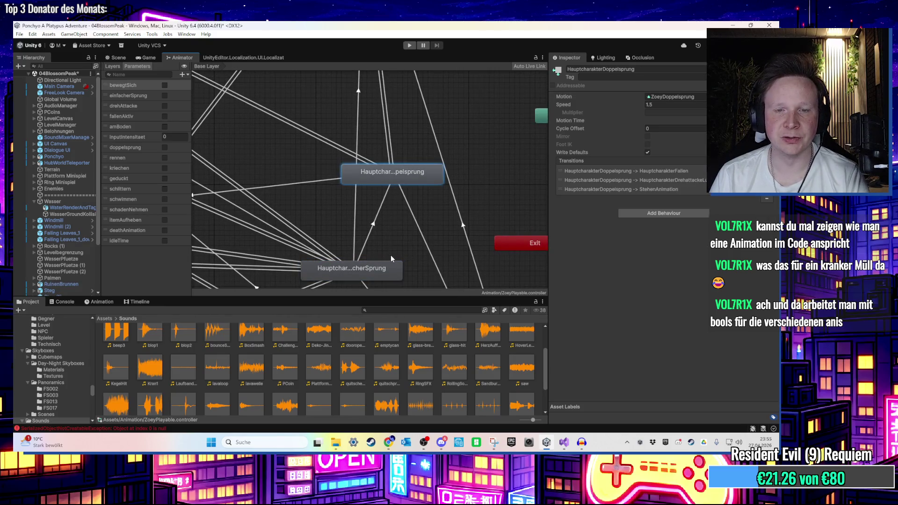
Check the single-to-double jump transition's conditions, then Doppelsprung's speed 1.5 settings
left_click(360, 266)
left_click(369, 244)
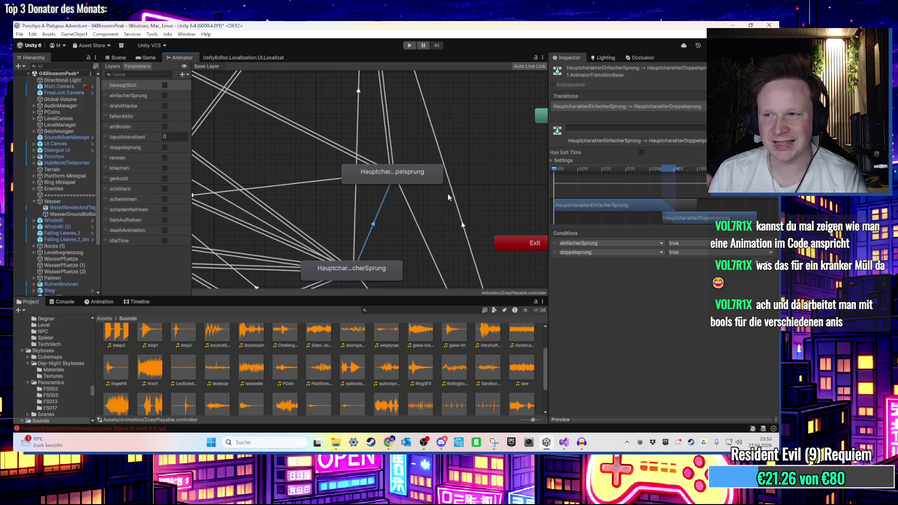
left_click(405, 172)
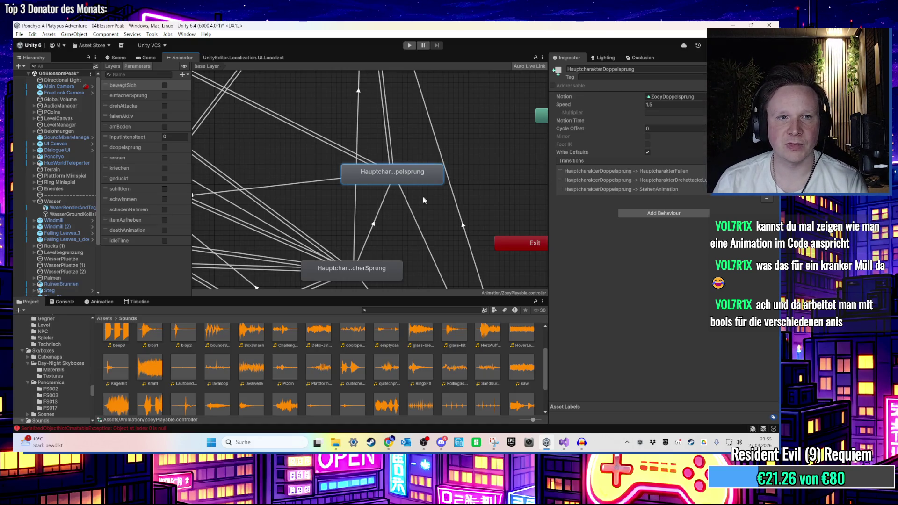
scroll(374, 169, "down", 5)
left_click_drag(361, 162, 441, 174)
scroll(293, 155, "up", 3)
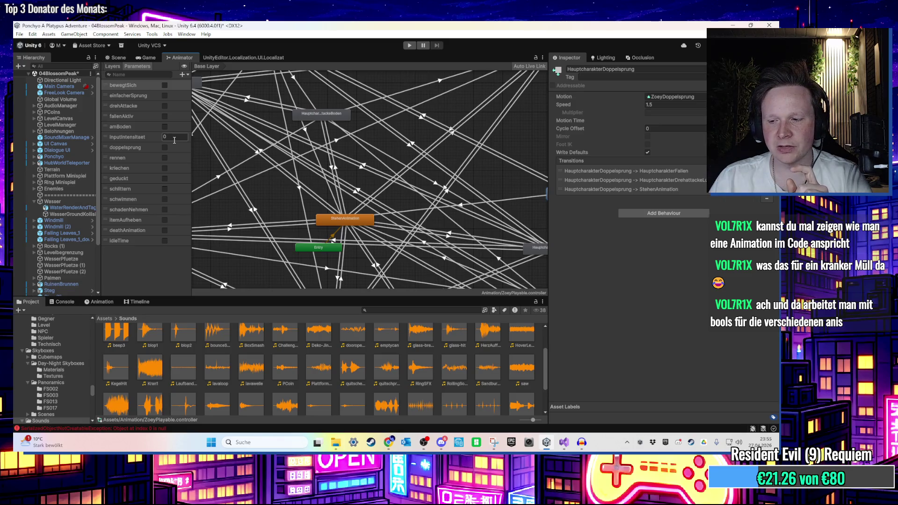
mouse_move(329, 198)
left_mouse_down()
mouse_move(301, 120)
mouse_move(282, 102)
left_mouse_up()
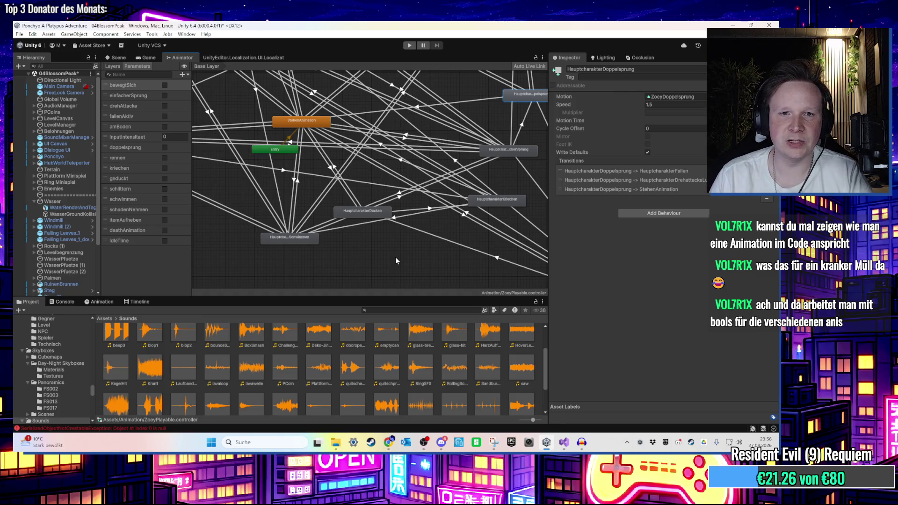
scroll(377, 181, "up", 1)
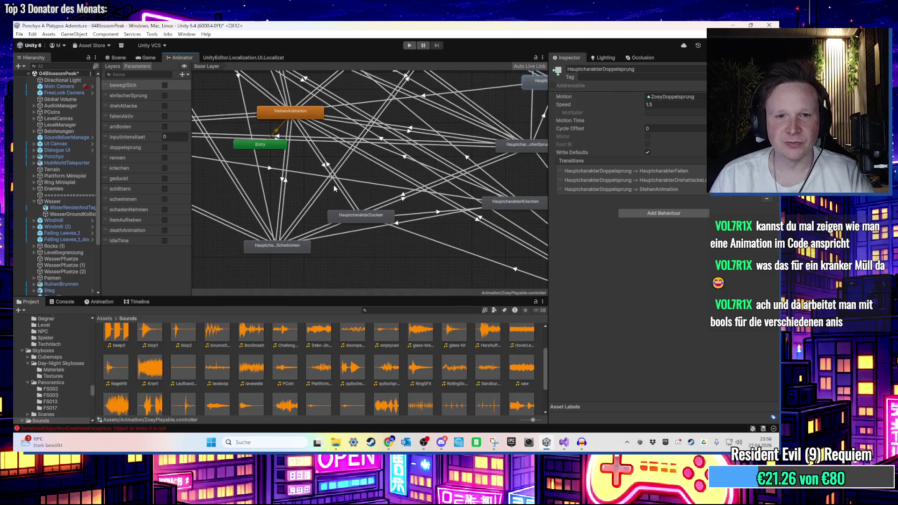
scroll(352, 216, "down", 3)
scroll(380, 217, "up", 3)
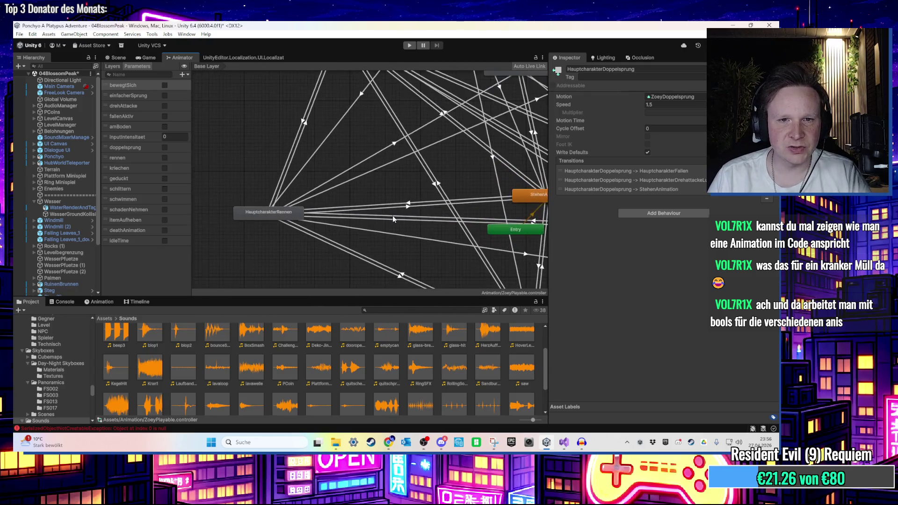
mouse_move(426, 166)
left_mouse_down()
mouse_move(266, 177)
mouse_move(329, 157)
mouse_move(302, 144)
left_mouse_up()
mouse_move(385, 179)
left_mouse_down()
mouse_move(370, 117)
mouse_move(298, 94)
mouse_move(372, 116)
mouse_move(309, 162)
mouse_move(366, 212)
mouse_move(477, 257)
mouse_move(540, 223)
left_mouse_up()
left_click_drag(392, 230, 494, 156)
Open the BewegungAnimation blend tree, inspect its ZoeyGehen clip, then return to the Scene view
left_click(276, 94)
key("f")
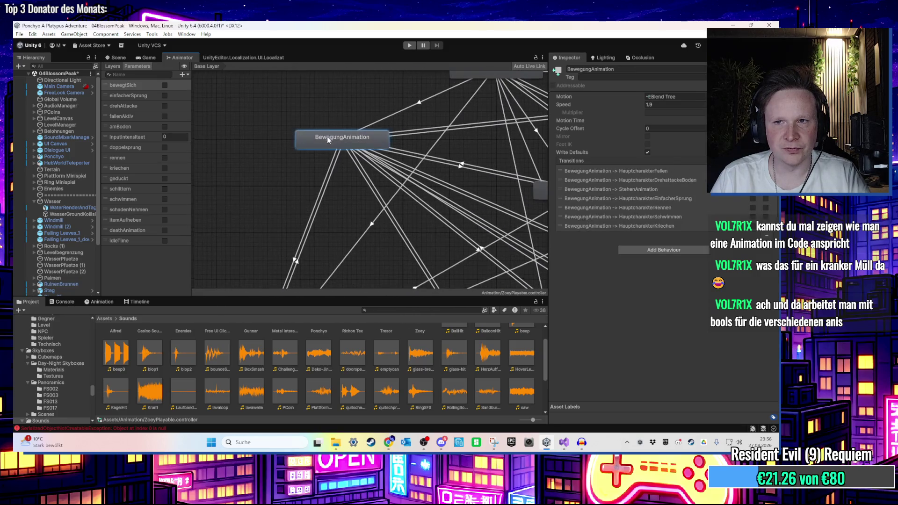
left_click(679, 97)
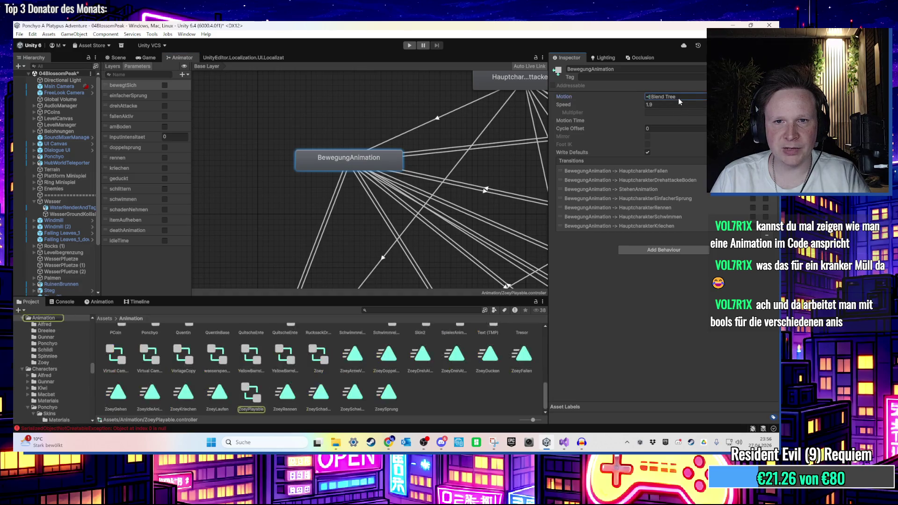
double_click(353, 159)
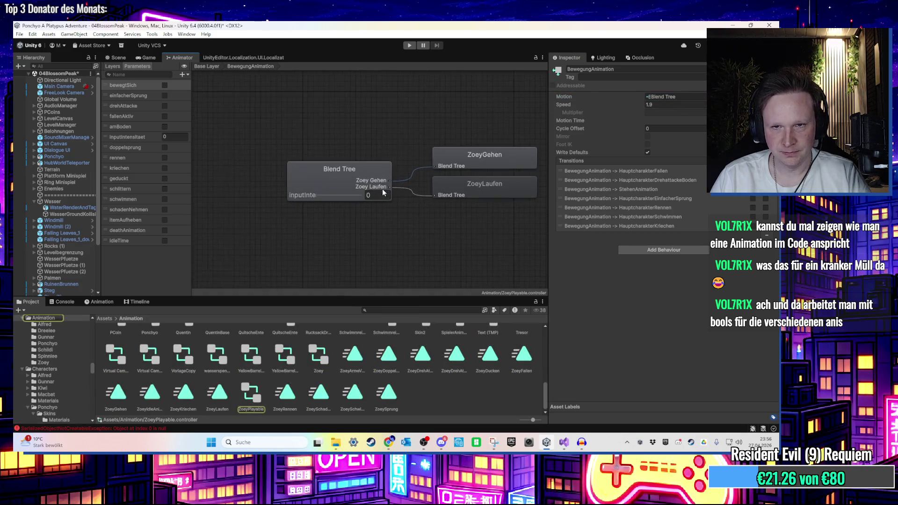
left_click(364, 176)
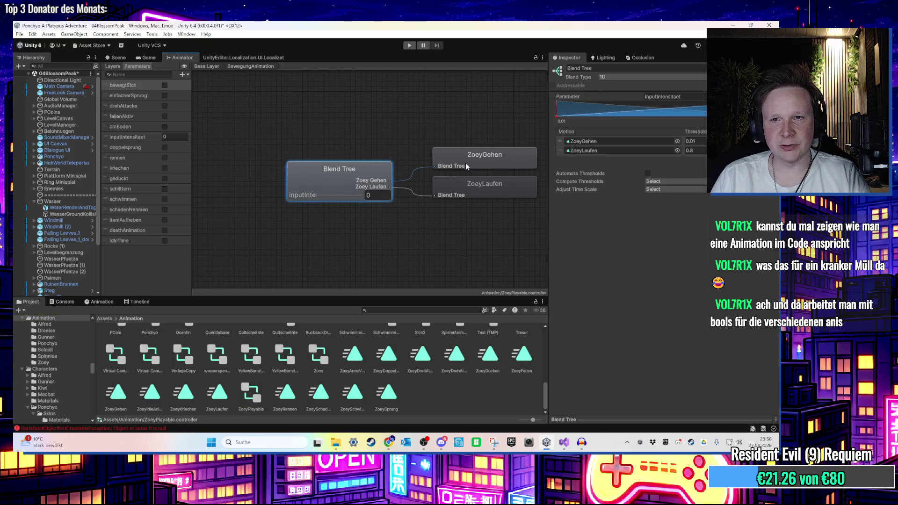
left_click(478, 155)
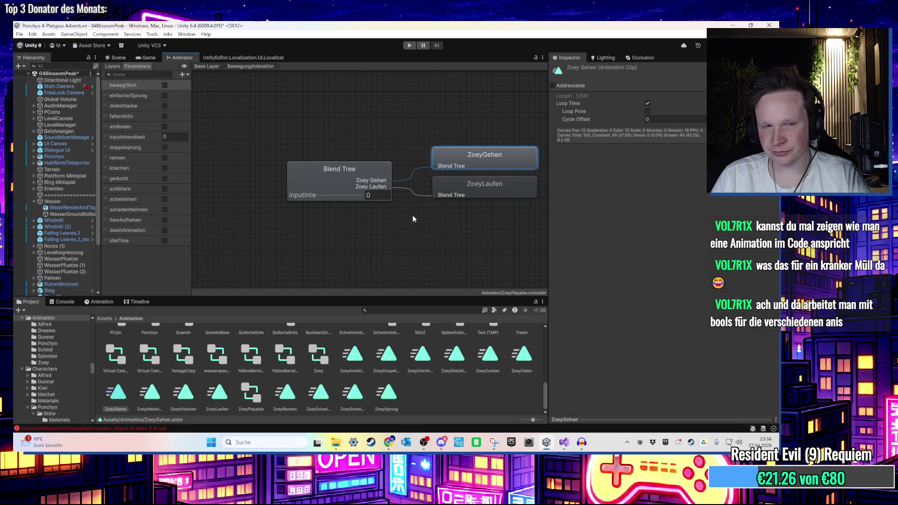
left_click(117, 57)
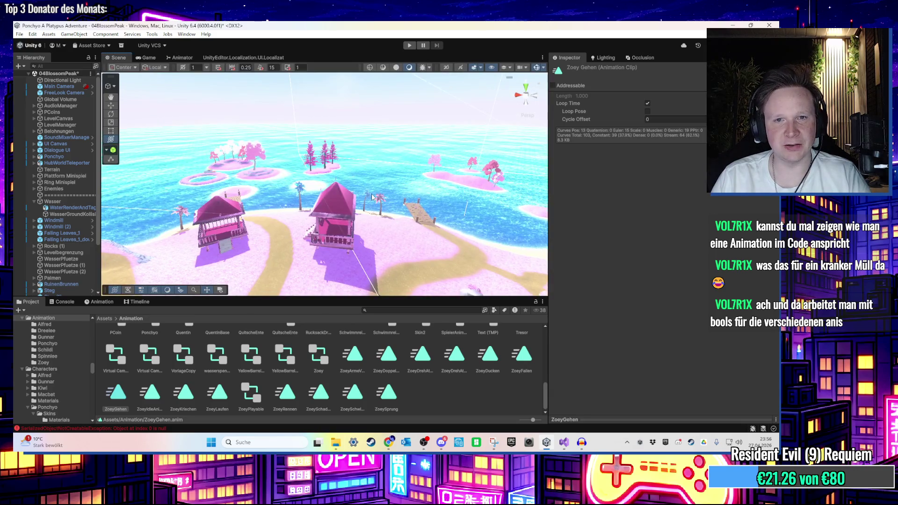
Stop the playtest, orbit the Scene camera over the island and select the stone platform disc
mouse_move(412, 120)
left_mouse_down()
mouse_move(376, 157)
mouse_move(385, 167)
mouse_move(386, 105)
left_mouse_up()
scroll(374, 158, "up", 2)
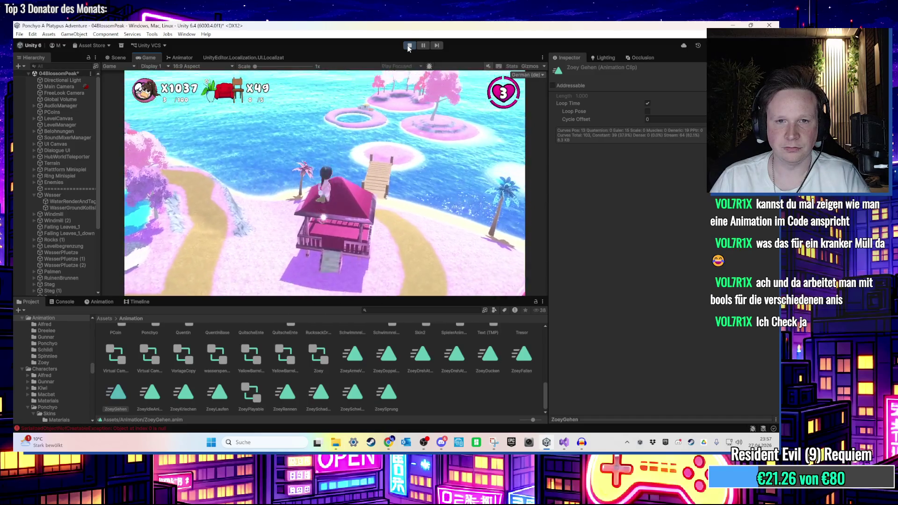
left_click(409, 46)
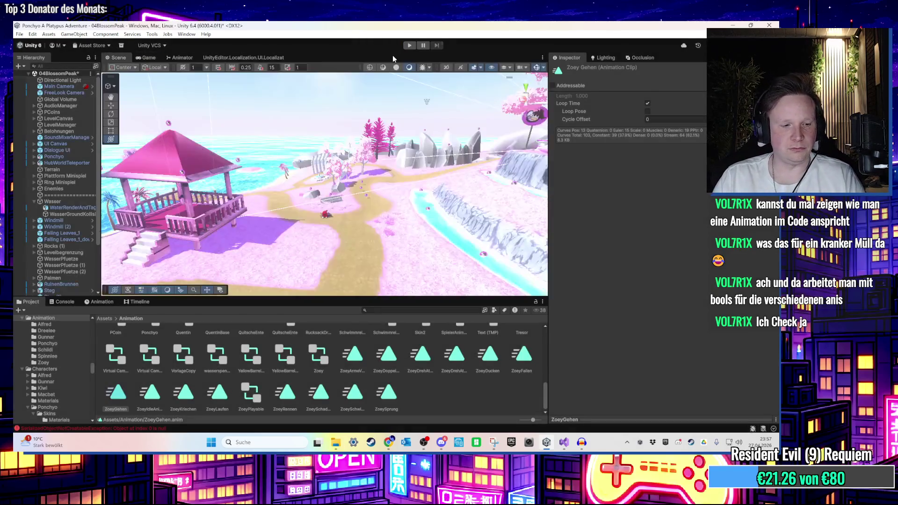
left_click_drag(401, 127, 421, 98)
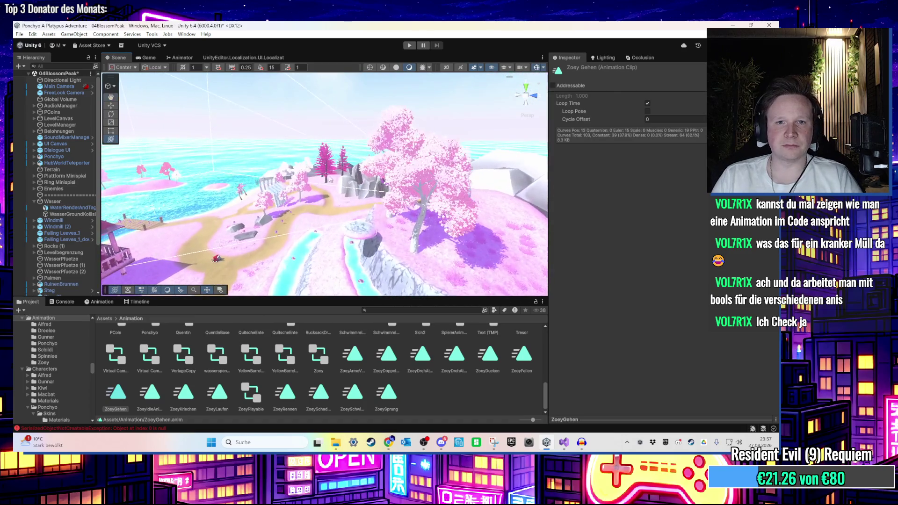
scroll(67, 247, "down", 3)
left_click_drag(371, 249, 368, 183)
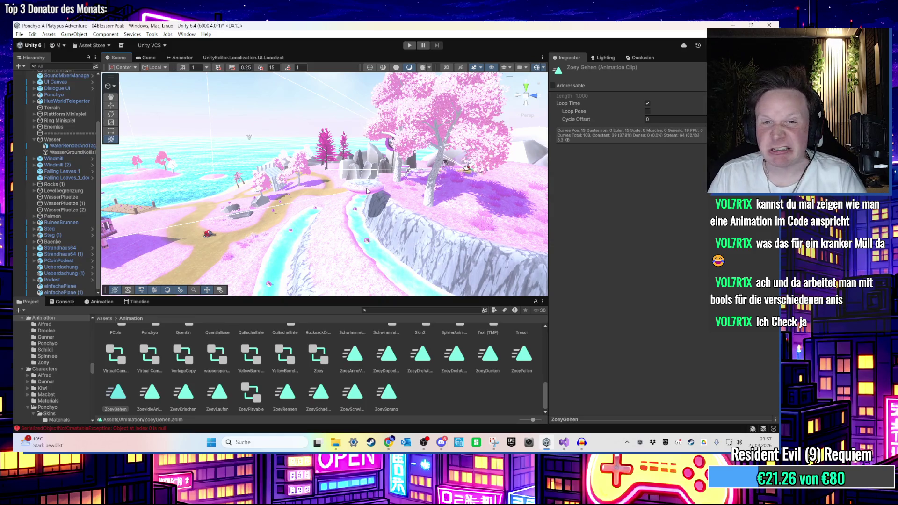
left_click(367, 189)
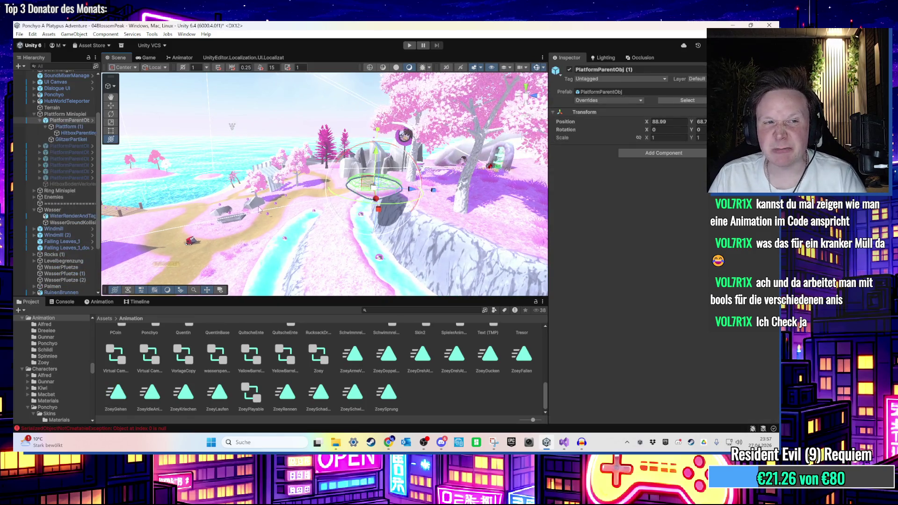
Activate the six inactive PlatformParentObj rows with Alt+Shift+A, frame (7), and start Play mode
left_click(67, 148)
left_click(70, 178, "shift")
key("alt+shift+a")
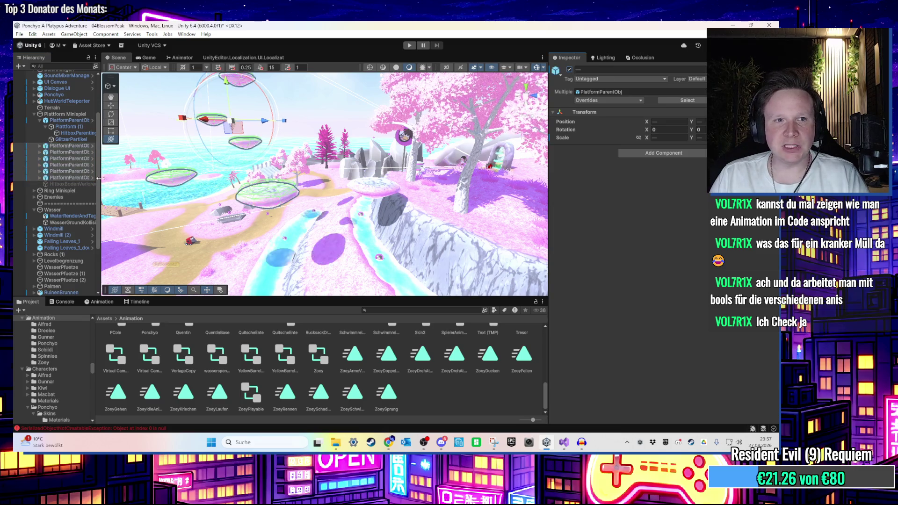
double_click(69, 178)
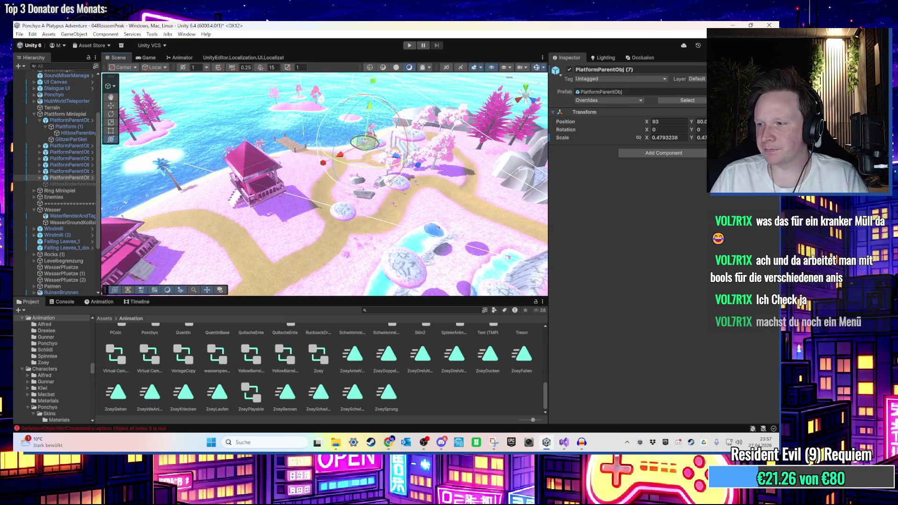
key("ctrl+p")
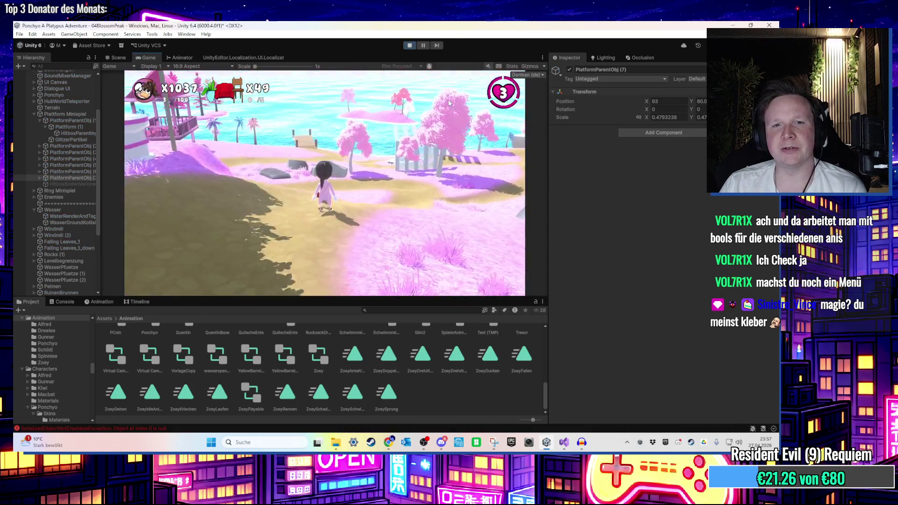
Open the pause menu, view the Steuerung bindings screen, then resume with Fortsetzen
key("Escape")
key("Escape")
key("Escape")
key("Down")
key("Down")
key("Up")
key("Up")
key("Down")
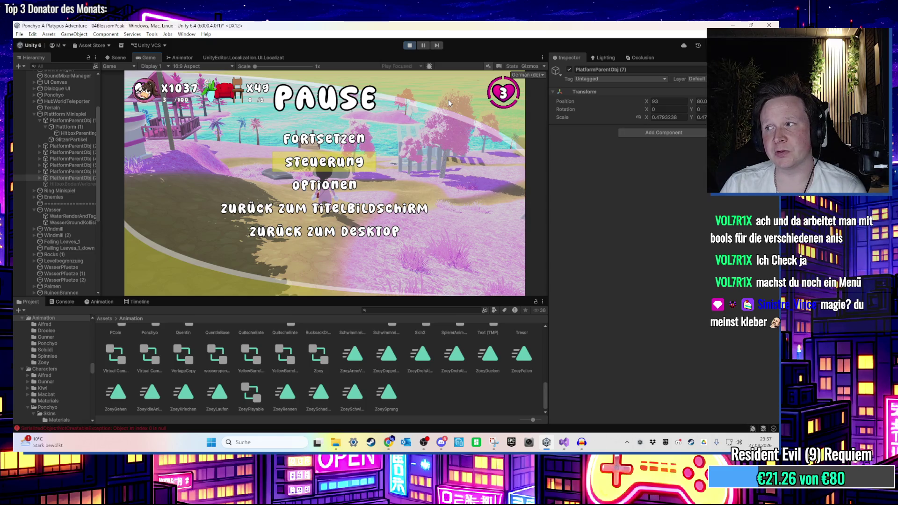
key("Return")
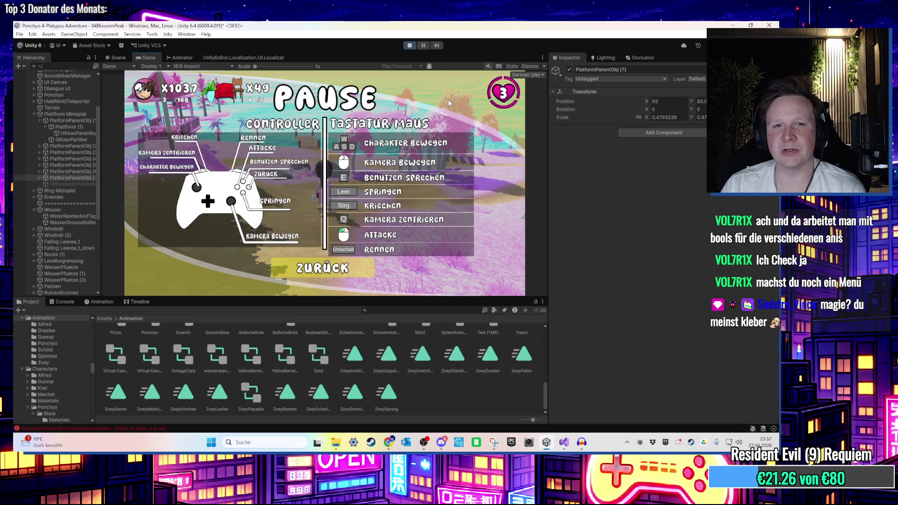
key("Return")
key("Down")
key("Down")
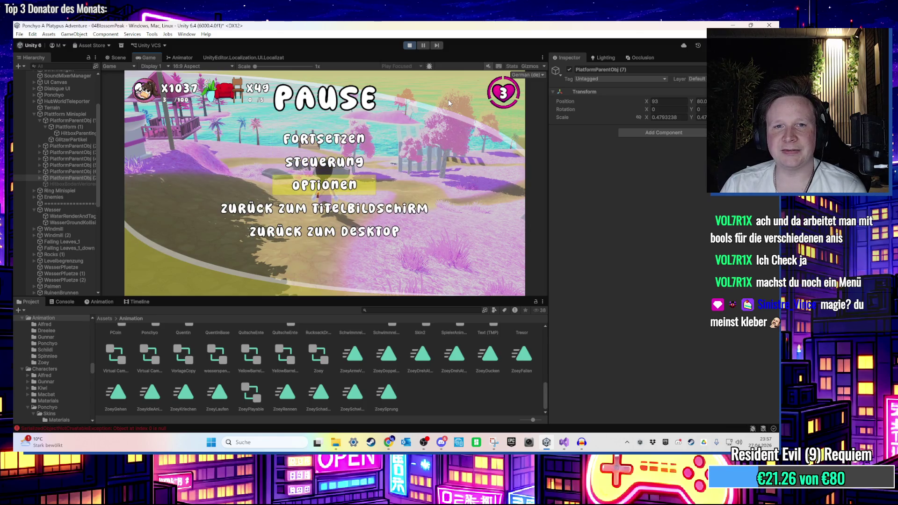
key("Up")
key("Up")
key("Return")
Reopen the pause menu and step through Optionen's controls, Grafikeinstellungen and audio volume sliders
key("Escape")
key("Down")
key("Down")
key("Return")
key("Return")
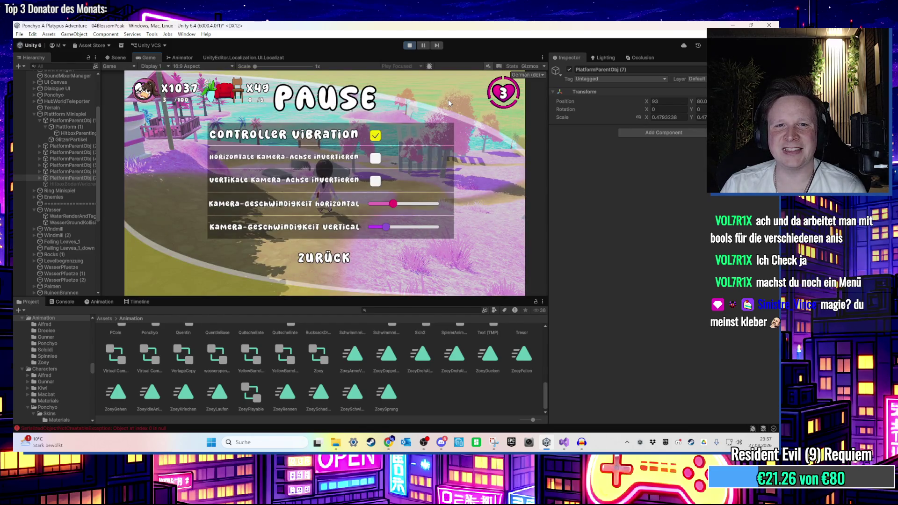
key("Escape")
key("Down")
key("Return")
key("Escape")
key("Down")
key("Return")
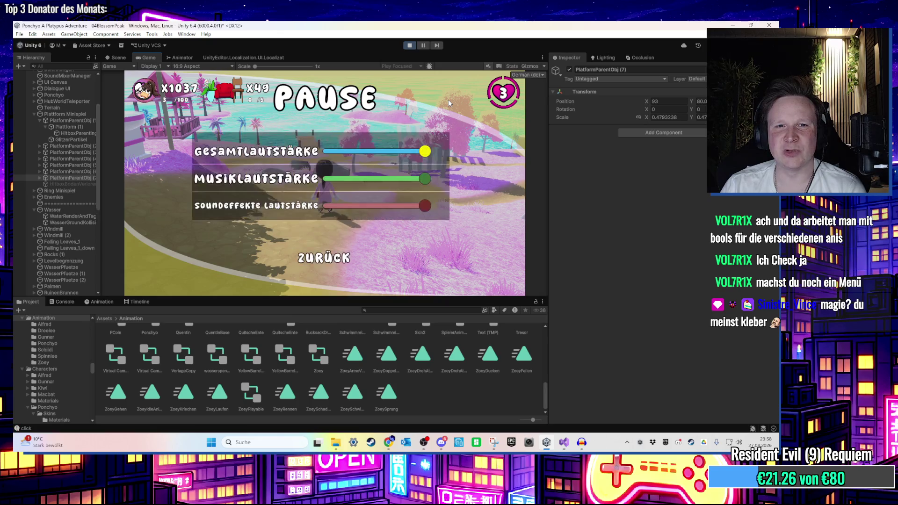
key("Down")
key("Down")
key("Down")
key("Up")
key("Up")
key("Escape")
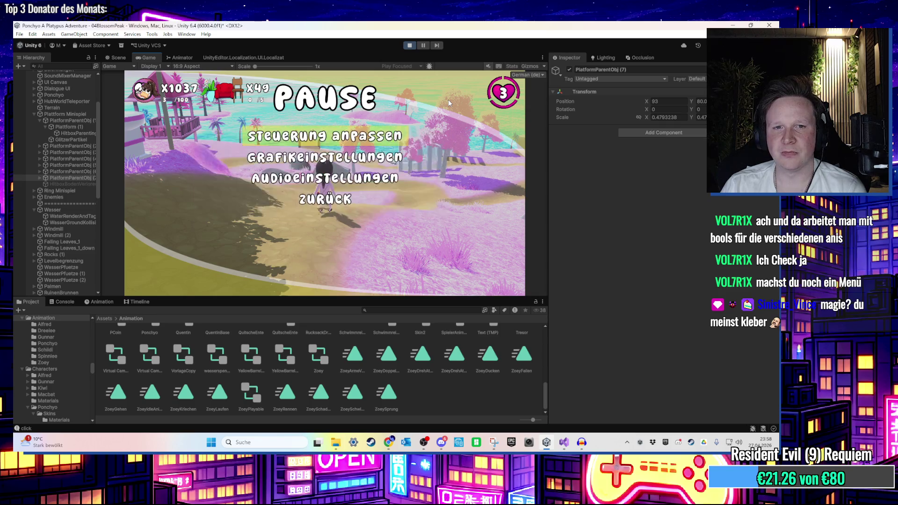
key("Escape")
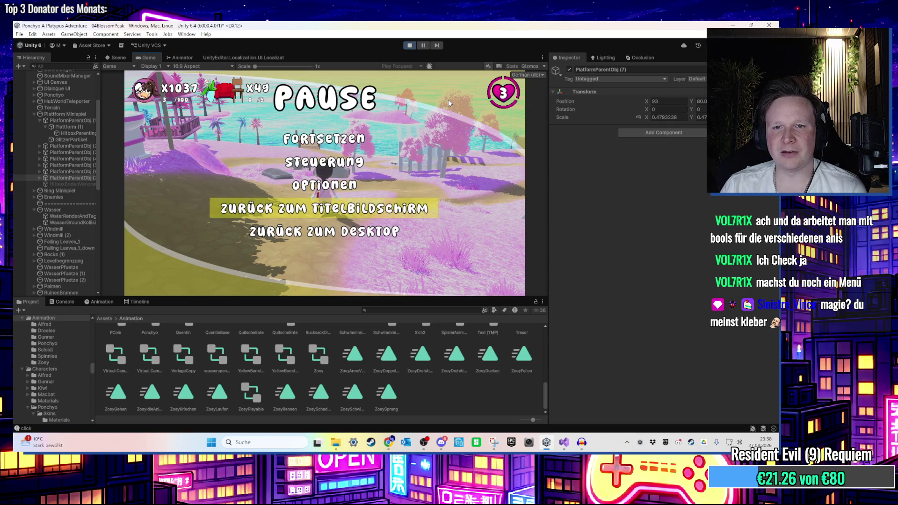
Recheck the Optionen audio and graphics panels, then close the pause menu to resume
key("Return")
key("Down")
key("Down")
key("Return")
key("Escape")
key("Down")
key("Return")
key("Escape")
key("Escape")
key("Escape")
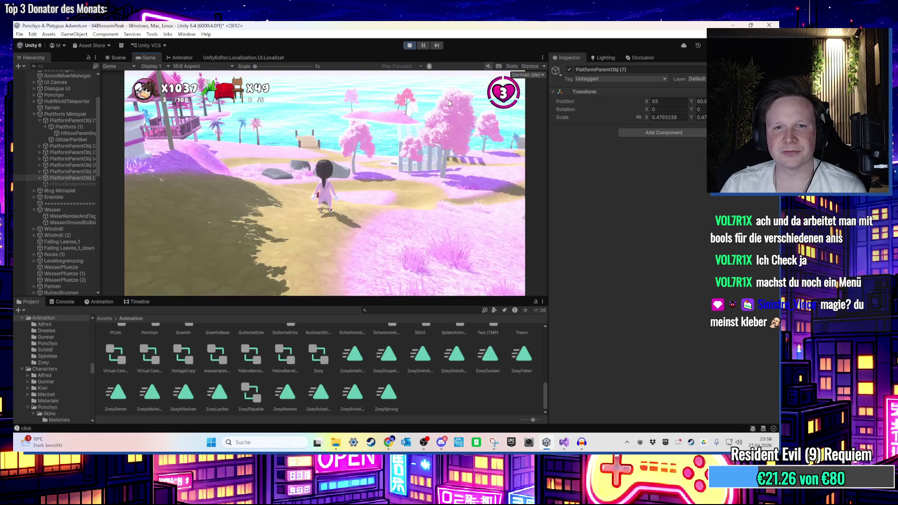
Run the character down the path and climb onto the gazebo's pink roof
key("w")
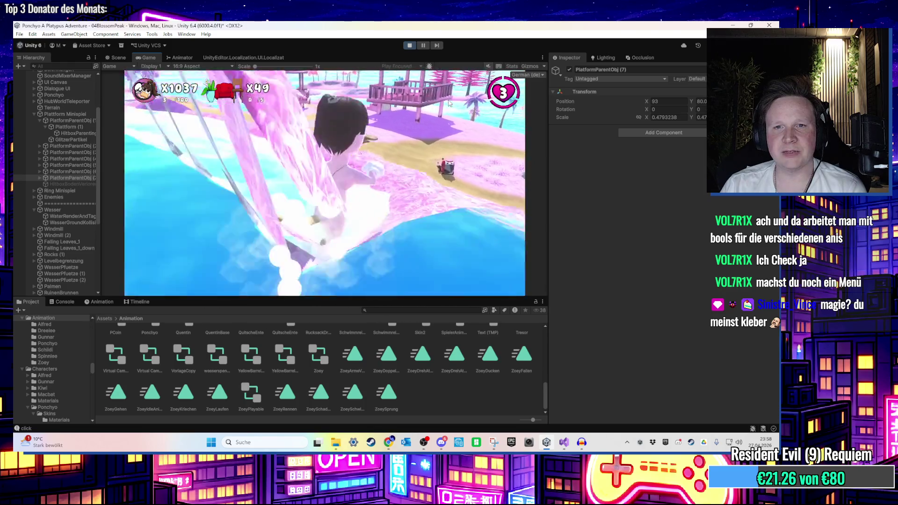
key("w")
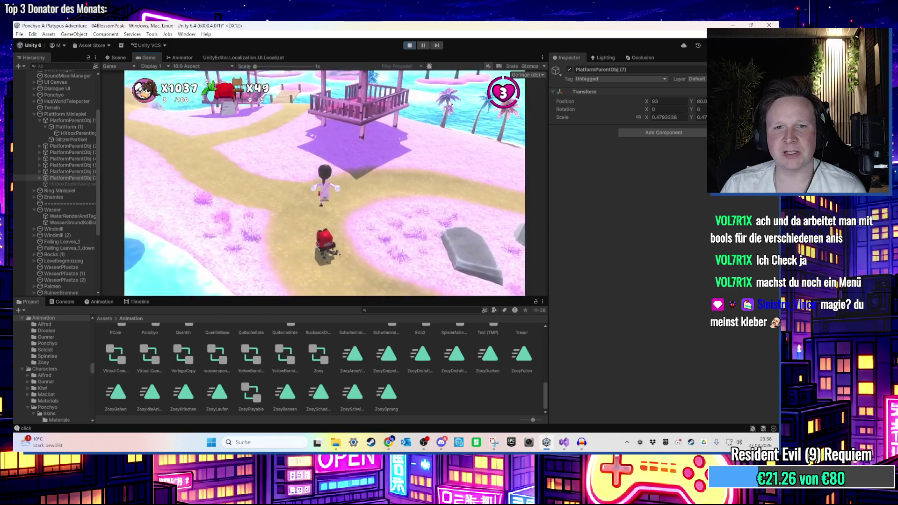
key("w")
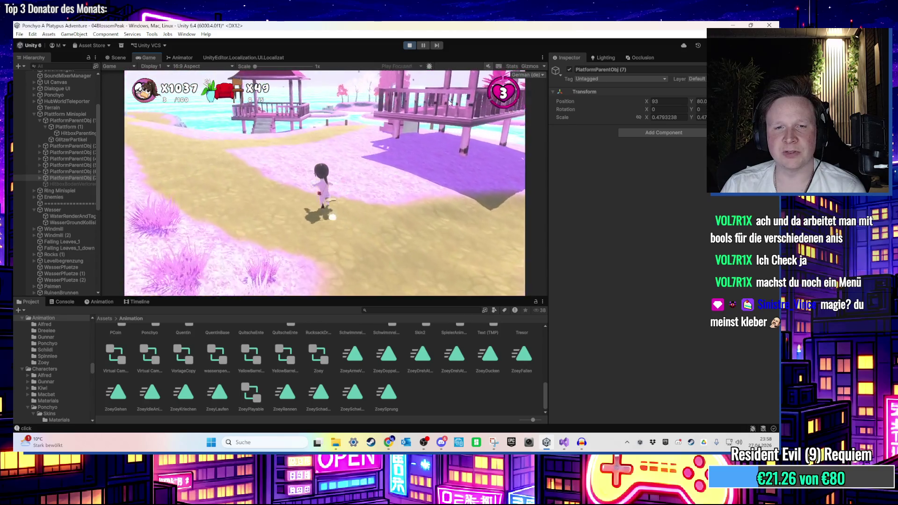
key("w")
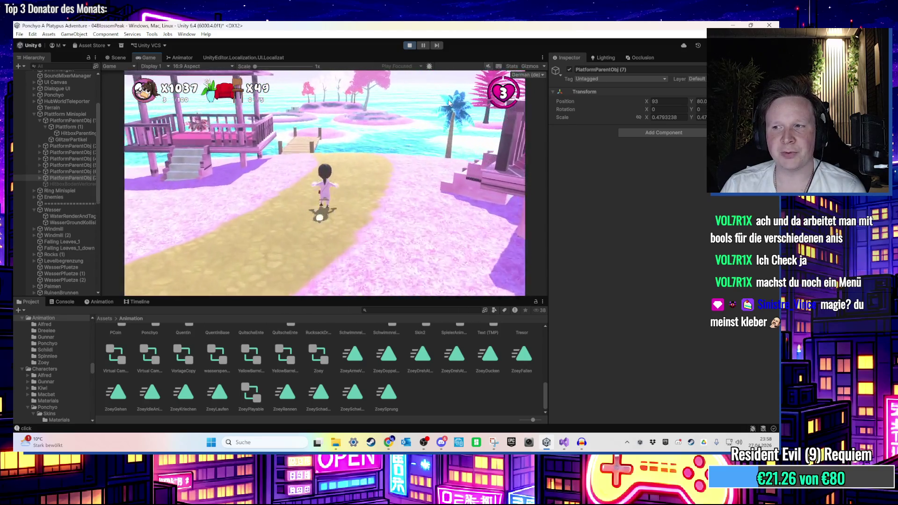
key("w")
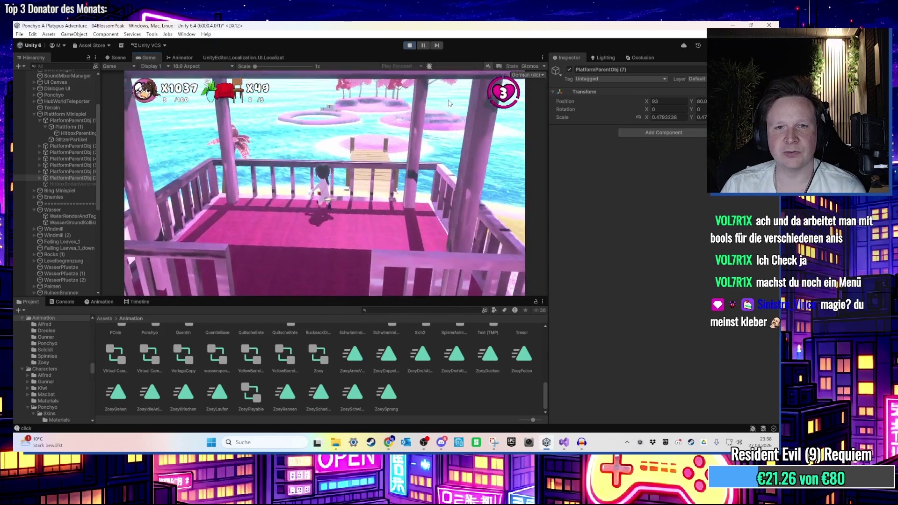
key("w")
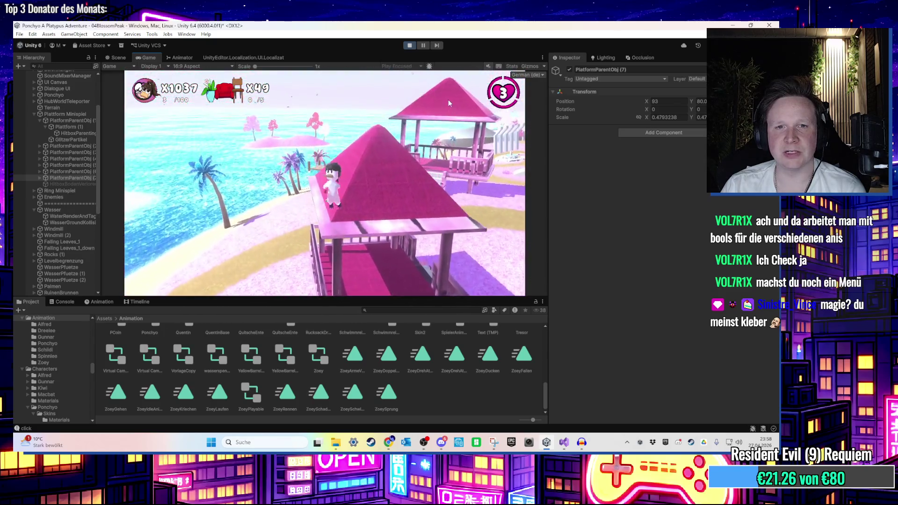
key("w")
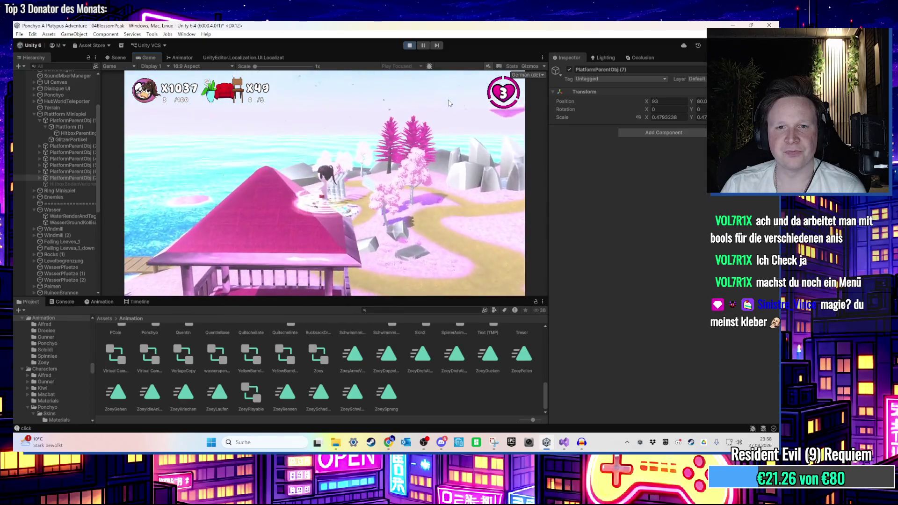
key("w")
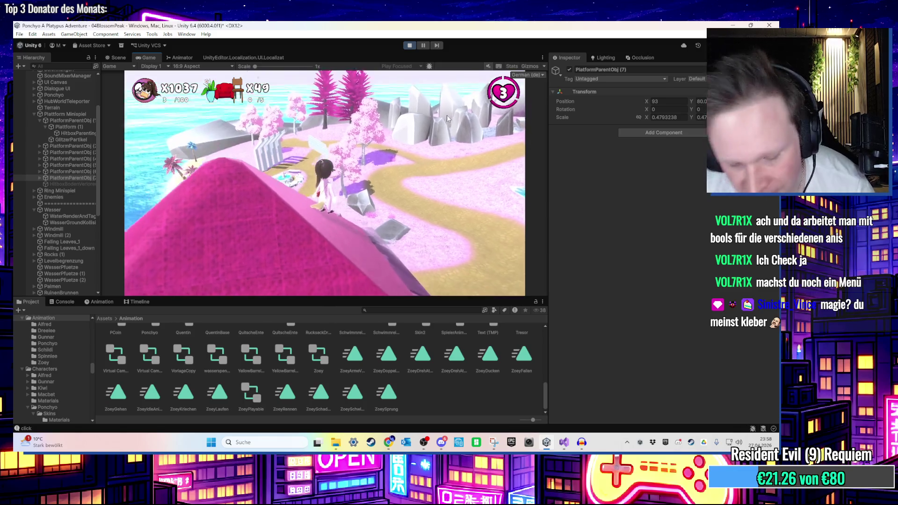
Stop the playtest and exit Play mode with Ctrl+P
mouse_move(433, 179)
key("super")
key("Escape")
key("ctrl+p")
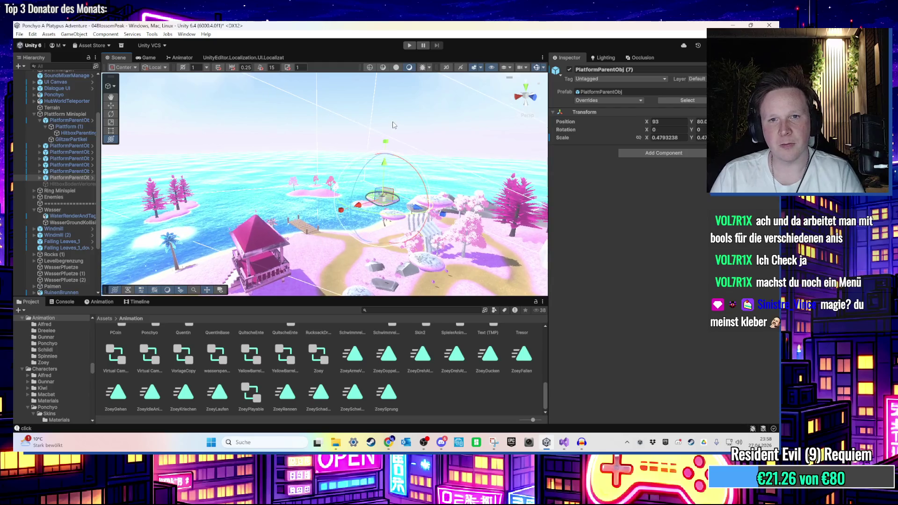
Select UI Canvas, tilt the Scene view to the gazebo and beach, then bring up Steam
left_click(395, 126)
left_click_drag(395, 126, 318, 190)
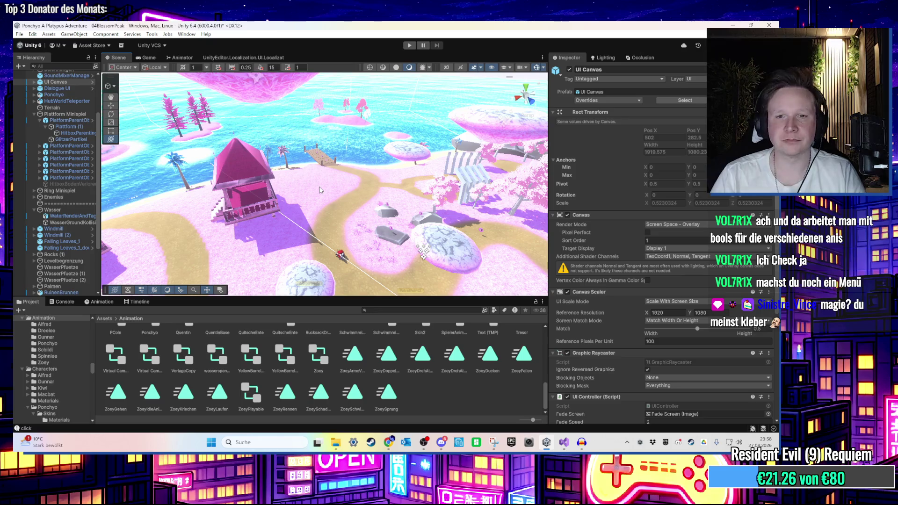
left_click(371, 443)
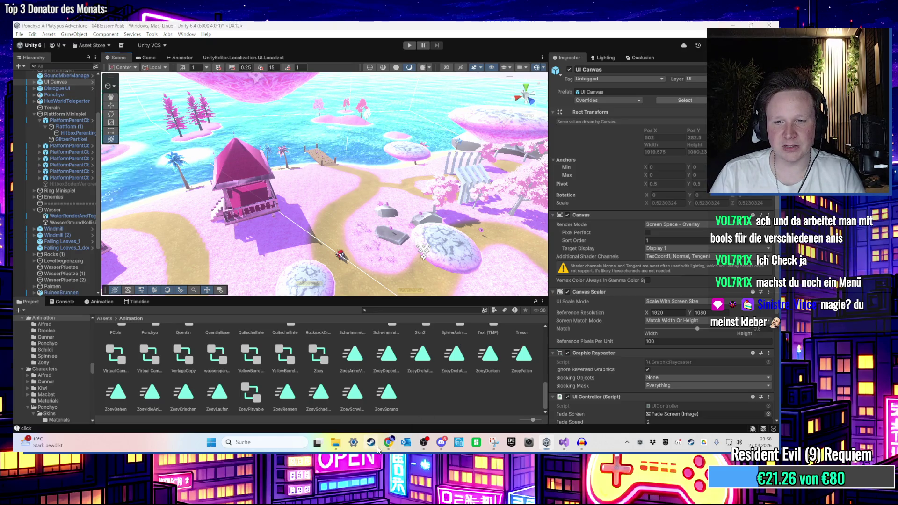
left_click(57, 28)
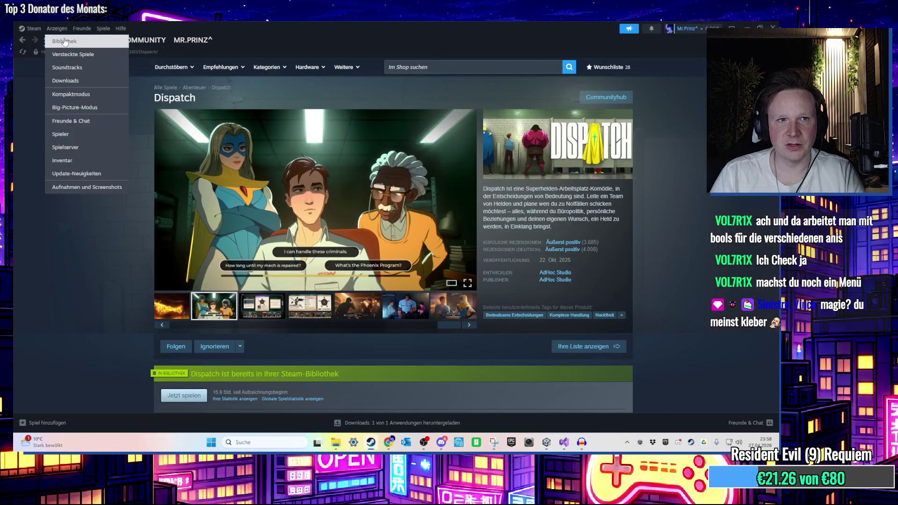
Browse the Ponchyo: A Platypus Adventure pages and close its controller layout
left_click(65, 42)
left_click(128, 161)
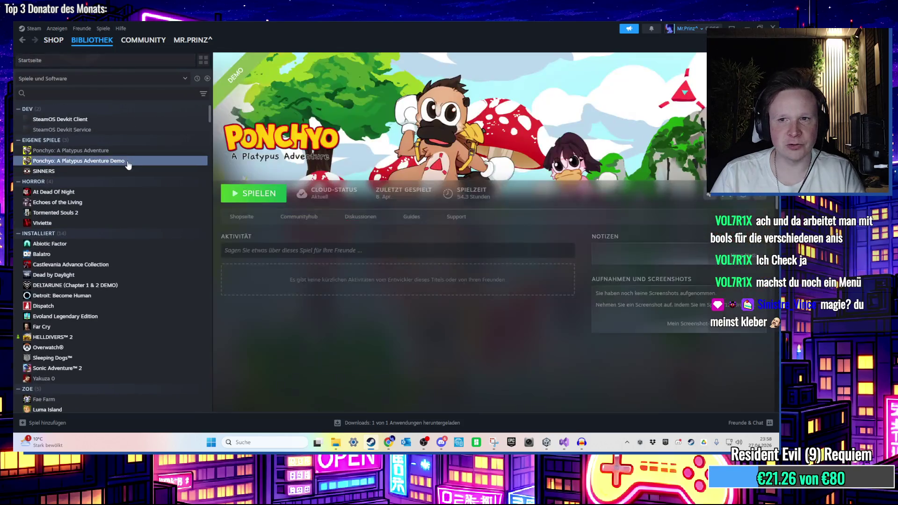
scroll(622, 253, "down", 4)
scroll(637, 230, "up", 4)
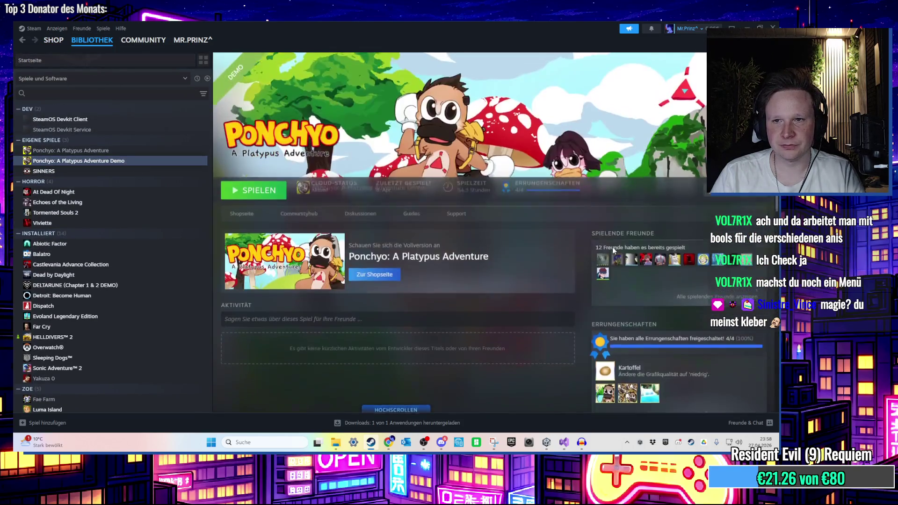
left_click(112, 153)
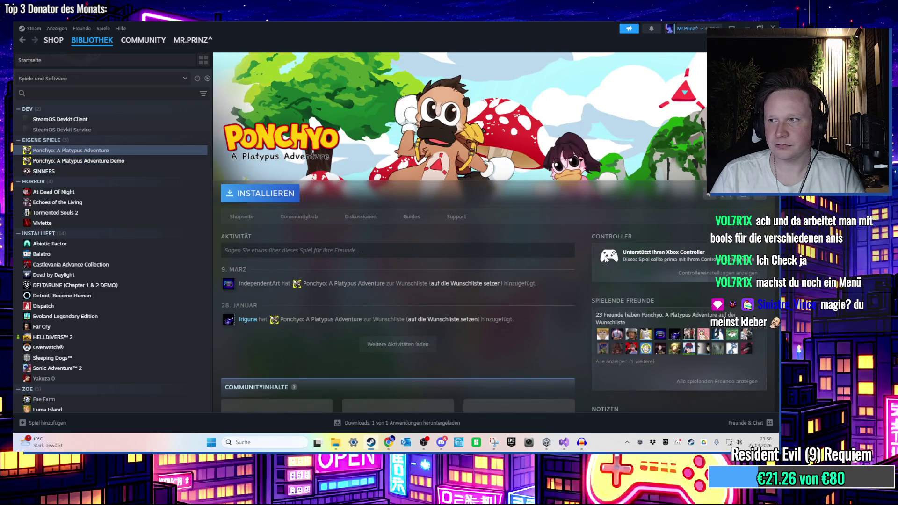
left_click_drag(213, 243, 130, 248)
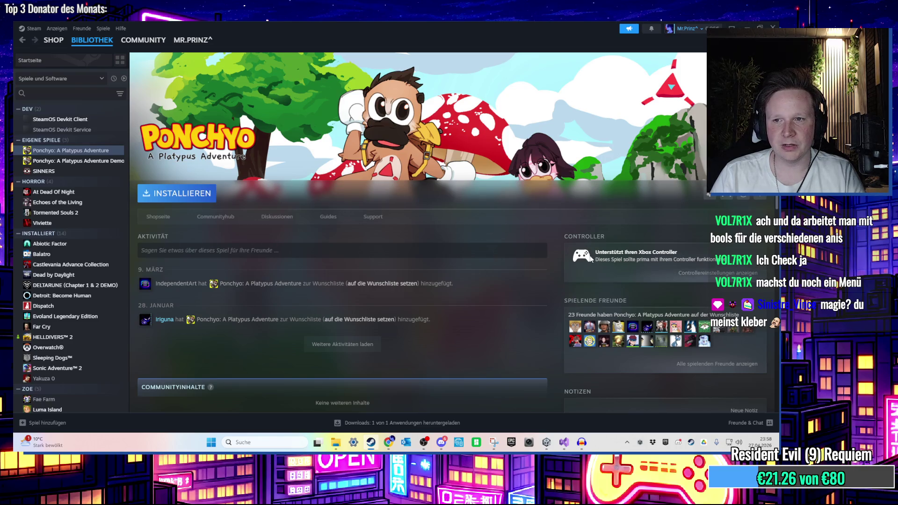
left_click(718, 273)
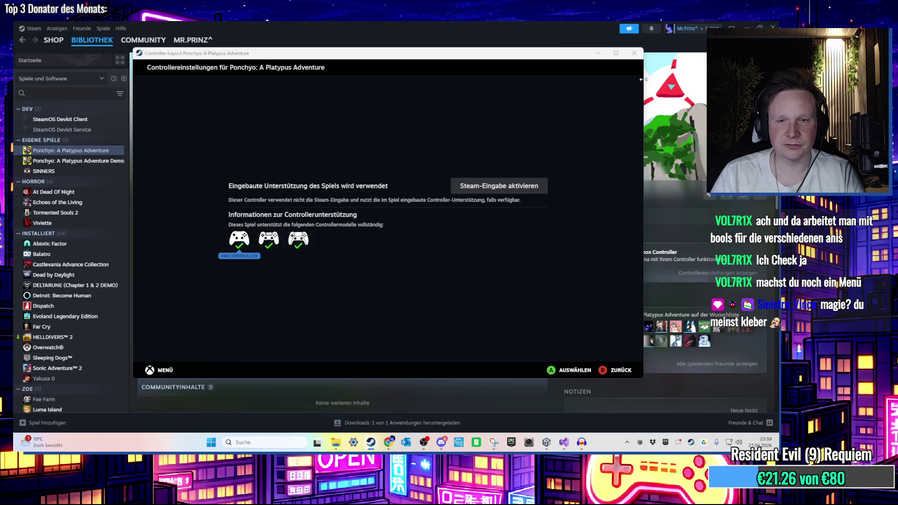
key("Escape")
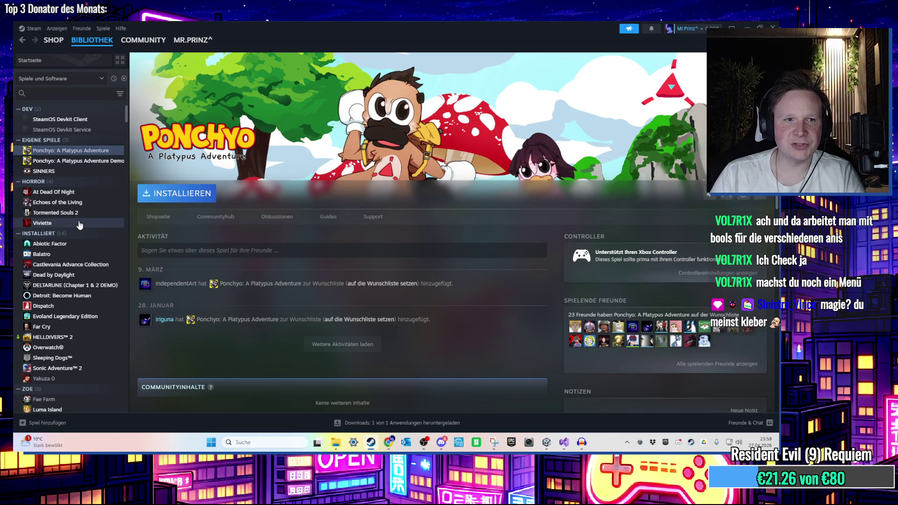
View the Far Cry and Castlevania Advance Collection pages, then Alt+Tab back to Unity
left_click(41, 326)
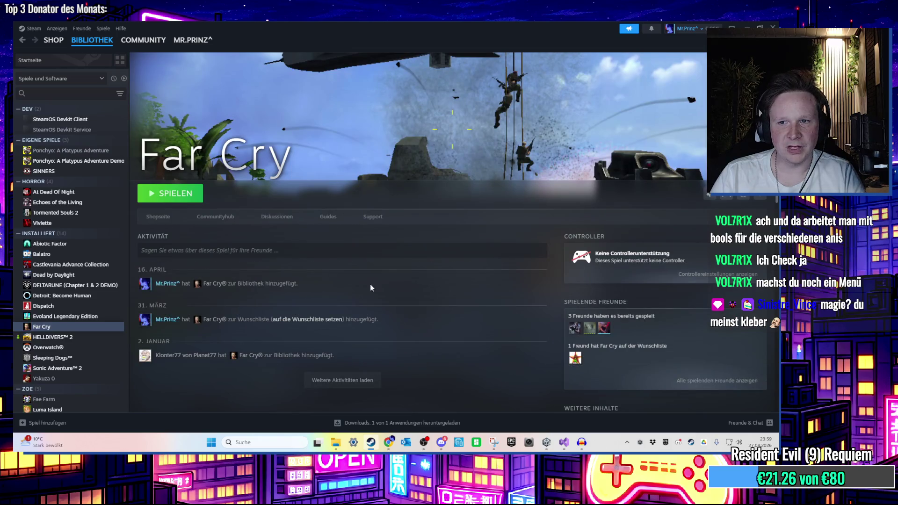
left_click(71, 254)
left_click(80, 265)
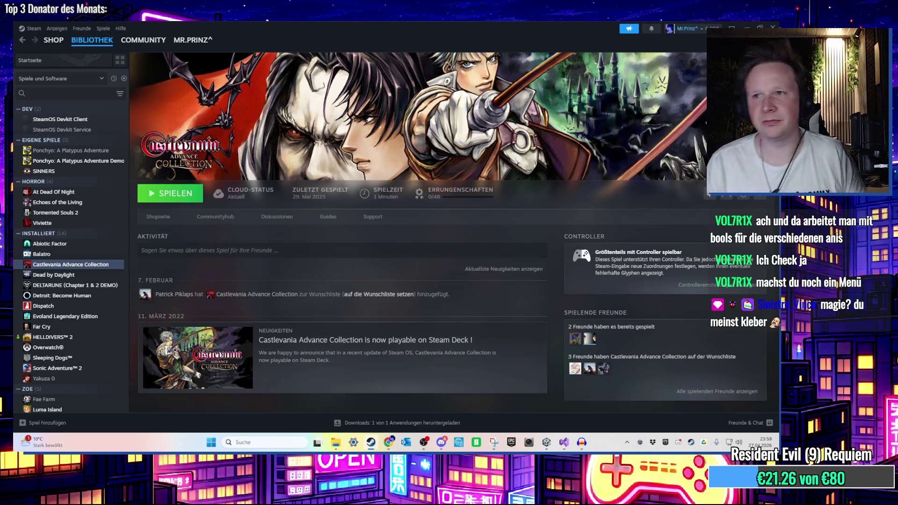
key("alt+Tab")
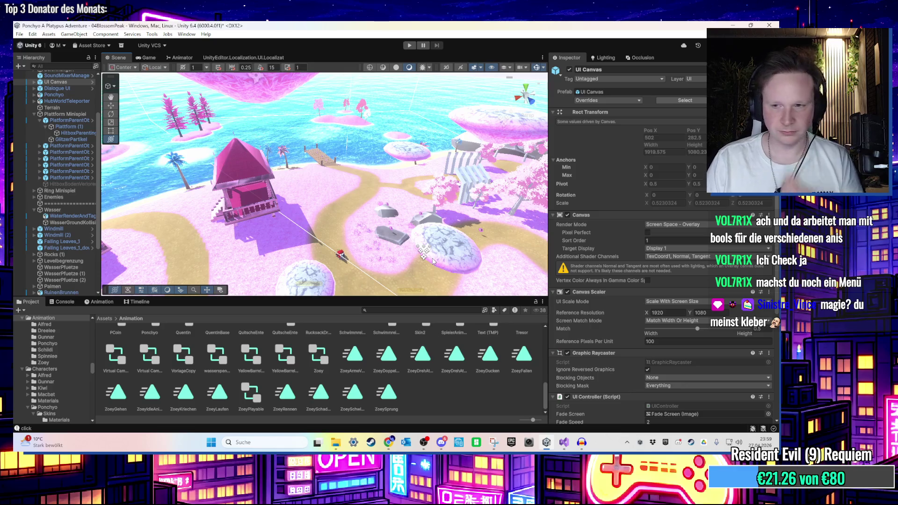
Zoom into the island in the Scene view and enter Play mode with Ctrl+P
scroll(376, 193, "up", 3)
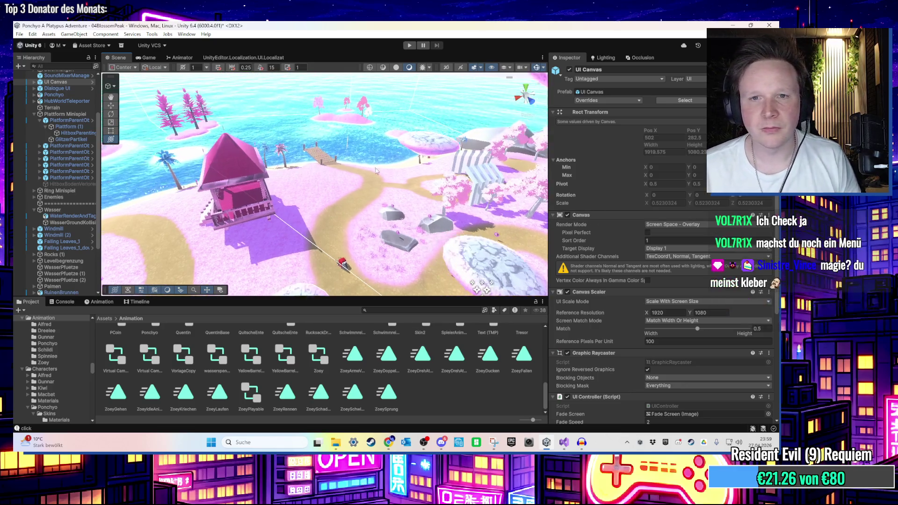
scroll(376, 194, "up", 2)
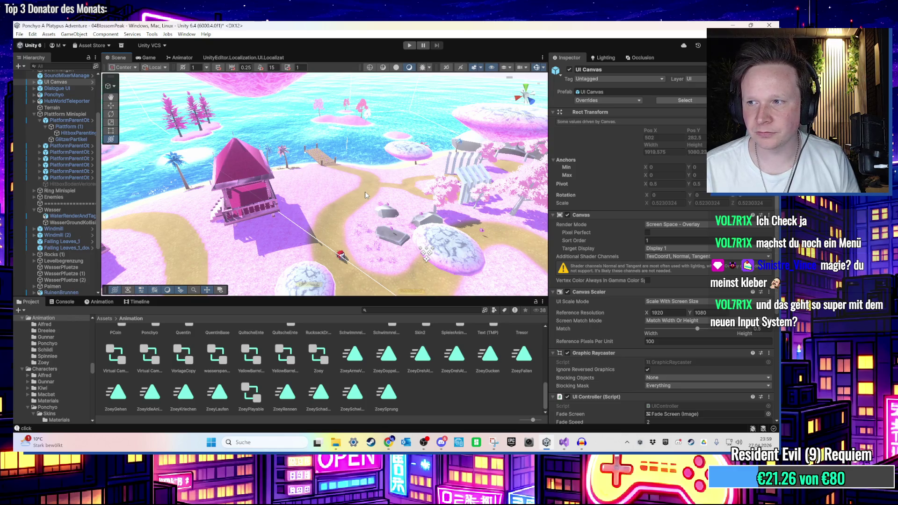
key("ctrl+p")
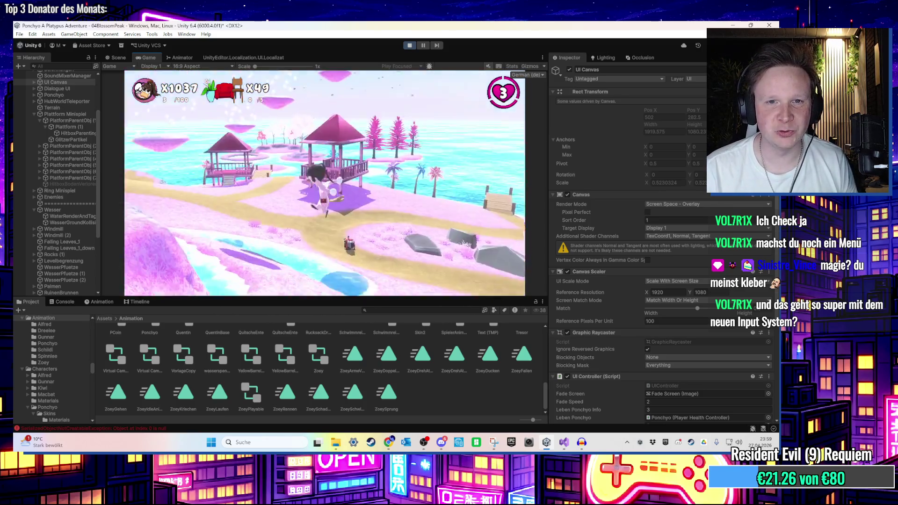
key("Escape")
key("Down")
key("Down")
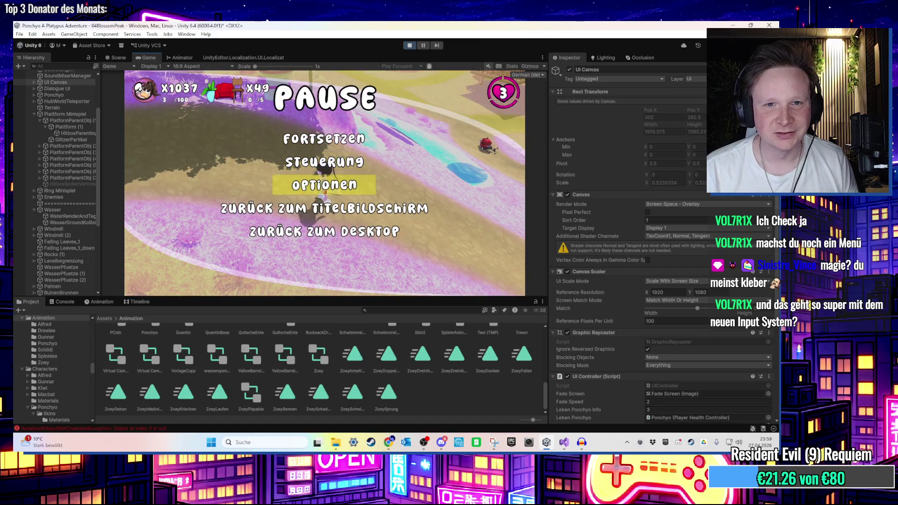
key("Down")
key("Down")
key("Up")
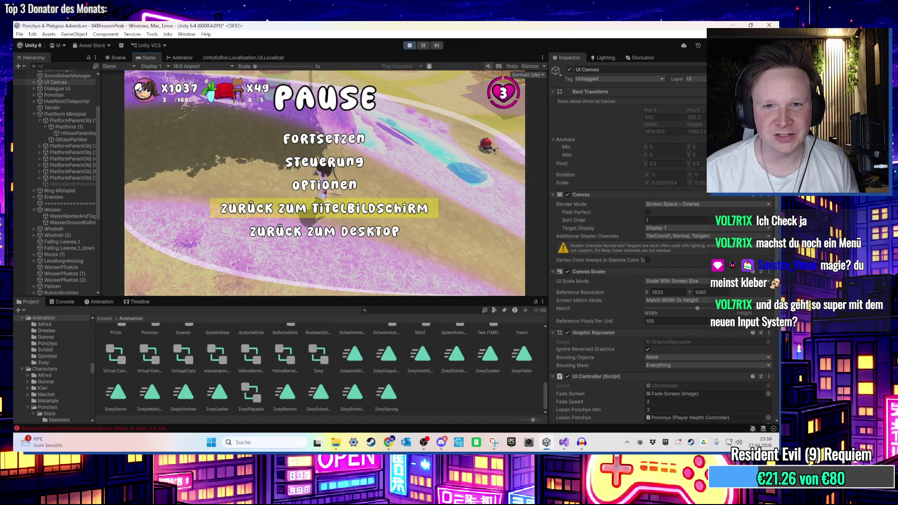
key("Return")
key("Return")
key("Down")
key("Return")
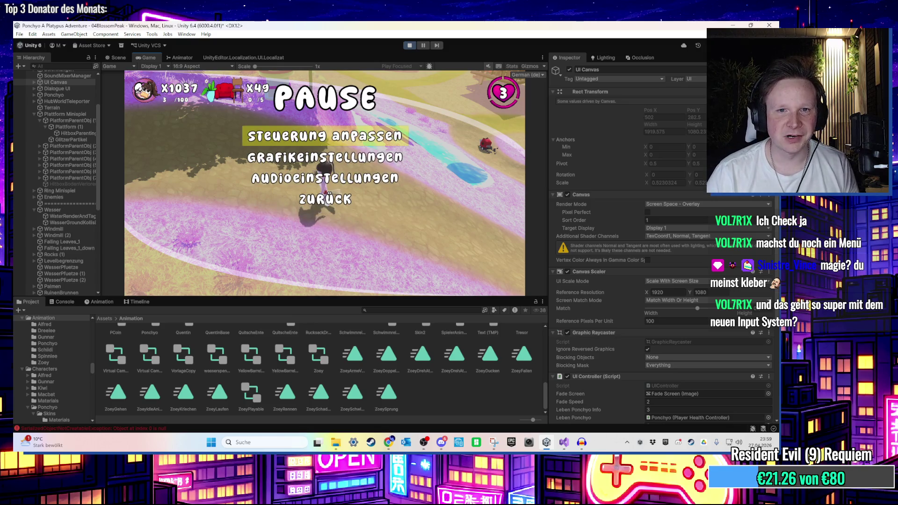
key("Escape")
key("Down")
key("Down")
key("Up")
key("Return")
key("Escape")
key("Down")
key("Down")
key("Return")
key("Down")
key("Return")
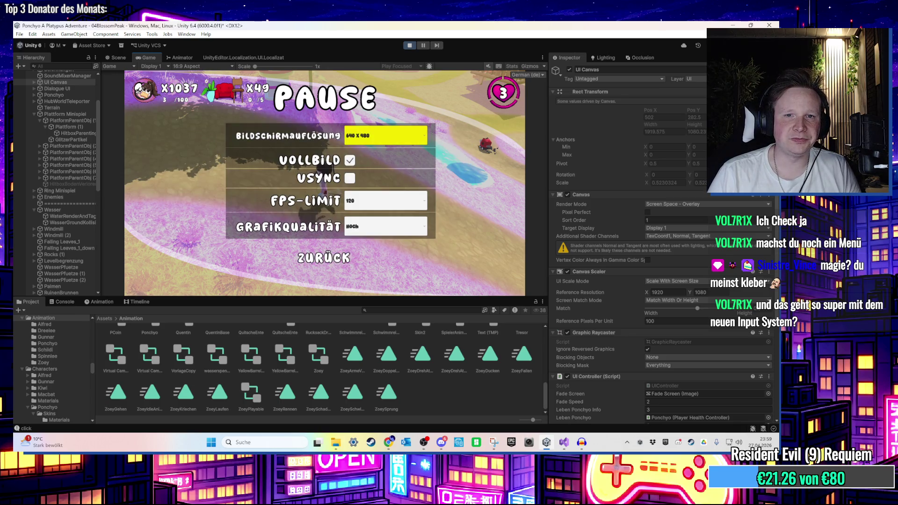
key("Escape")
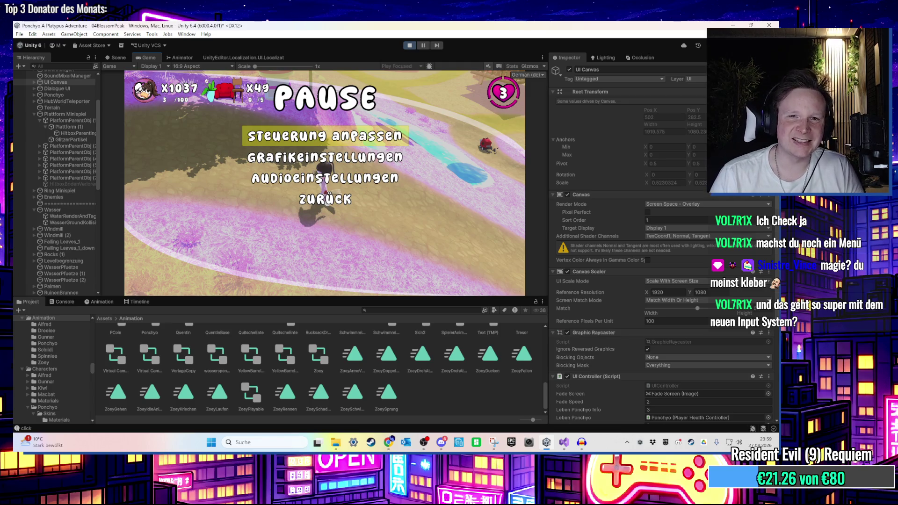
key("Escape")
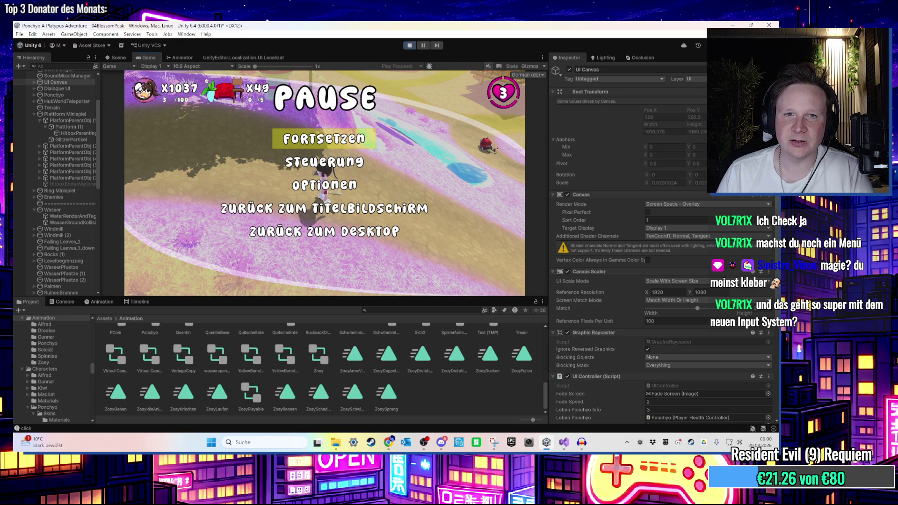
key("Escape")
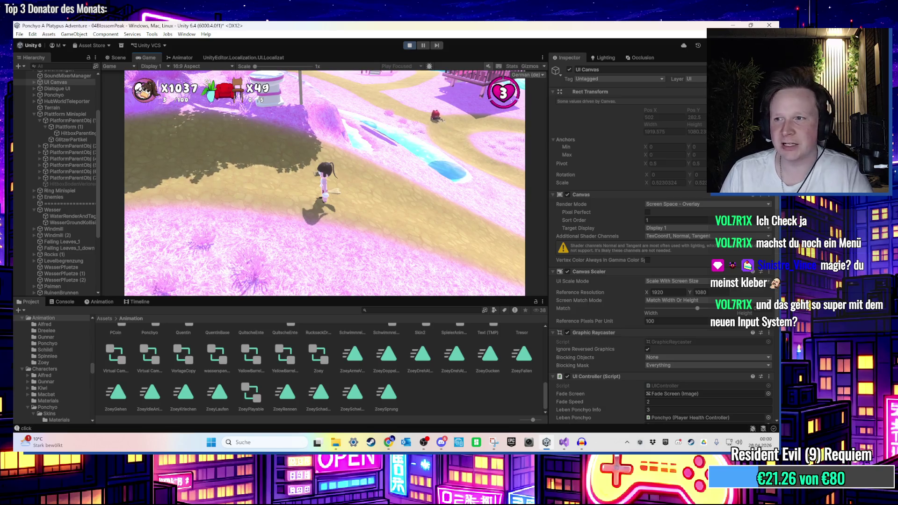
key("Escape")
key("Down")
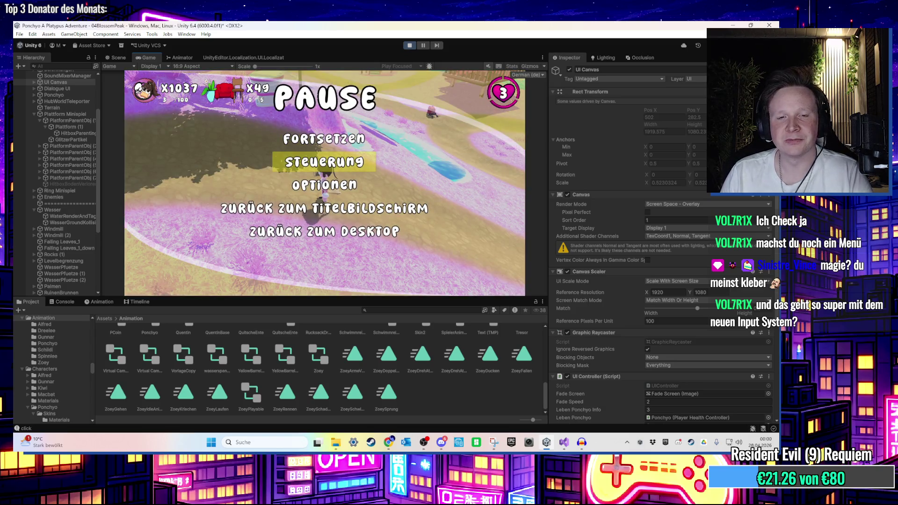
left_click(481, 193)
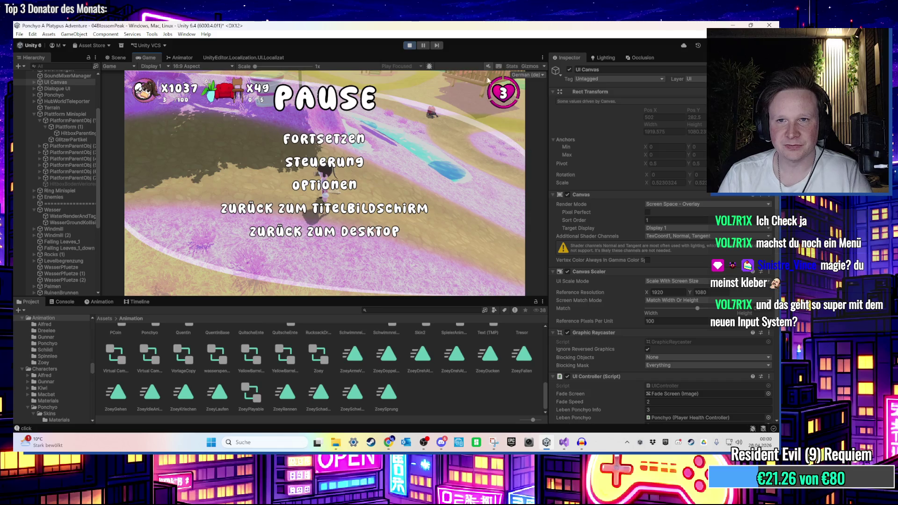
key("Down")
key("Up")
key("Down")
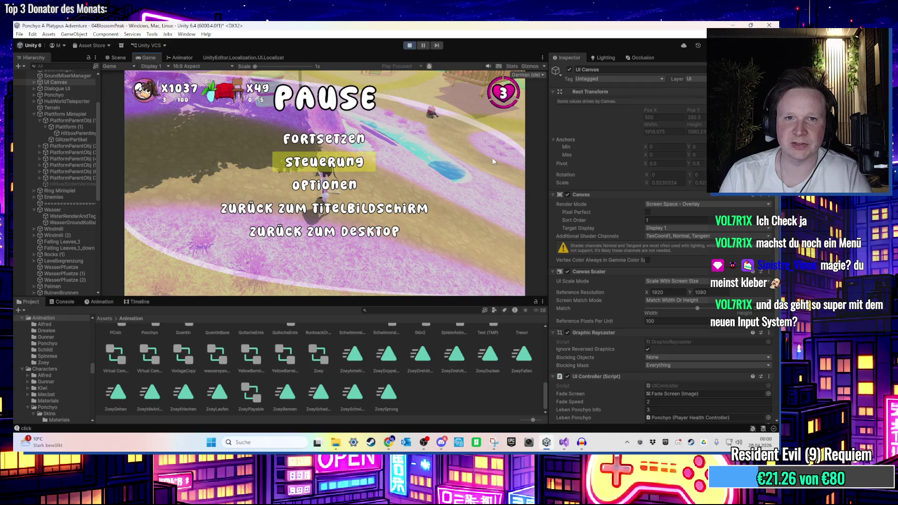
key("Down")
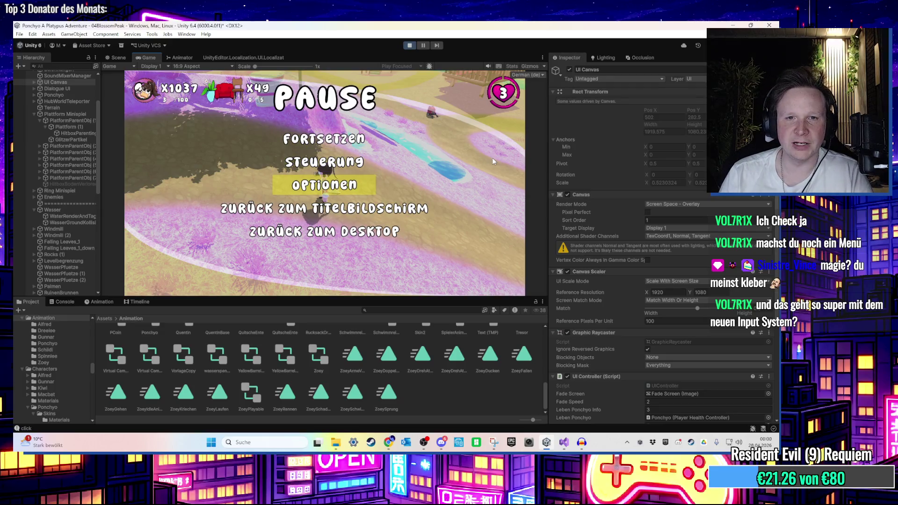
key("Return")
key("Escape")
key("Down")
key("Down")
key("Return")
key("Escape")
key("Down")
key("Down")
key("Return")
key("Up")
key("Return")
key("Down")
key("Down")
key("Return")
key("Down")
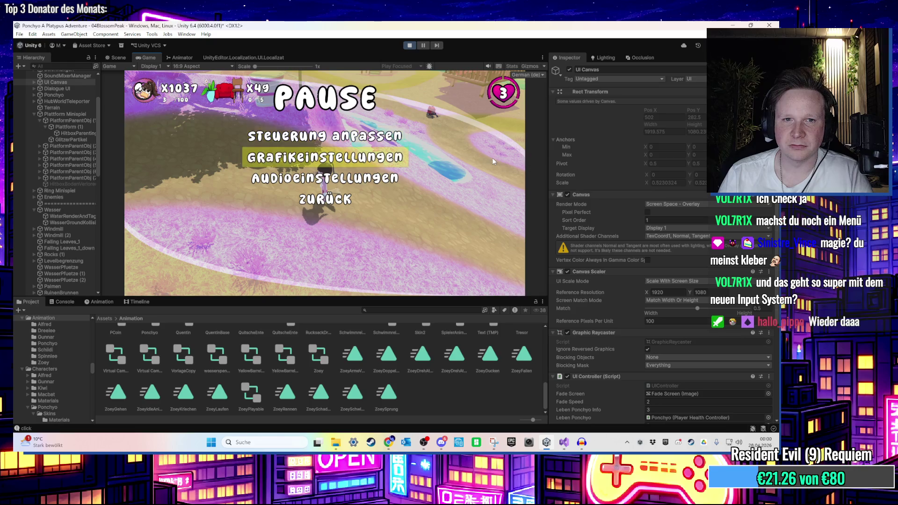
key("Down")
key("Escape")
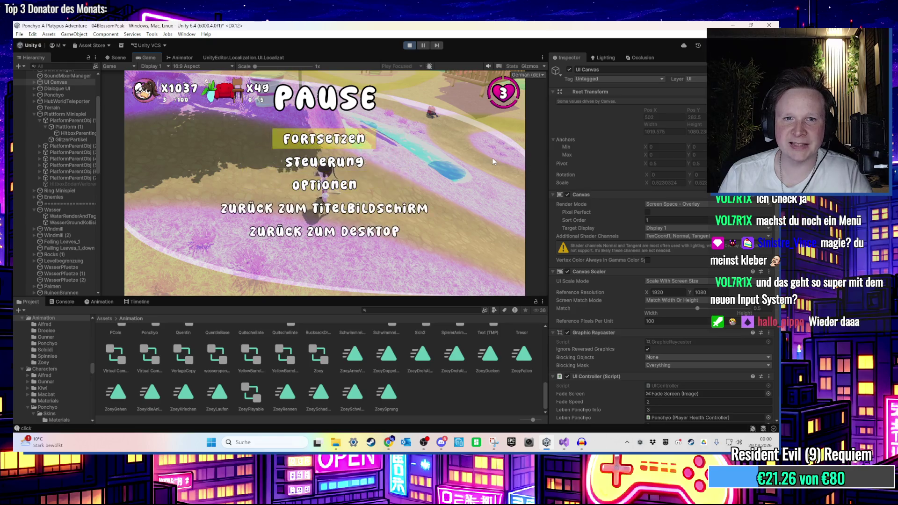
key("Down")
key("Return")
key("Down")
key("Return")
key("Escape")
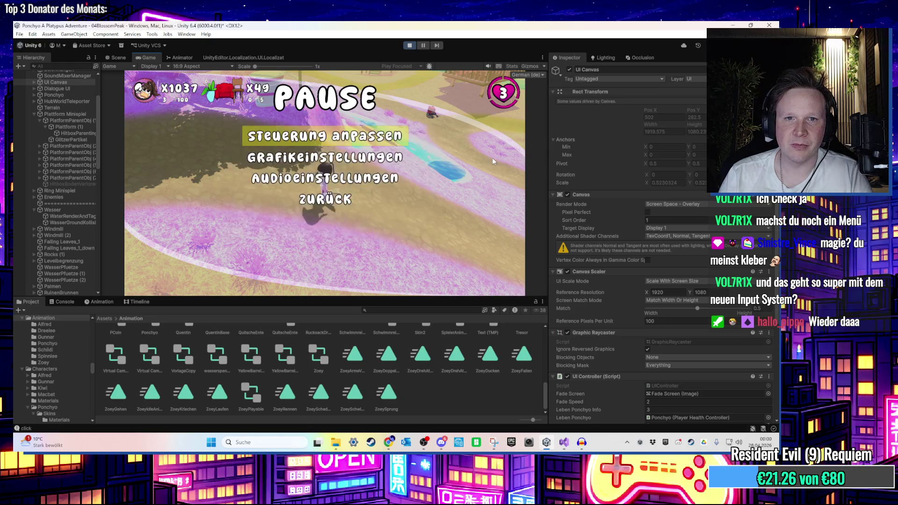
key("Escape")
key("w")
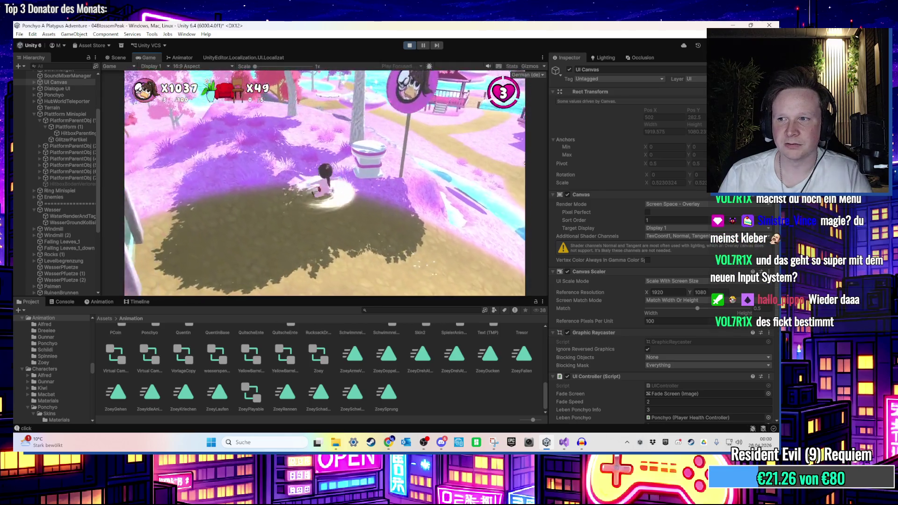
Run the character over the grassy hill past the pink gazebos onto the round stone platform
key("w")
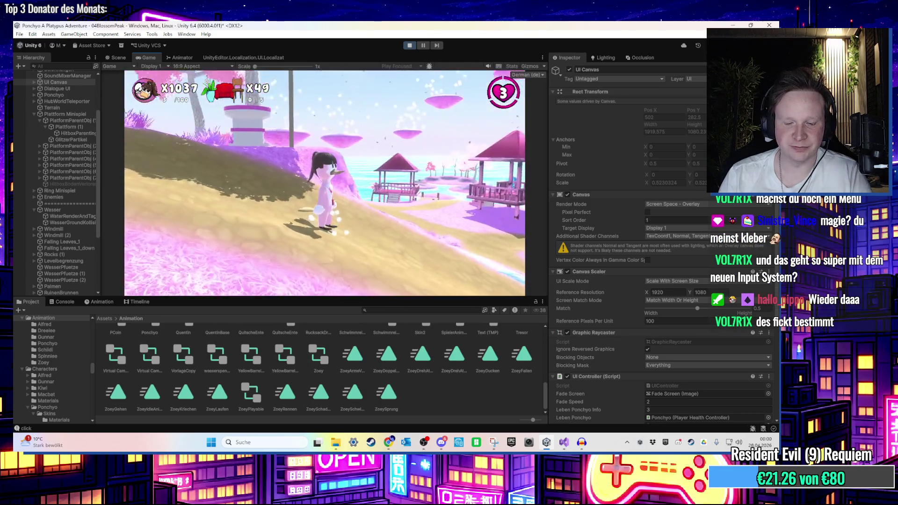
key("super")
key("super")
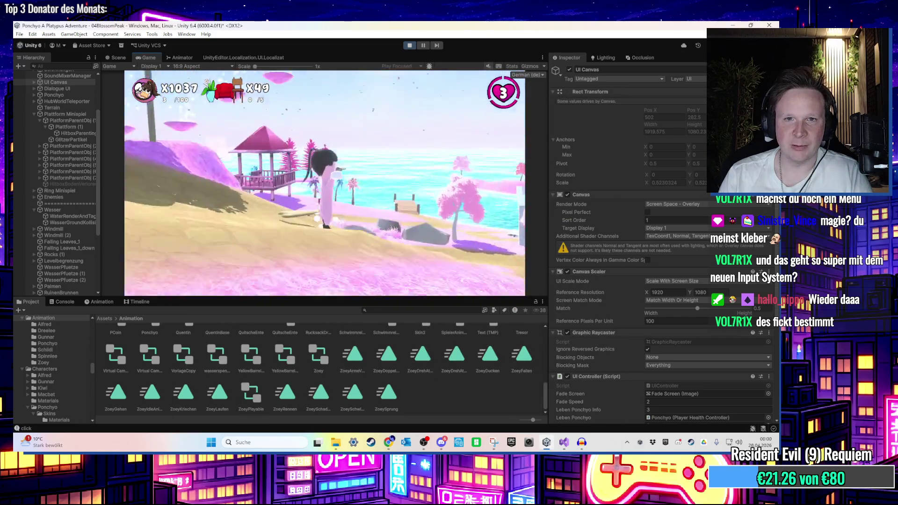
key("w")
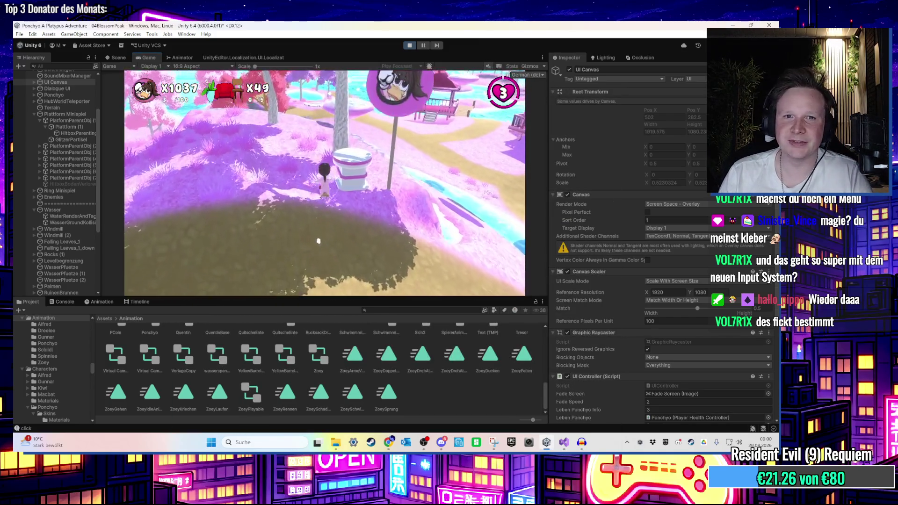
key("w")
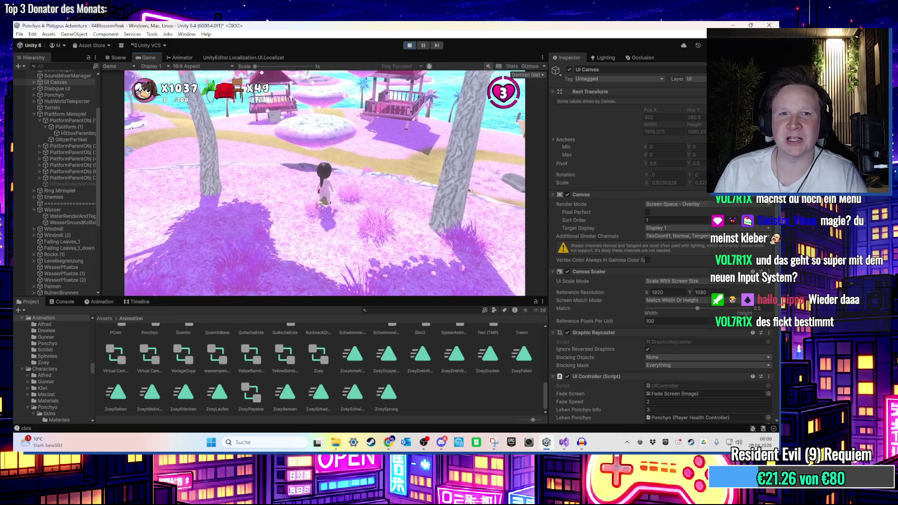
key("w")
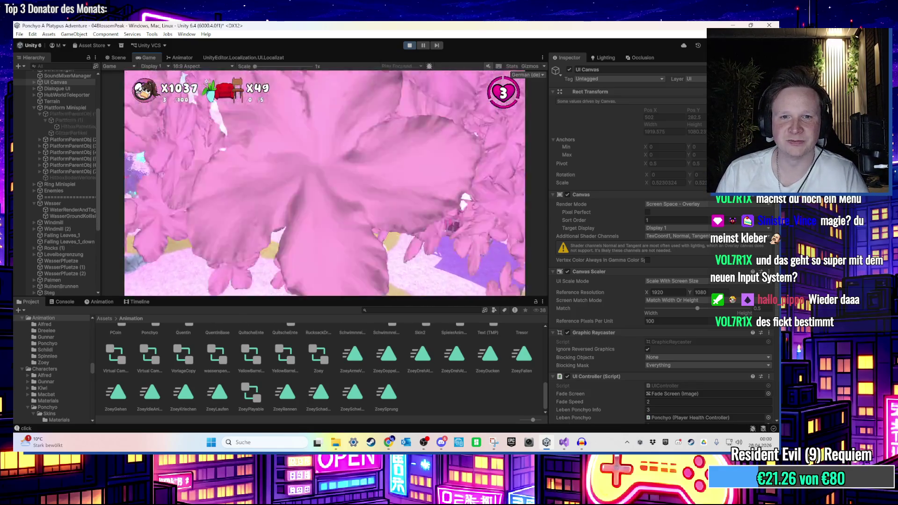
key("space")
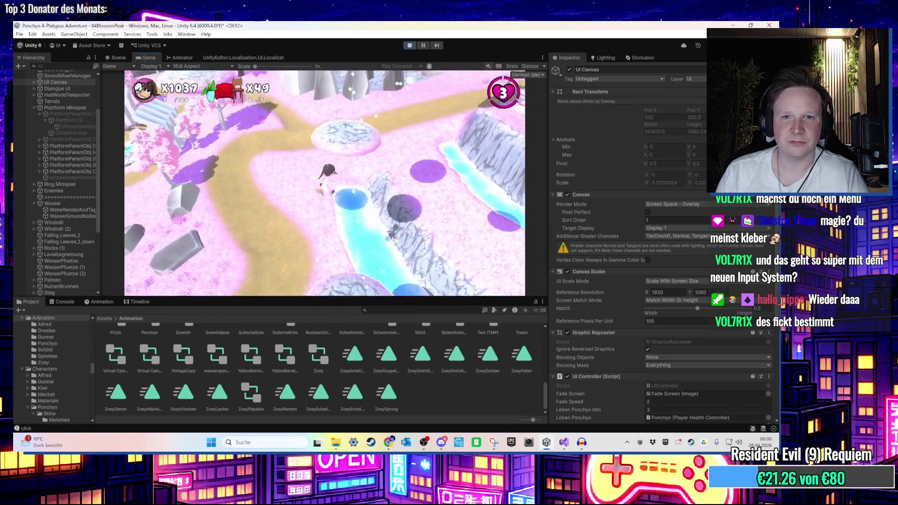
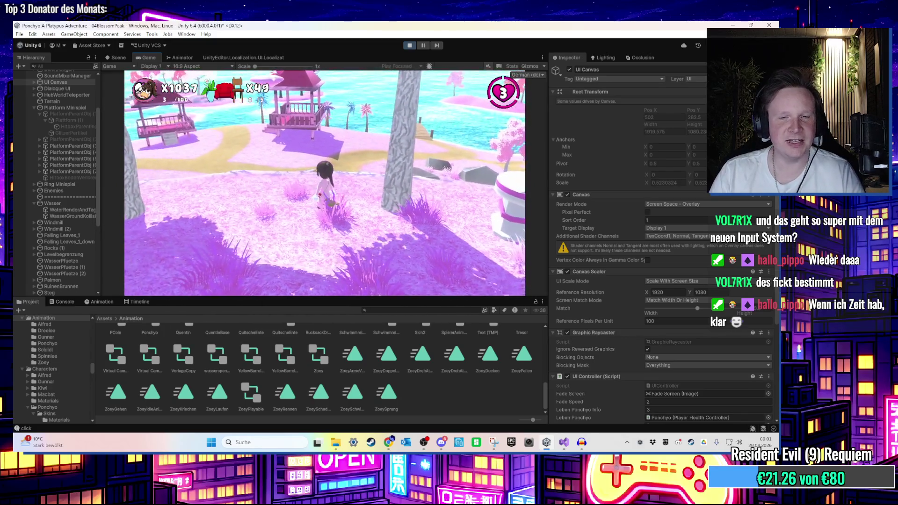
Stop the play test and select the ring platform PlatformParentObj (7) over the island
key("super")
left_click(410, 45)
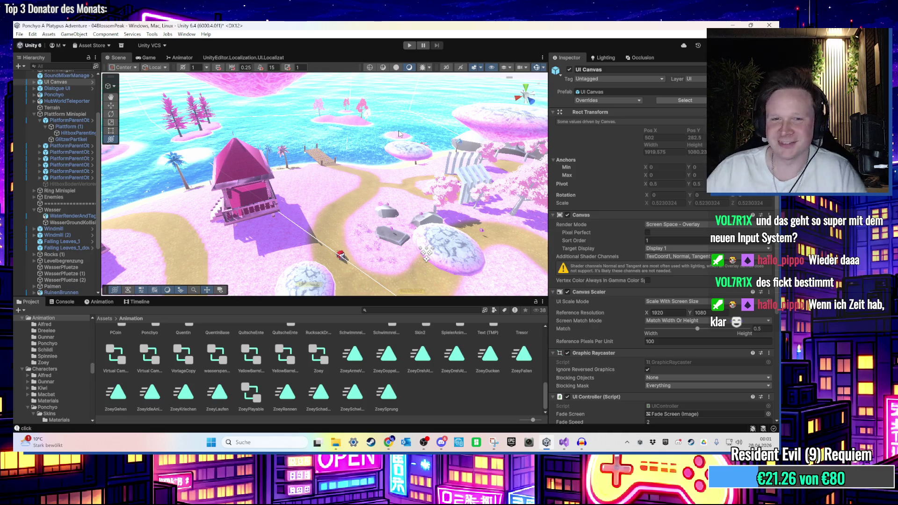
scroll(402, 131, "down", 2)
scroll(375, 142, "down", 2)
mouse_move(372, 143)
left_mouse_down()
mouse_move(347, 194)
mouse_move(291, 157)
left_mouse_up()
scroll(373, 167, "up", 6)
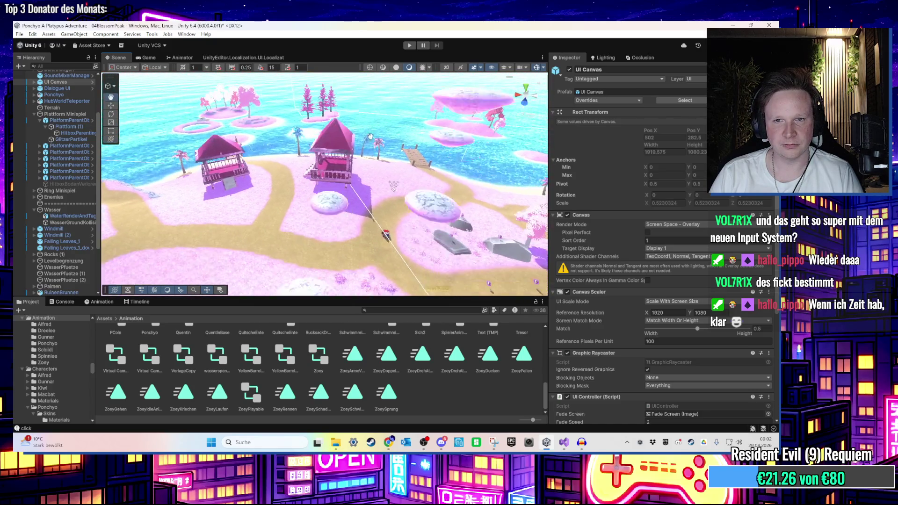
scroll(373, 168, "down", 5)
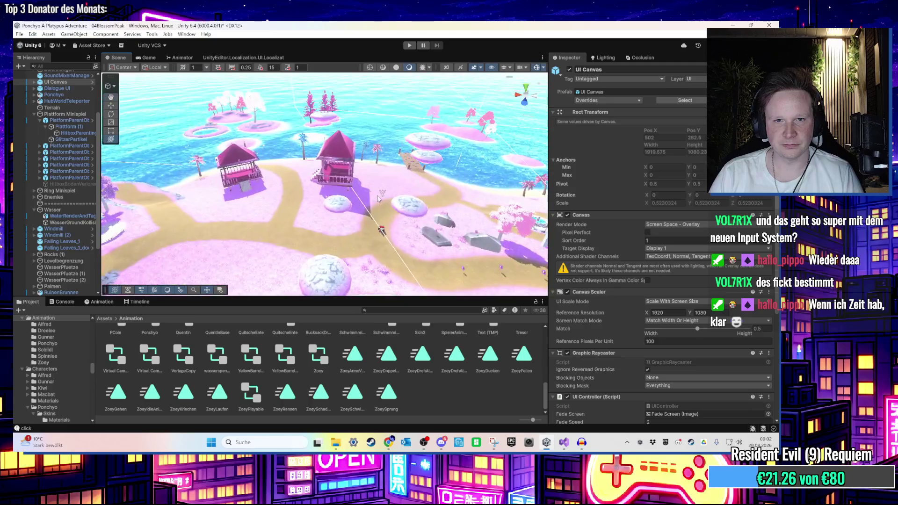
left_click(386, 211)
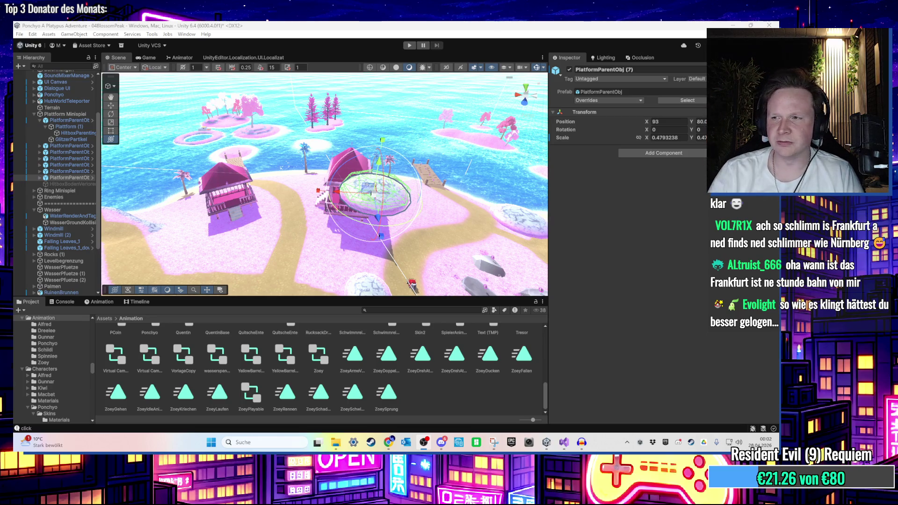
Bring the view closer to the houses and select PlatformParentObj (7)
double_click(57, 88)
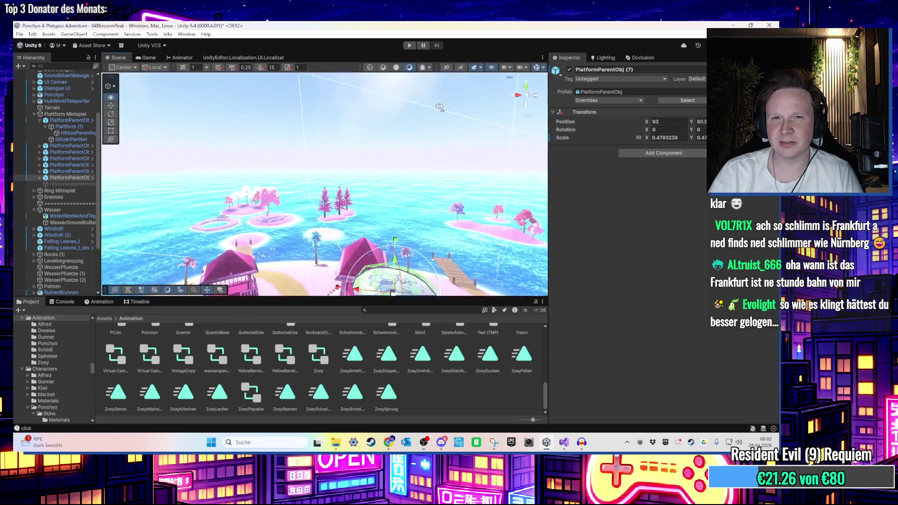
mouse_move(423, 110)
left_mouse_down()
mouse_move(449, 120)
mouse_move(443, 113)
left_mouse_up()
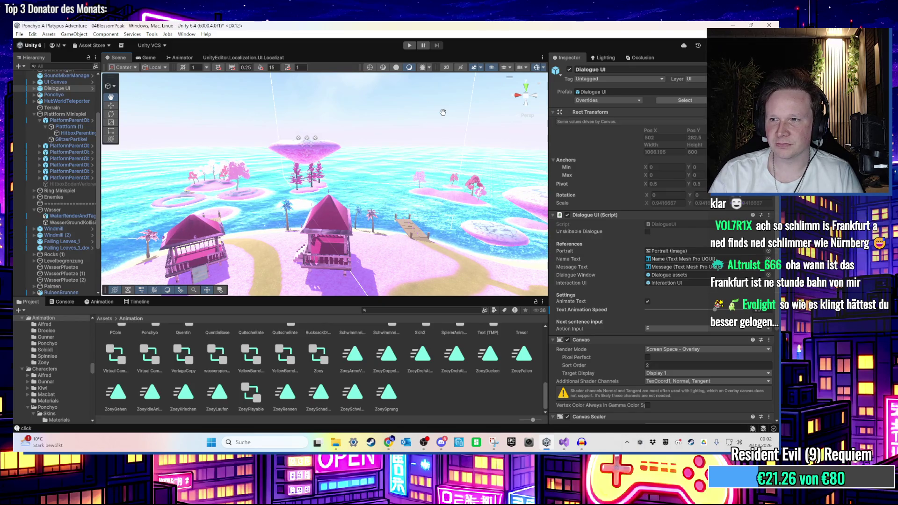
scroll(443, 113, "up", 3)
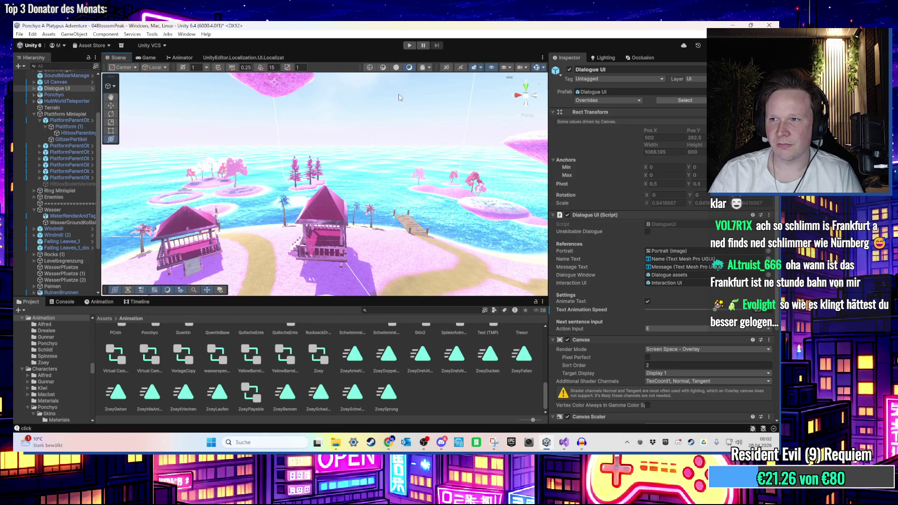
scroll(399, 110, "up", 3)
left_click(328, 196)
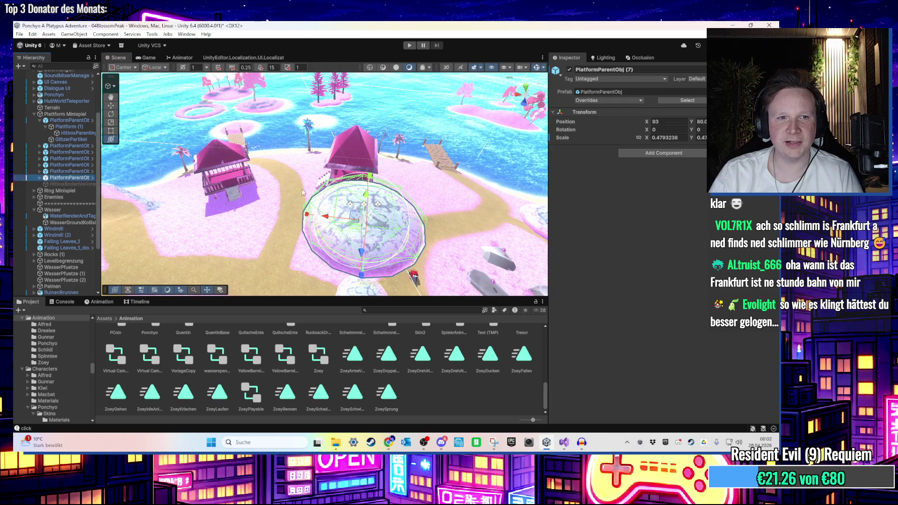
scroll(368, 139, "down", 5)
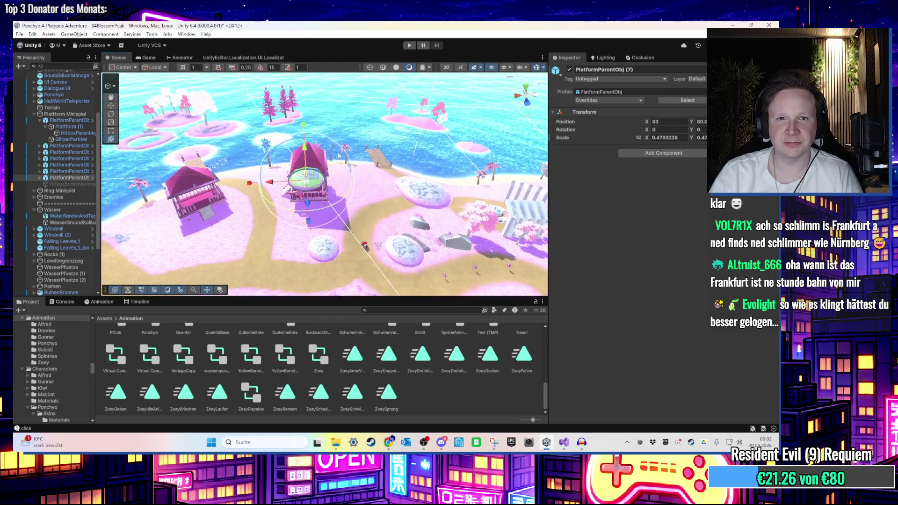
Duplicate the ring platform, move the copy beside the house, shrink it to about 0.32, and duplicate again
key("ctrl+d")
left_click_drag(363, 223, 284, 173)
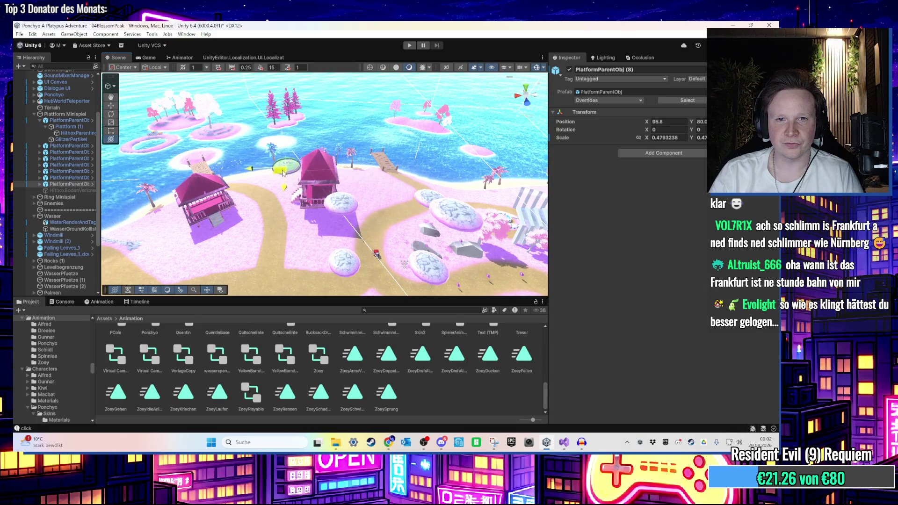
scroll(270, 177, "up", 5)
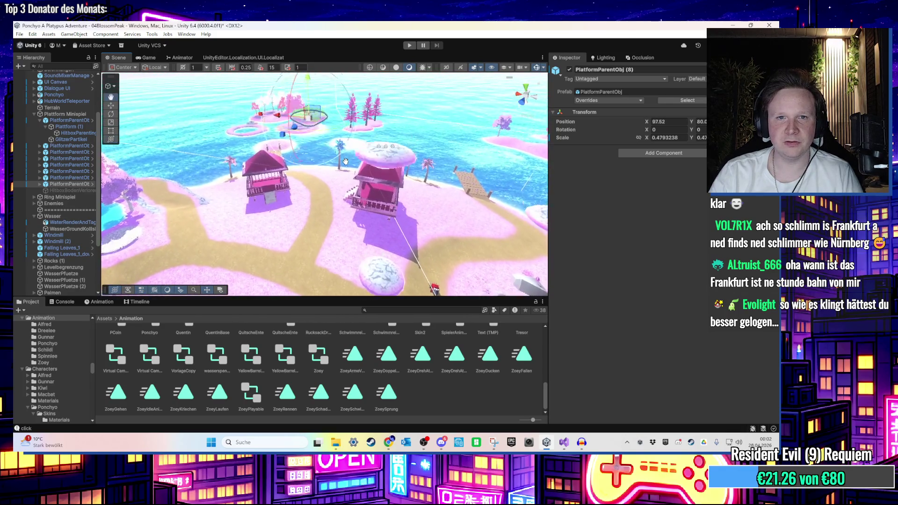
scroll(345, 174, "up", 3)
mouse_move(351, 211)
left_mouse_down()
mouse_move(352, 232)
mouse_move(380, 180)
mouse_move(376, 147)
mouse_move(343, 225)
mouse_move(352, 197)
mouse_move(431, 133)
mouse_move(314, 150)
mouse_move(400, 224)
mouse_move(354, 148)
mouse_move(349, 123)
left_mouse_up()
key("ctrl+d")
key("ctrl+d")
left_click(39, 197)
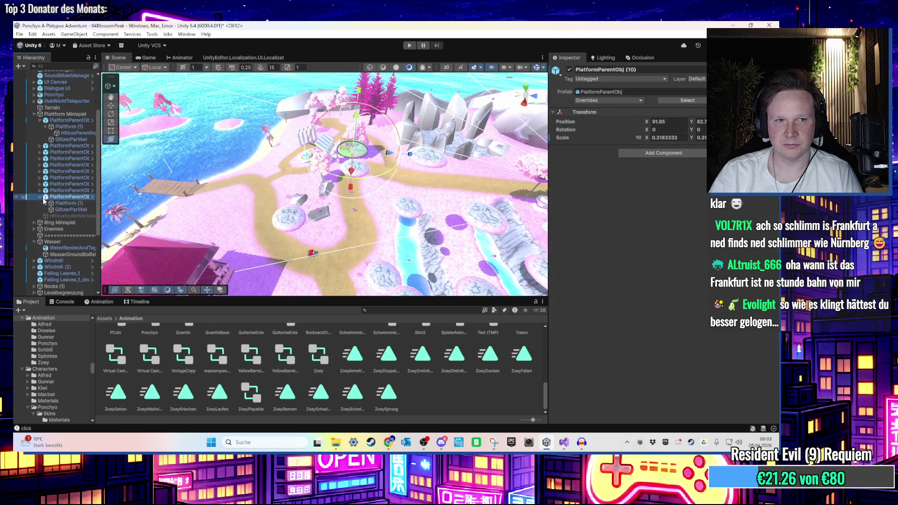
Set the Rotation Speed of Plattform (1) in PlatformParentObj (10) to -120
left_click(64, 203)
left_click(655, 367)
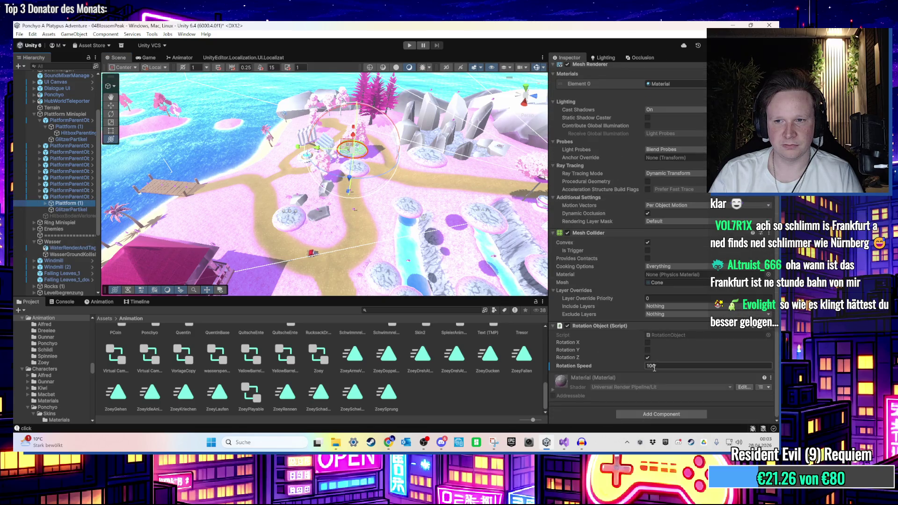
left_click(655, 367)
type("-120")
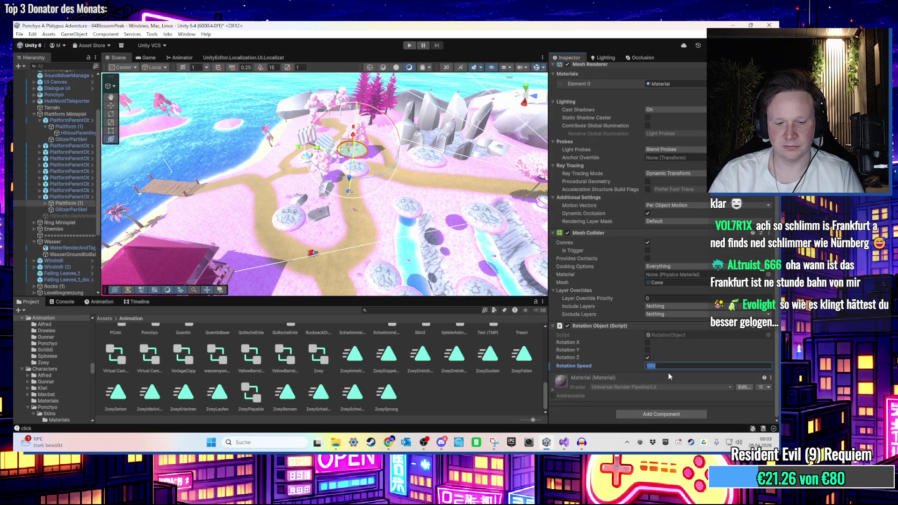
mouse_move(431, 199)
left_mouse_down()
mouse_move(381, 133)
mouse_move(377, 170)
left_mouse_up()
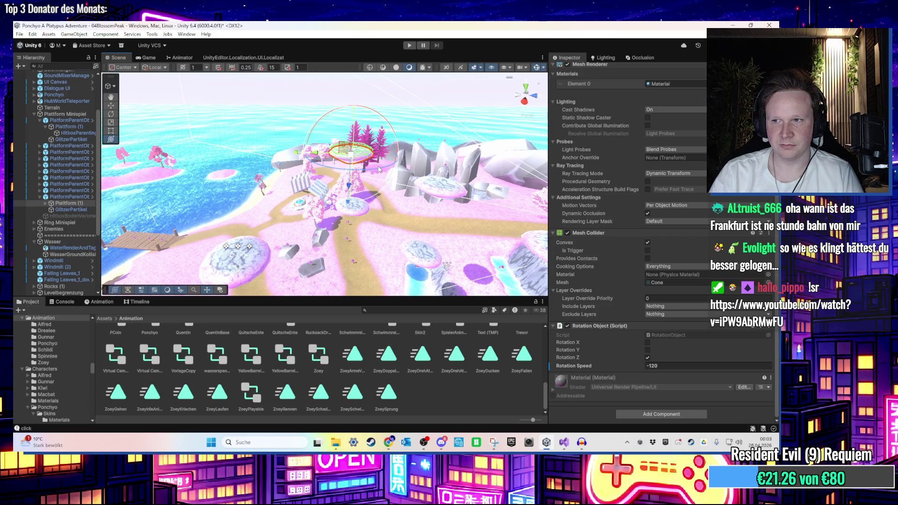
mouse_move(379, 169)
left_mouse_down()
mouse_move(355, 183)
mouse_move(391, 138)
mouse_move(183, 206)
left_mouse_up()
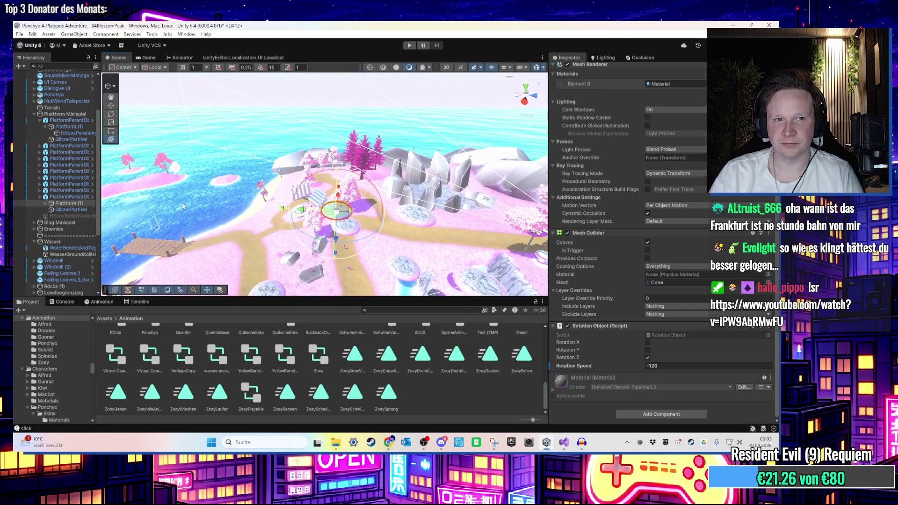
Duplicate PlatformParentObj (10) into copy (11) and nudge it slightly right
left_click(79, 197)
mouse_move(327, 220)
left_mouse_down()
mouse_move(325, 165)
mouse_move(364, 189)
mouse_move(351, 199)
left_mouse_up()
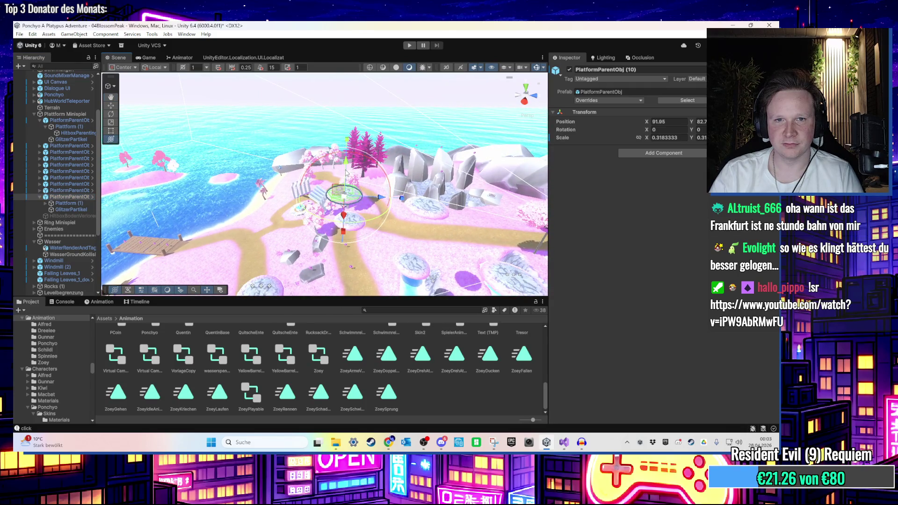
key("ctrl+d")
left_click_drag(360, 104, 357, 161)
mouse_move(417, 163)
left_mouse_down()
mouse_move(342, 135)
mouse_move(374, 197)
left_mouse_up()
mouse_move(333, 167)
left_mouse_down()
mouse_move(359, 168)
mouse_move(333, 118)
mouse_move(309, 178)
left_mouse_up()
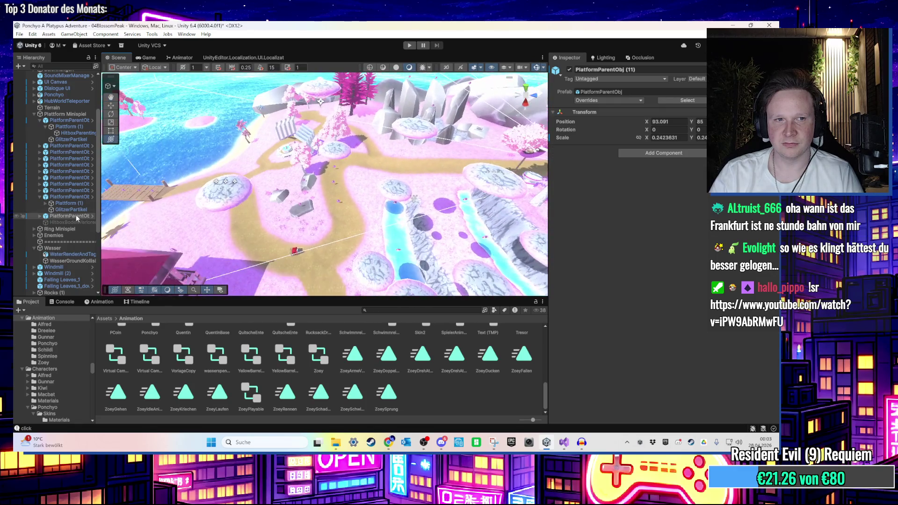
Frame the small ring platform and duplicate it into copies (12) and (13) above the shore
mouse_move(99, 222)
left_mouse_down()
mouse_move(156, 221)
mouse_move(143, 222)
left_mouse_up()
left_click_drag(402, 169, 367, 100)
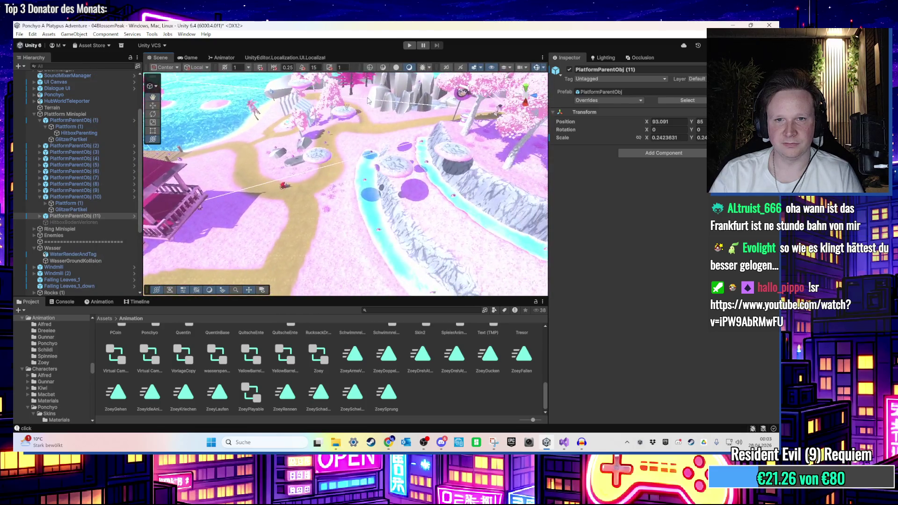
key("f")
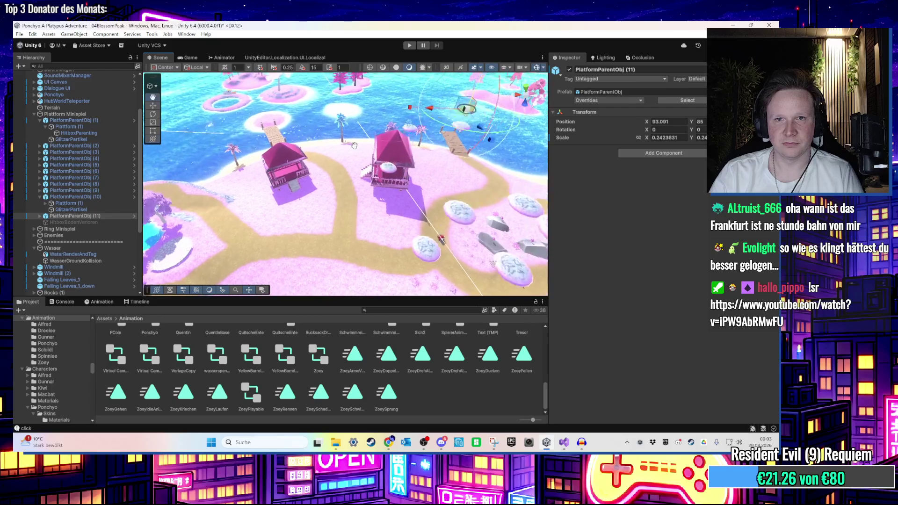
mouse_move(341, 187)
left_mouse_down()
mouse_move(378, 229)
mouse_move(361, 191)
mouse_move(369, 174)
mouse_move(359, 131)
mouse_move(378, 199)
mouse_move(380, 169)
left_mouse_up()
key("ctrl+d")
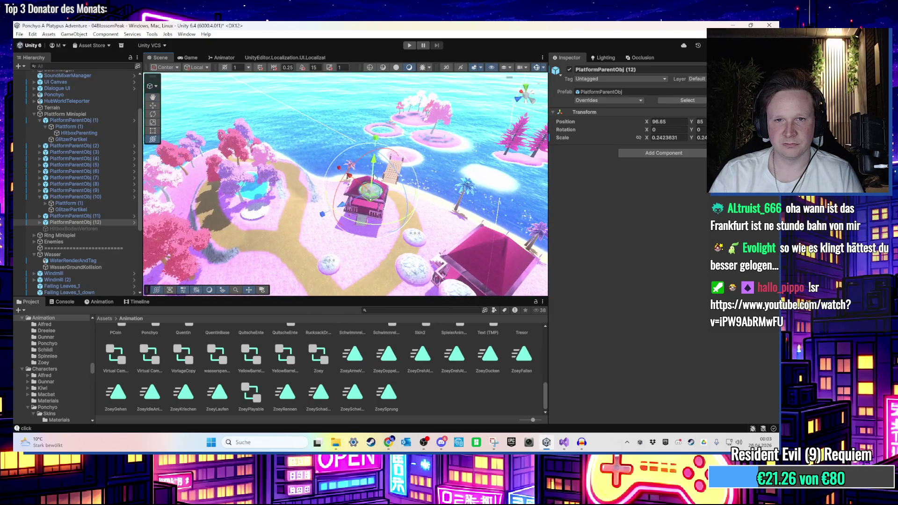
key("ctrl+d")
key("Right")
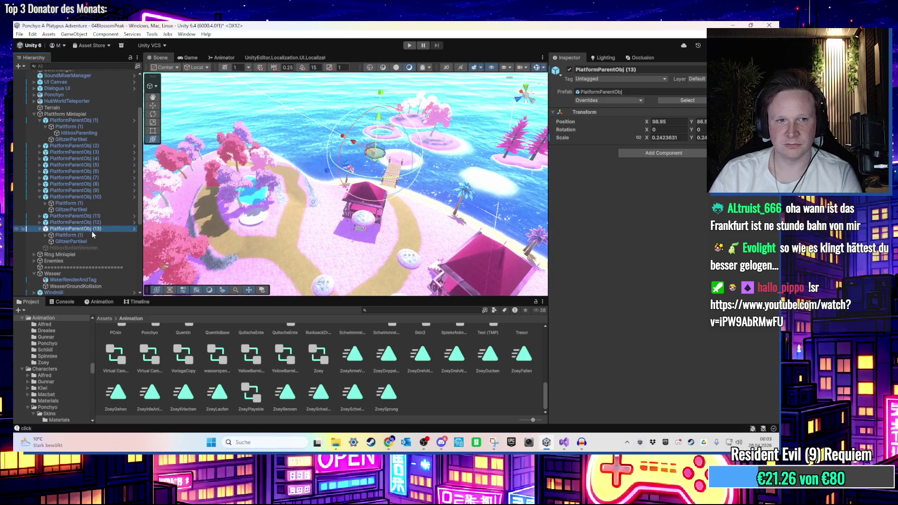
Give Plattform (1) of PlatformParentObj (13) a rotation speed of 30 and frame it in view
left_click(95, 234)
scroll(630, 307, "down", 5)
left_click(655, 366)
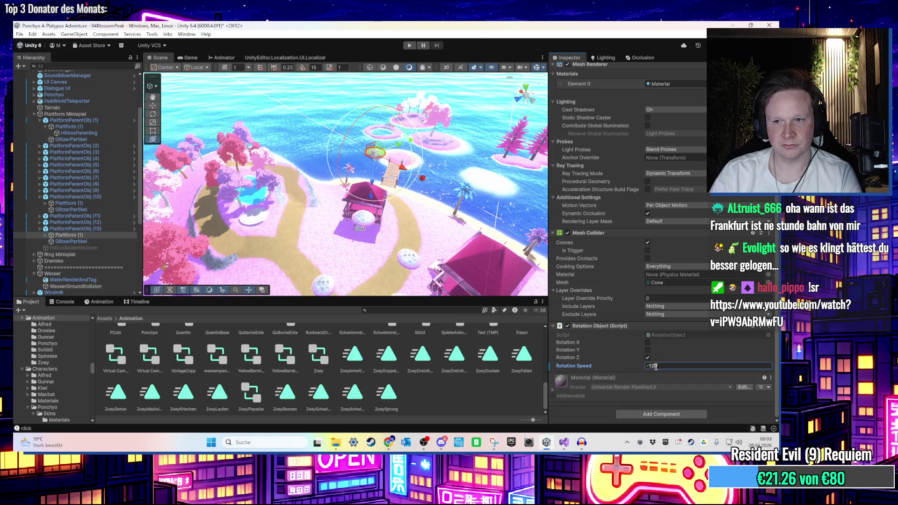
type("30")
key("Return")
scroll(387, 136, "up", 3)
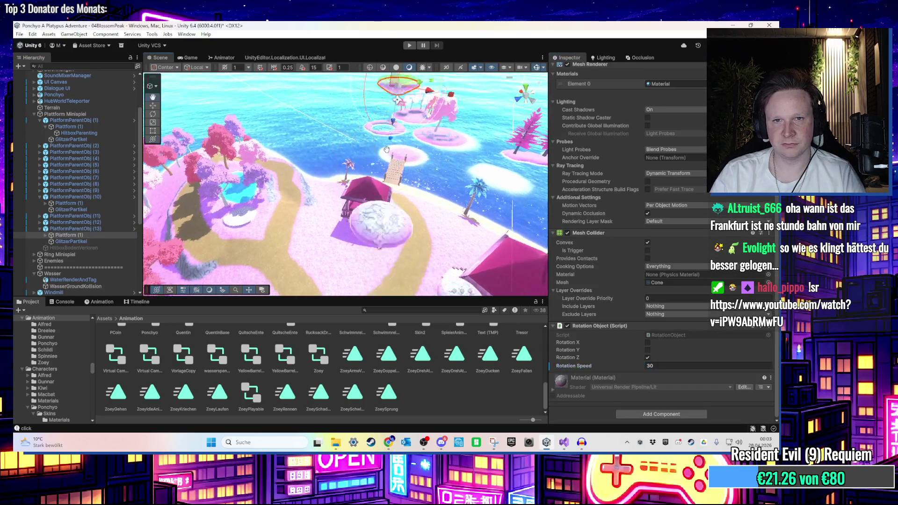
key("f")
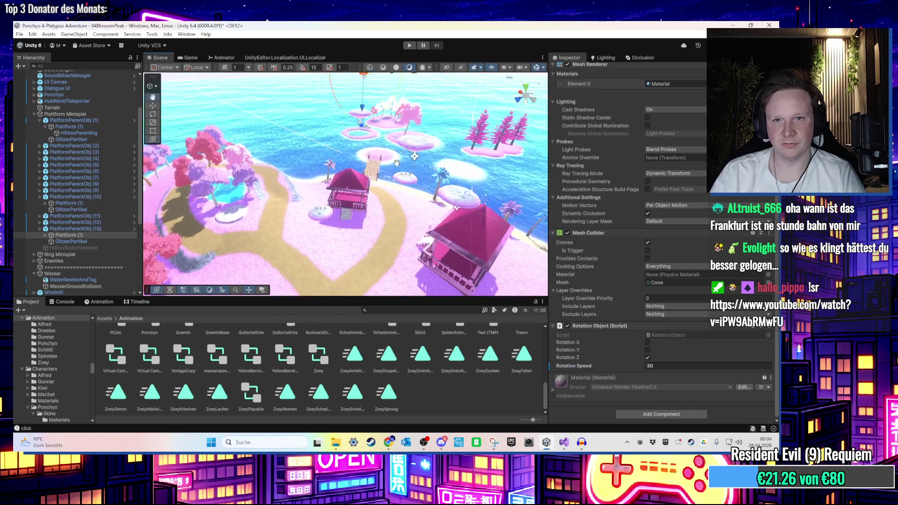
scroll(406, 126, "down", 5)
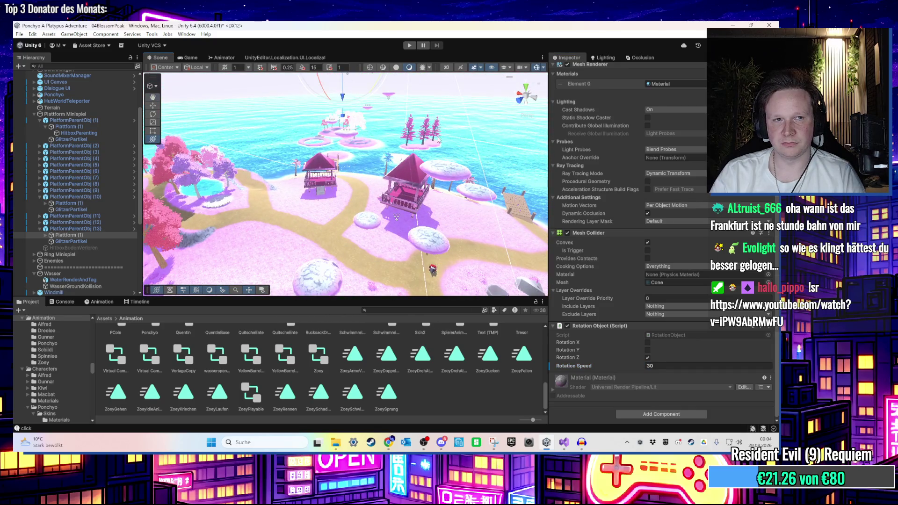
left_click_drag(293, 208, 311, 213)
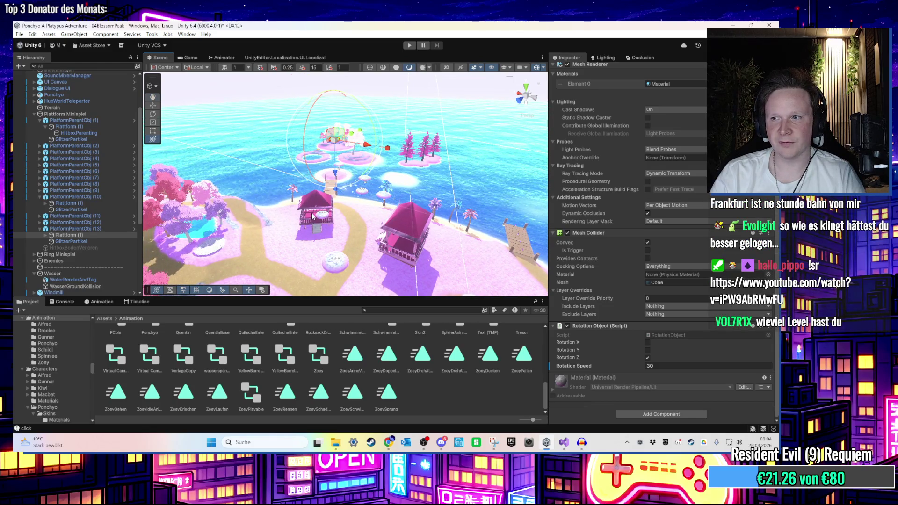
scroll(327, 211, "up", 3)
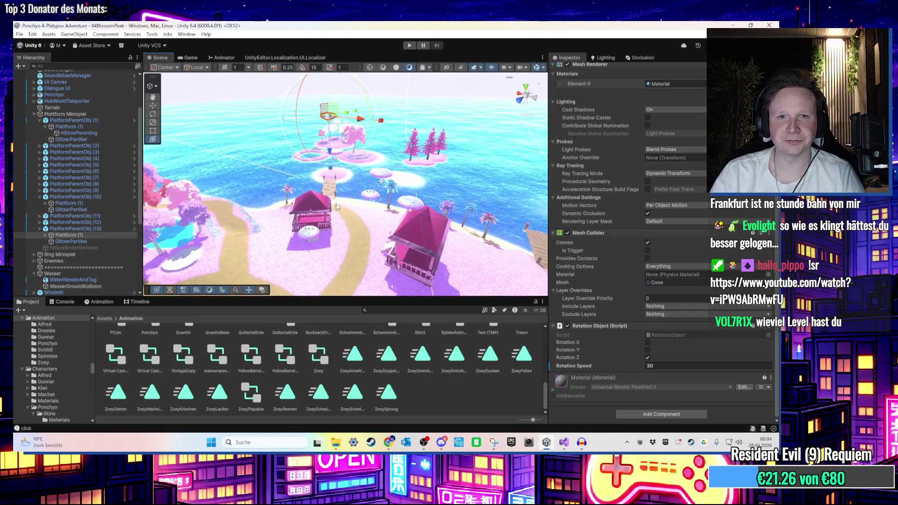
scroll(337, 206, "up", 3)
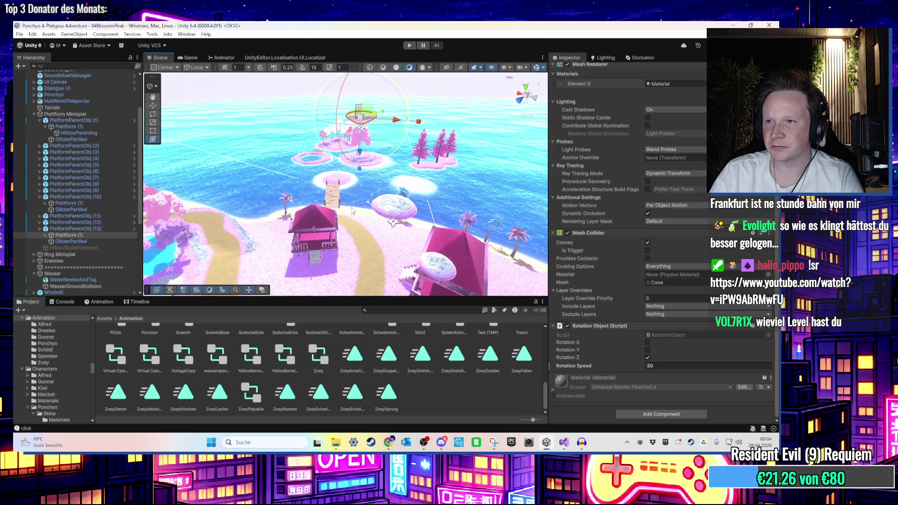
left_click(106, 232)
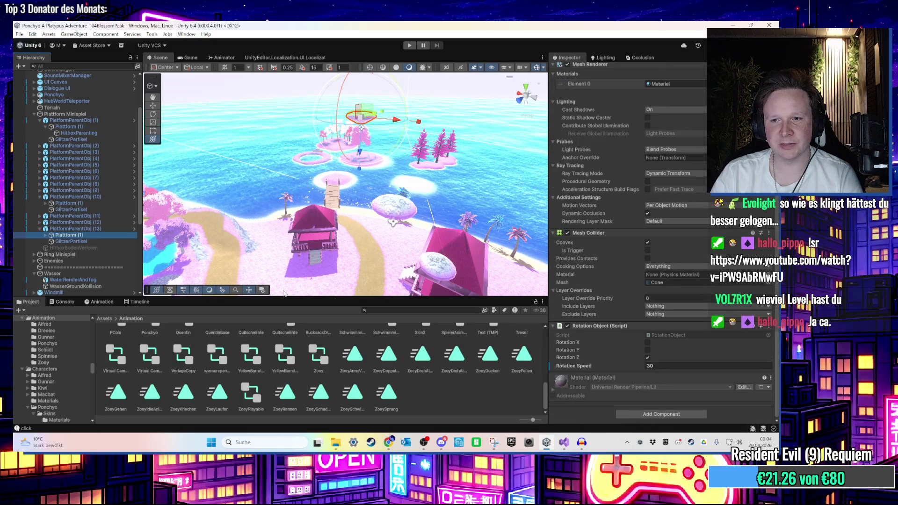
left_click(88, 224)
left_click(86, 228)
key("Left")
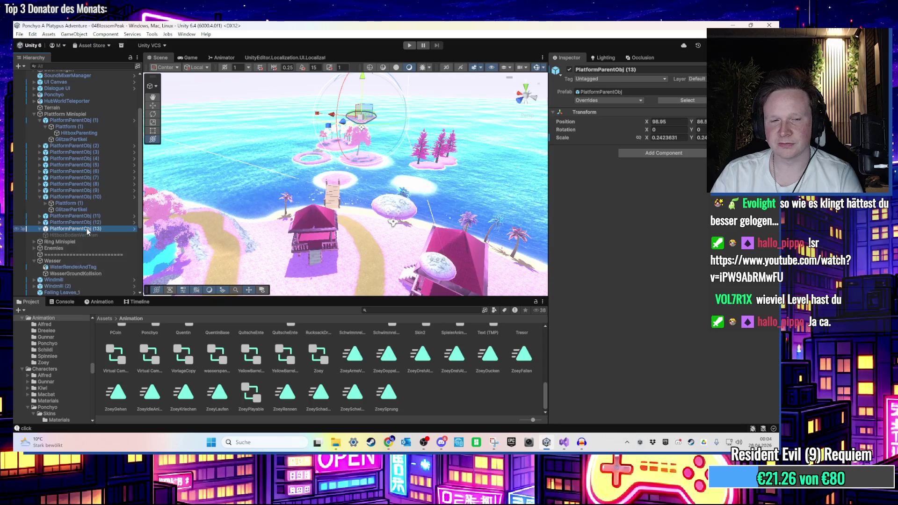
left_click(94, 221)
left_click(102, 166)
key("Right")
left_click(120, 179)
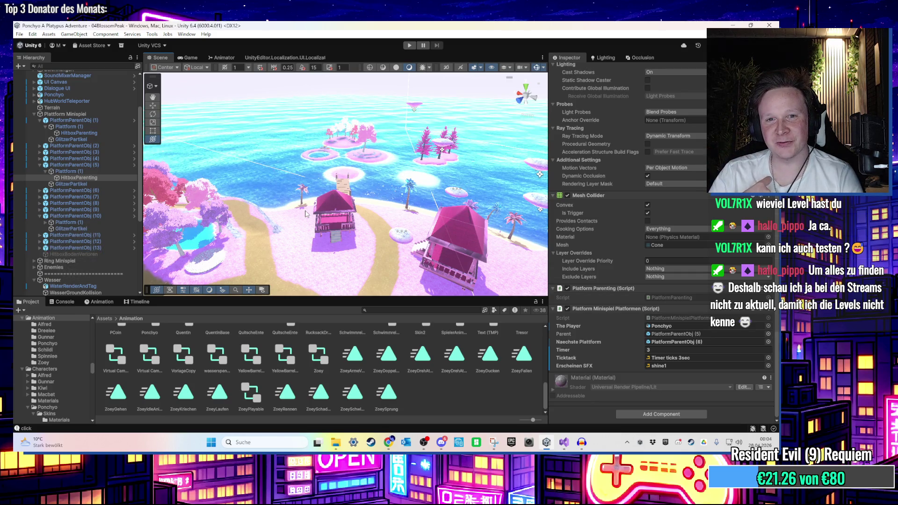
left_click_drag(304, 211, 310, 180)
left_click(96, 177)
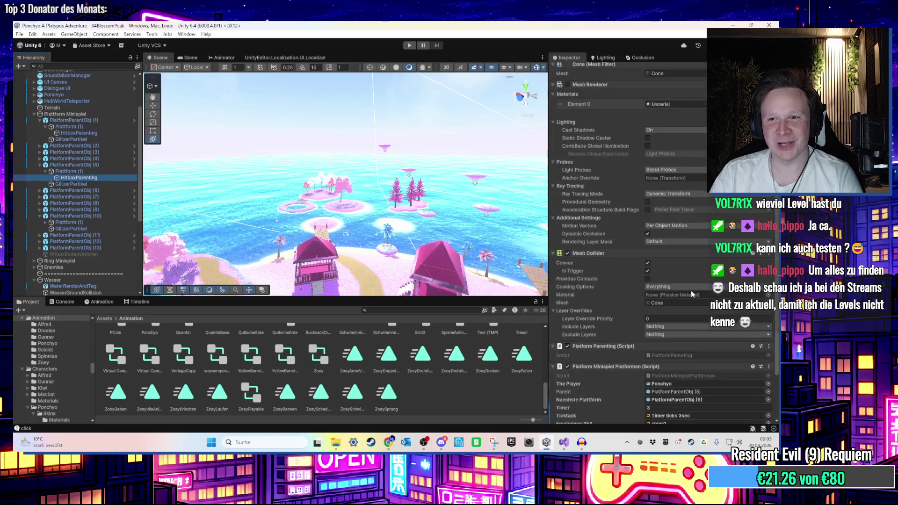
scroll(667, 304, "down", 5)
mouse_move(514, 234)
left_mouse_down()
mouse_move(449, 220)
mouse_move(452, 228)
left_mouse_up()
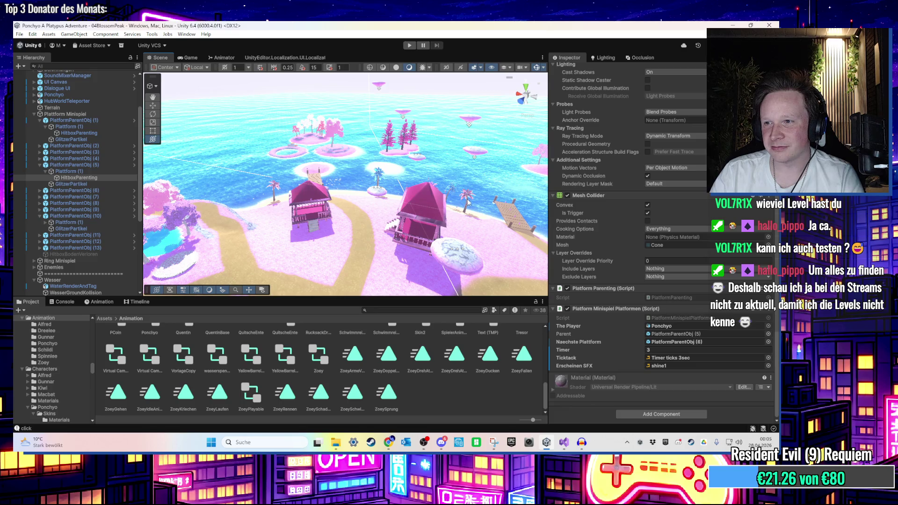
Set PlatformParentObj (8) as the next platform on PlatformParentObj (7)'s HitboxParenting
left_click(114, 190)
left_click(111, 203)
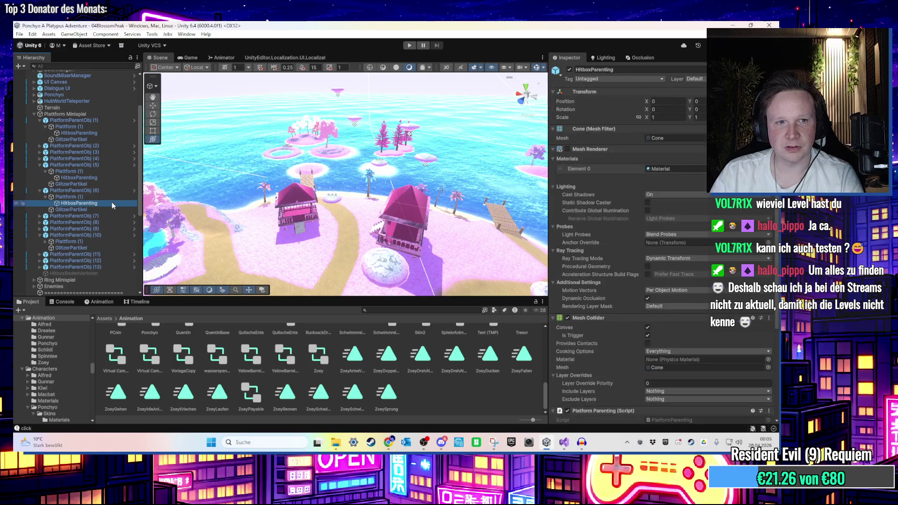
left_click(106, 215)
key("Right")
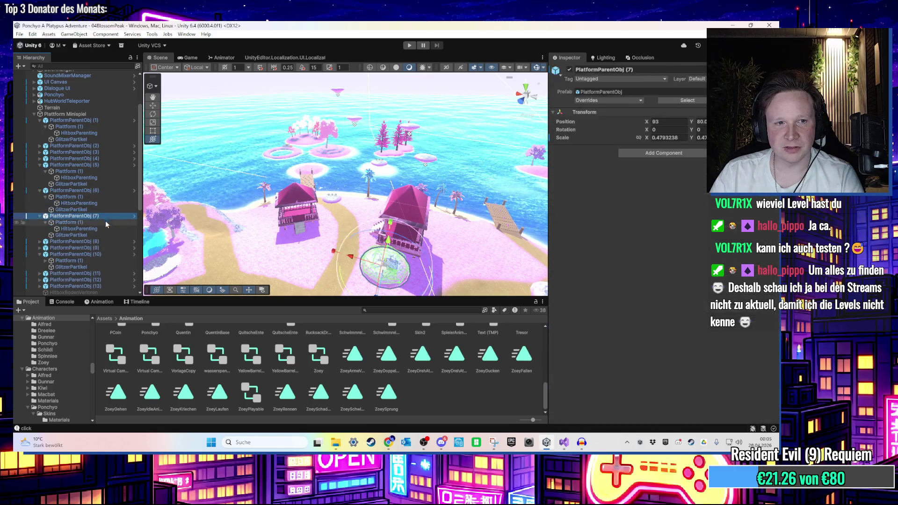
left_click(112, 229)
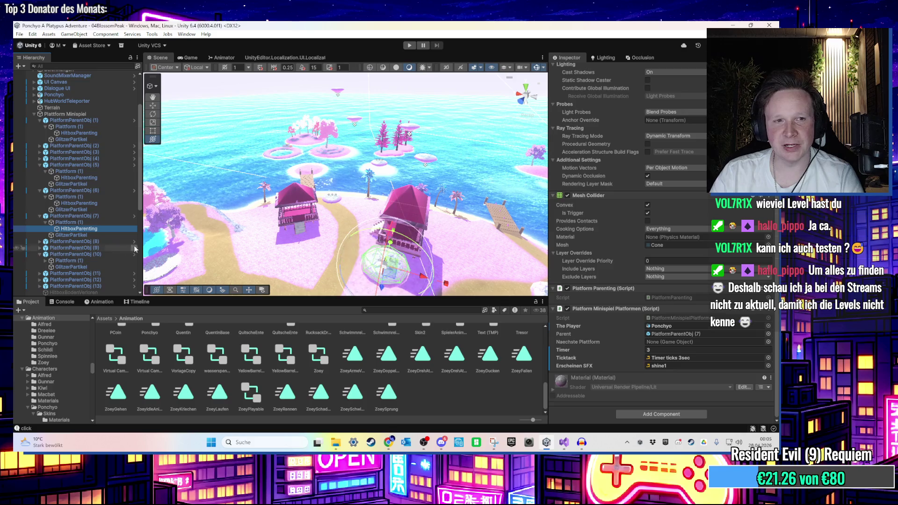
left_click_drag(92, 241, 676, 343)
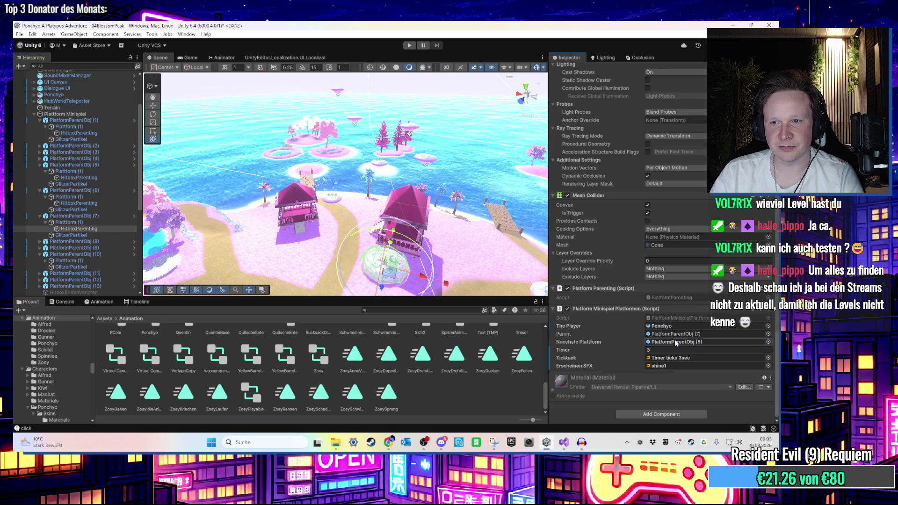
Open PlatformParentObj (8)'s HitboxParenting and assign its next platform reference
left_click(69, 241)
key("Right")
left_click(95, 249)
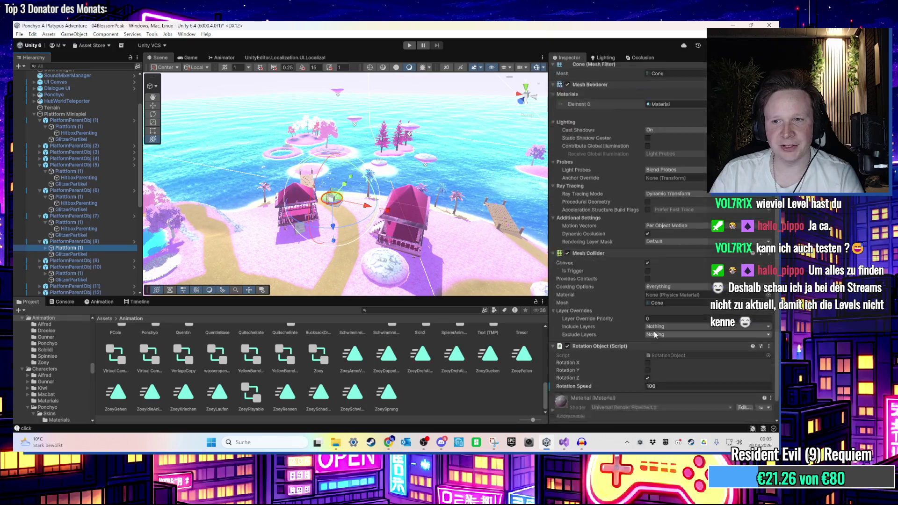
left_click(90, 254)
left_click(91, 246)
key("Right")
left_click(94, 254)
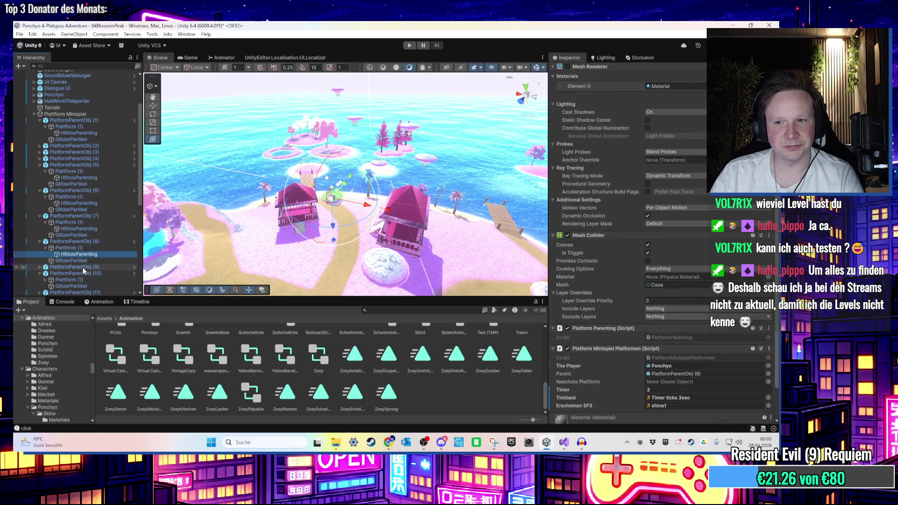
left_click_drag(83, 268, 673, 382)
scroll(105, 239, "down", 3)
scroll(107, 239, "down", 1)
On PlatformParentObj (9)'s hitbox, set next platform (10), Timer ticks 2sec sound, and timer 2
left_click(75, 195)
key("Right")
left_click(89, 202)
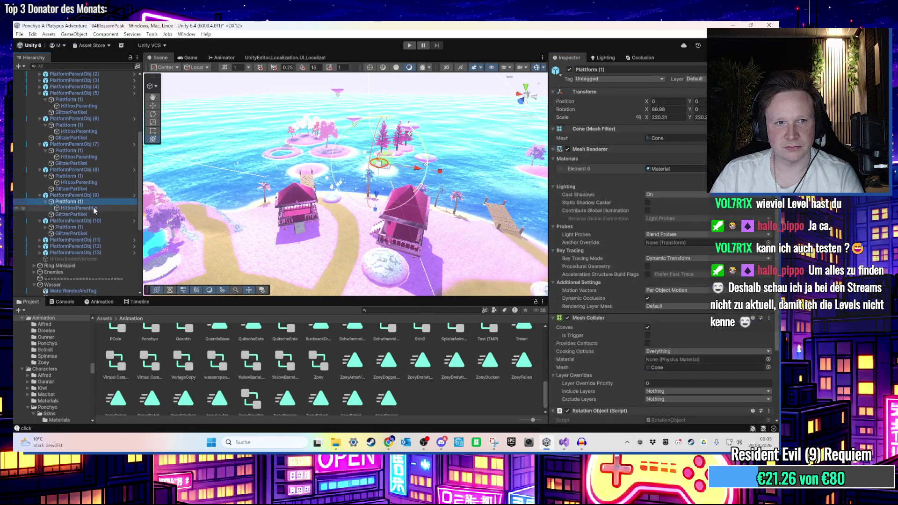
left_click(95, 221)
left_click(79, 208)
left_click_drag(98, 224, 683, 342)
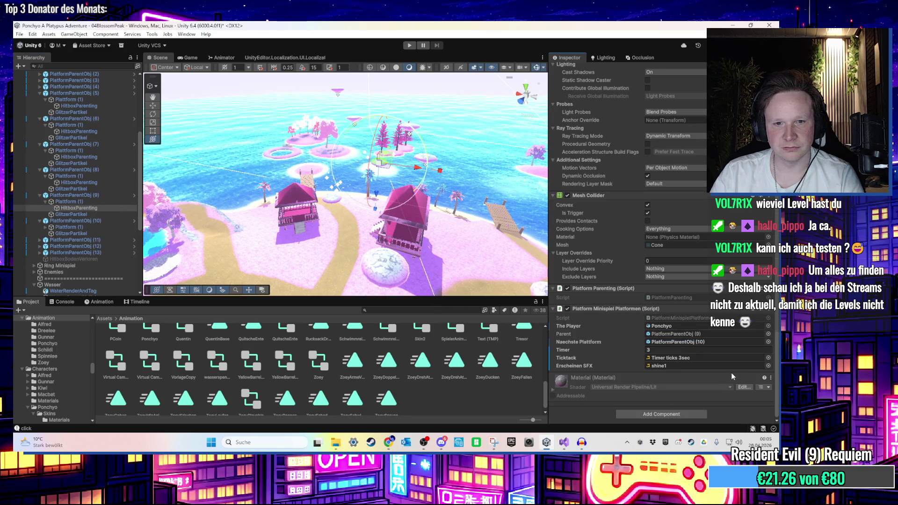
left_click(742, 360)
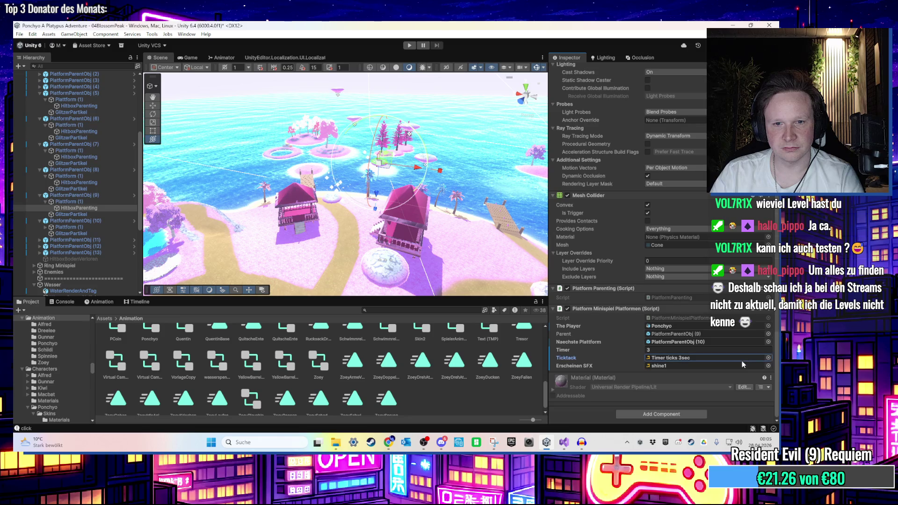
left_click(676, 359)
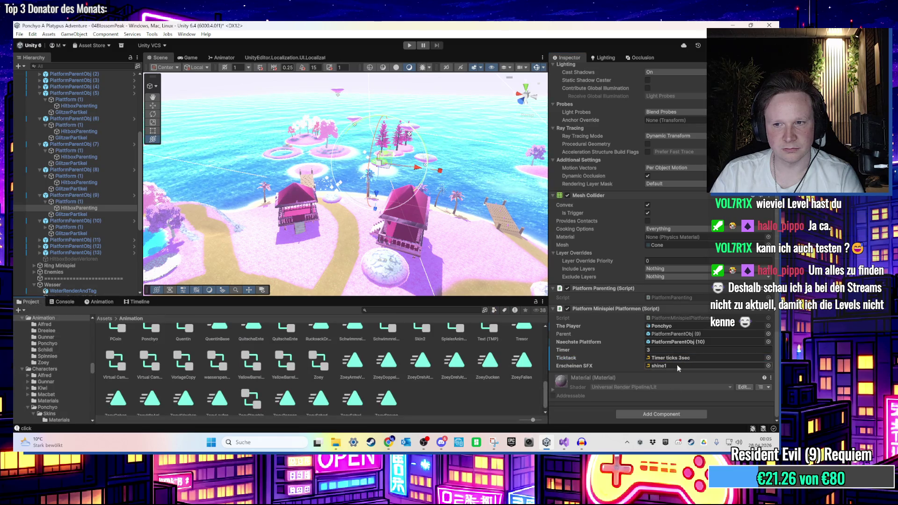
left_click_drag(457, 368, 679, 357)
left_click(572, 350)
type("2")
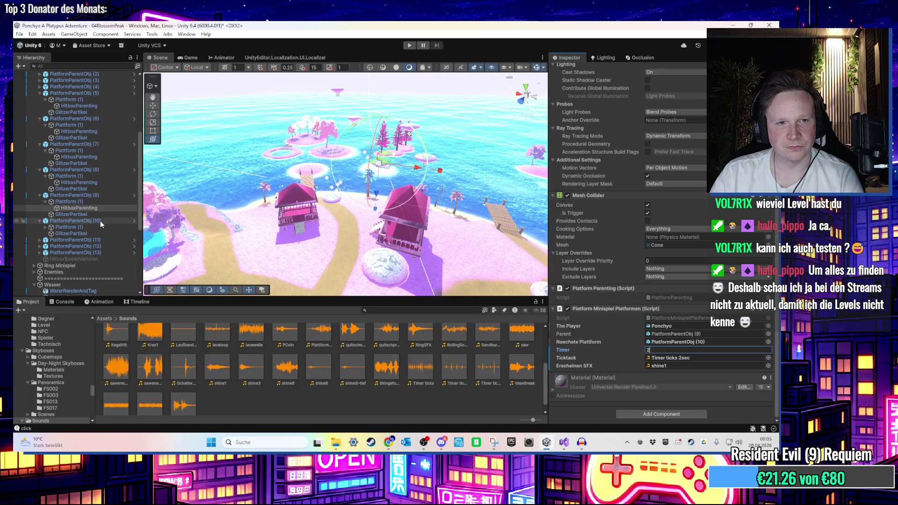
Set PlatformParentObj (10)'s hitbox timer to 2 and its next platform to (11)
left_click(100, 221)
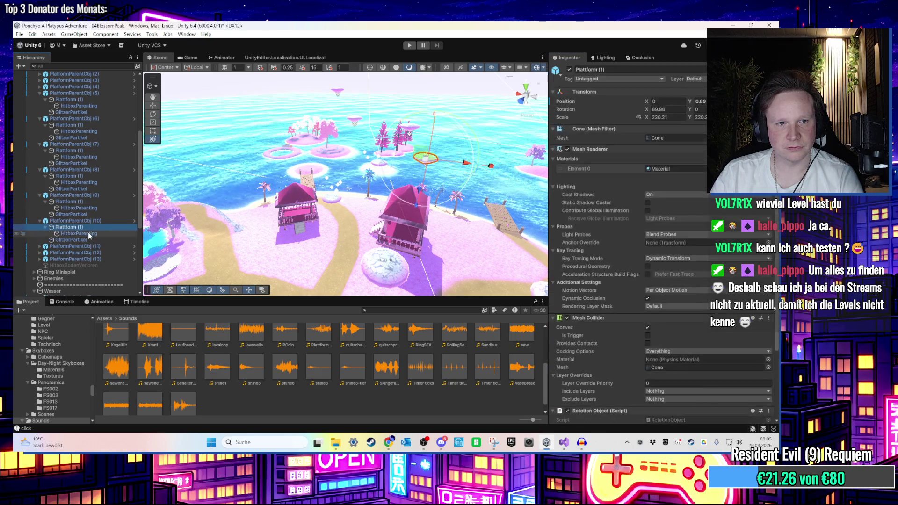
left_click(88, 233)
scroll(676, 362, "down", 5)
left_click(679, 359)
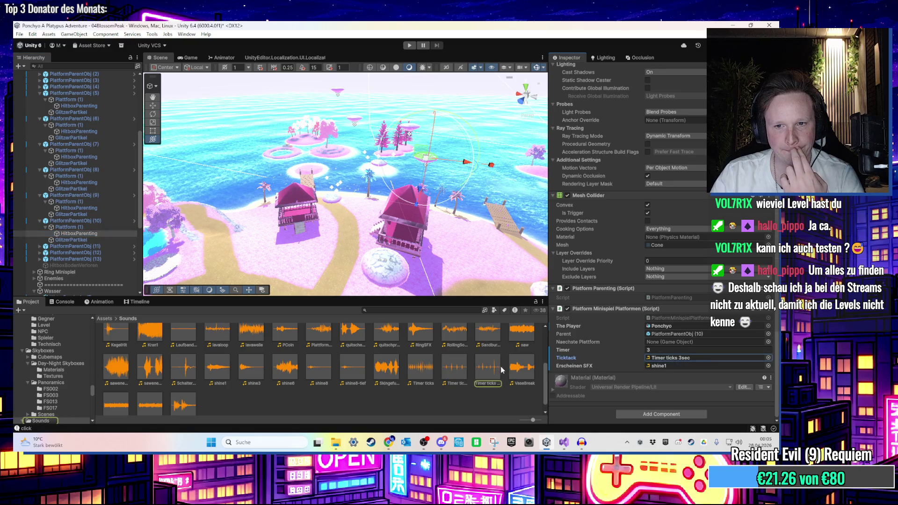
left_click(122, 233)
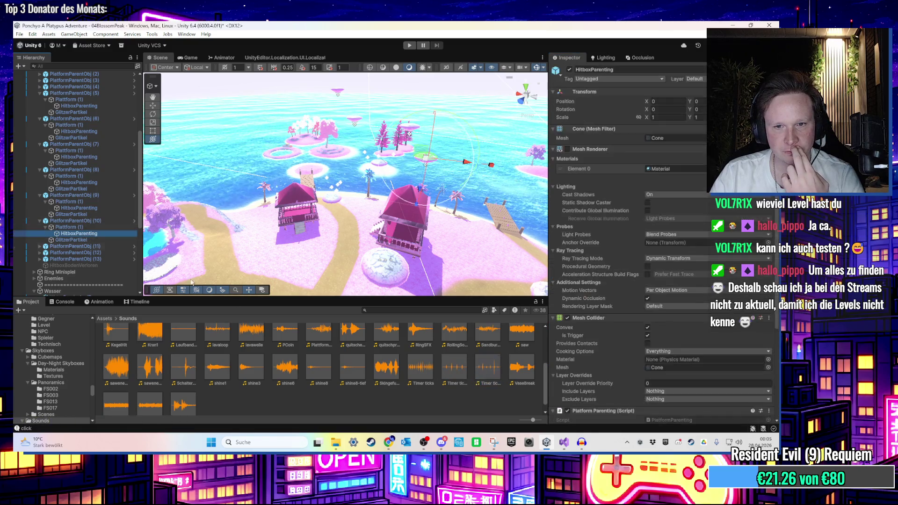
scroll(664, 375, "down", 2)
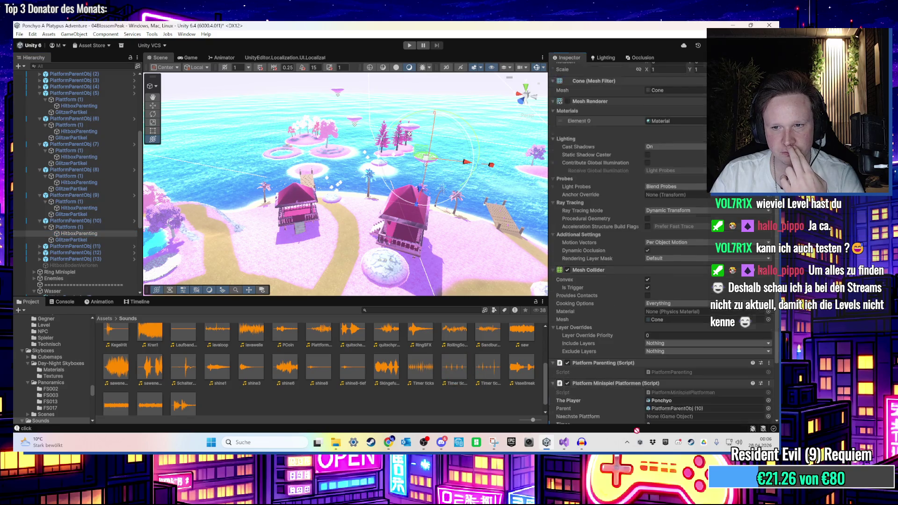
scroll(669, 415, "down", 3)
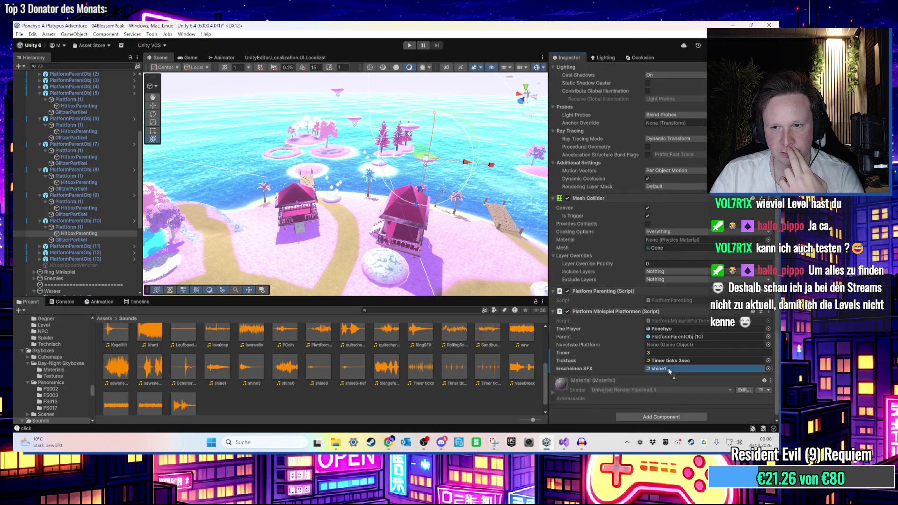
type("2")
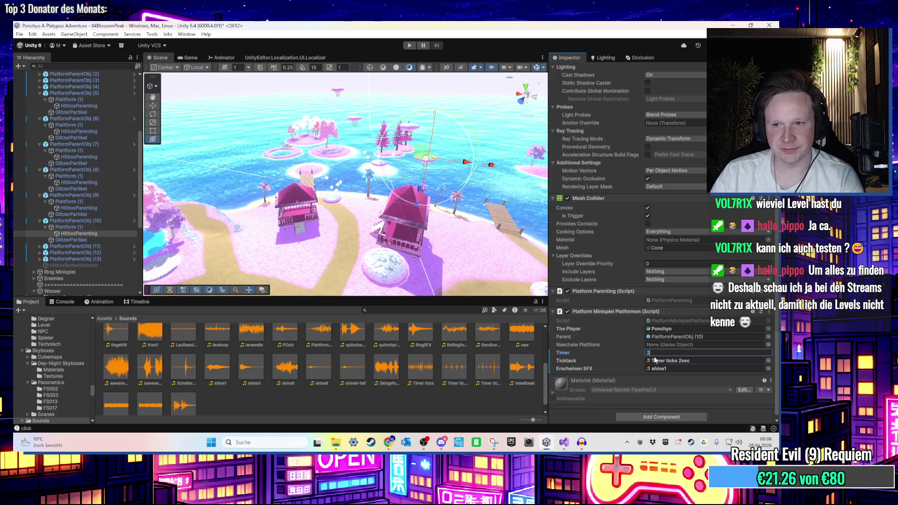
left_click(82, 234)
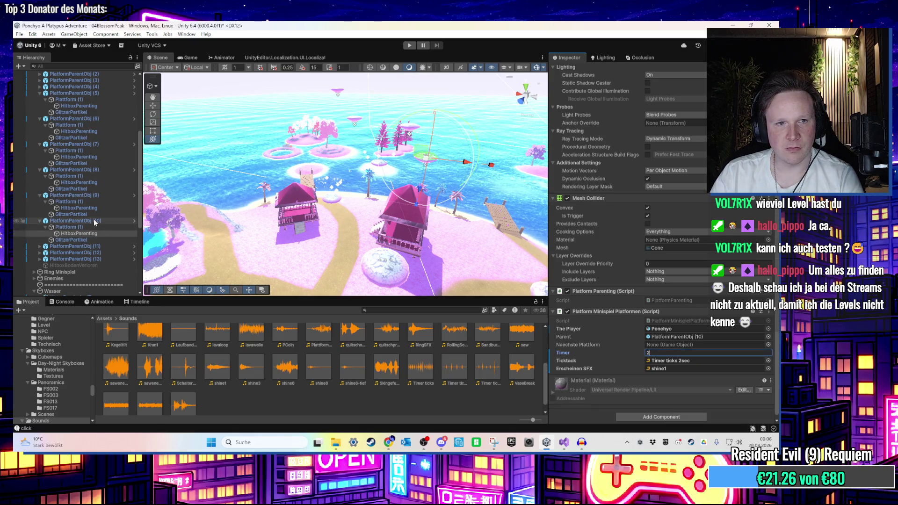
left_click(683, 342)
left_click_drag(684, 337, 684, 341)
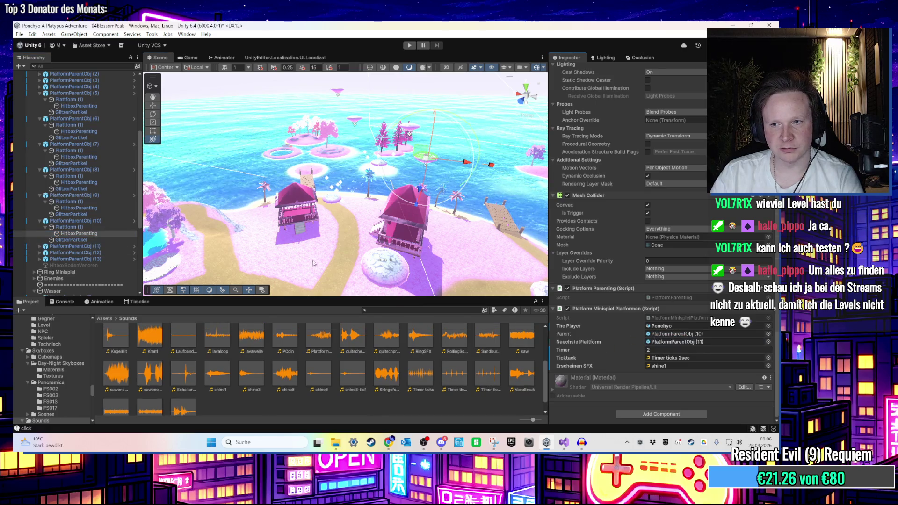
On PlatformParentObj (11)'s hitbox, set next platform (12) and the Timer ticks 2sec sound
left_click(97, 214)
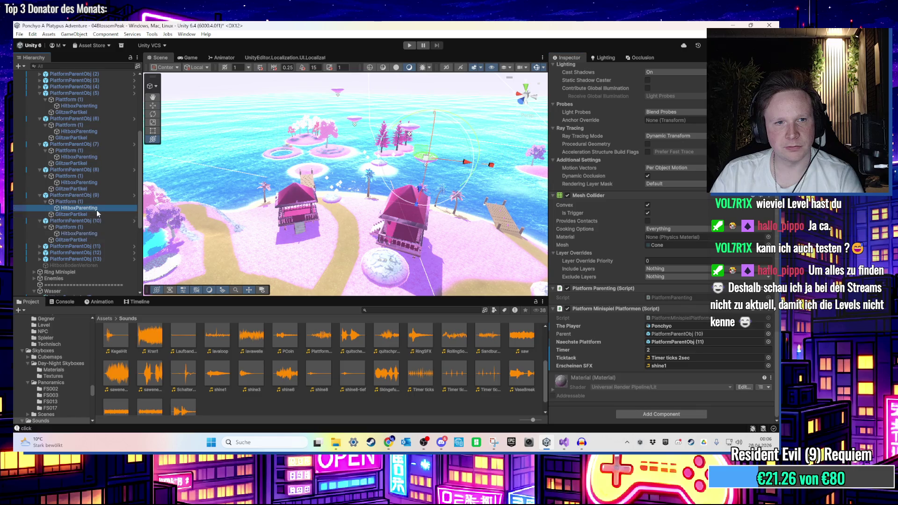
key("Down")
key("Down")
key("Down")
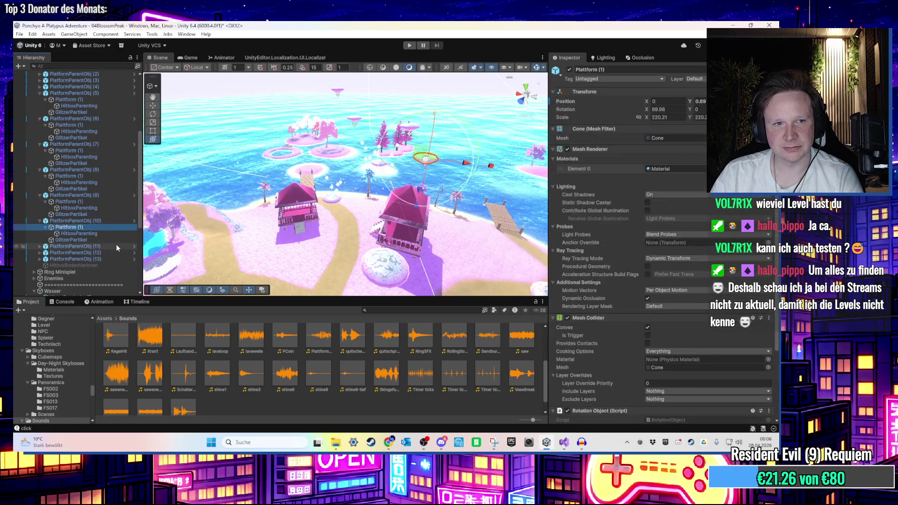
key("Right")
key("Down")
key("Down")
key("Up")
key("Right")
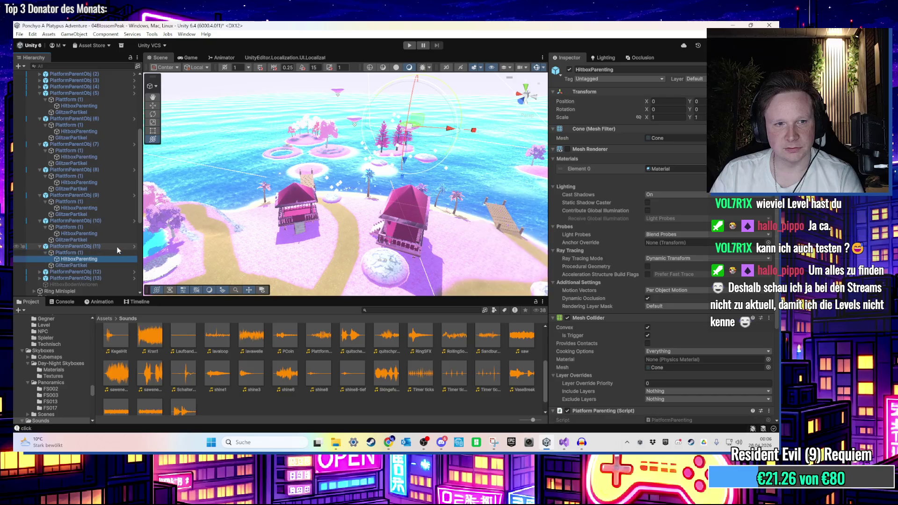
key("Down")
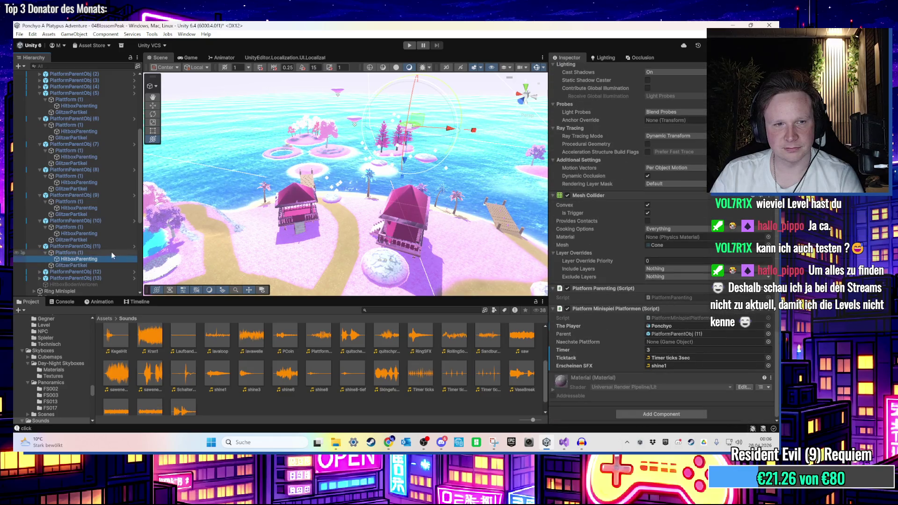
left_click_drag(70, 272, 683, 342)
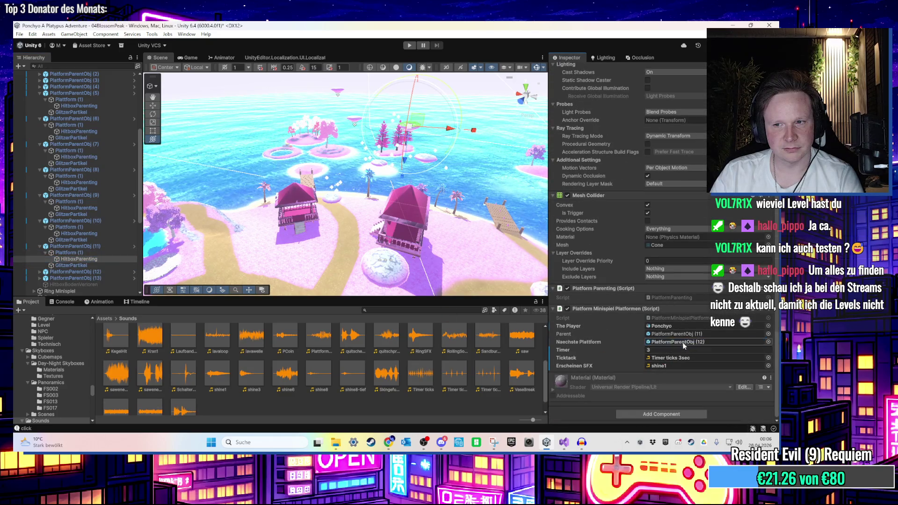
left_click(677, 358)
left_click_drag(459, 375, 683, 357)
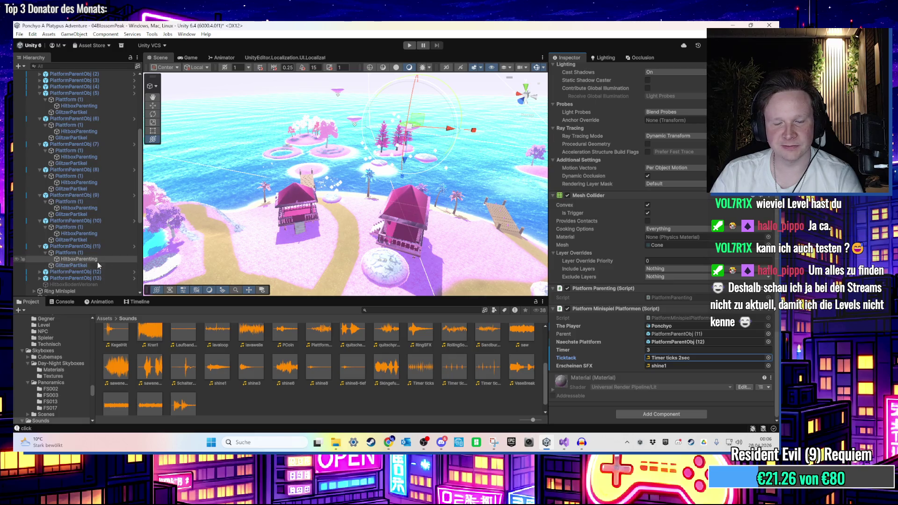
Give (12)'s hitbox the Timer ticks 2sec sound and timer 2, and set (11)'s timer to 2
left_click(97, 276)
key("Right")
key("Down")
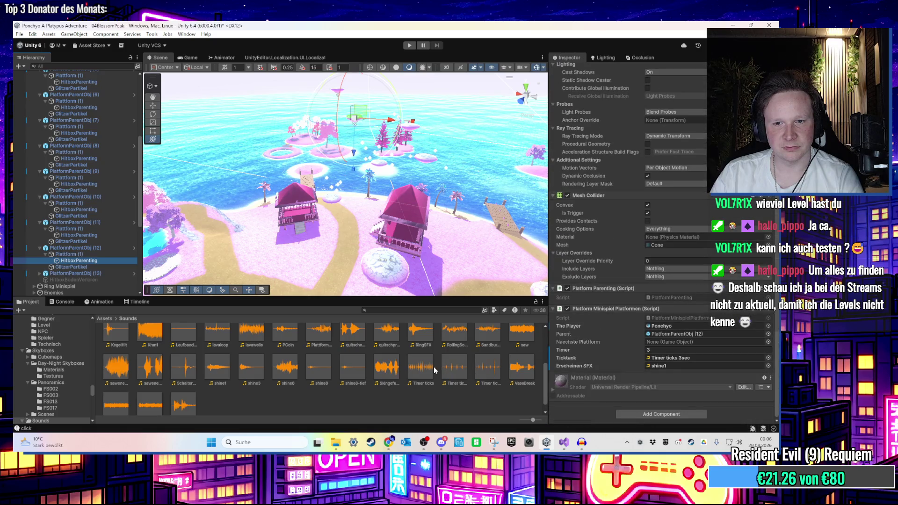
left_click_drag(447, 371, 678, 358)
left_click(678, 350)
type("2")
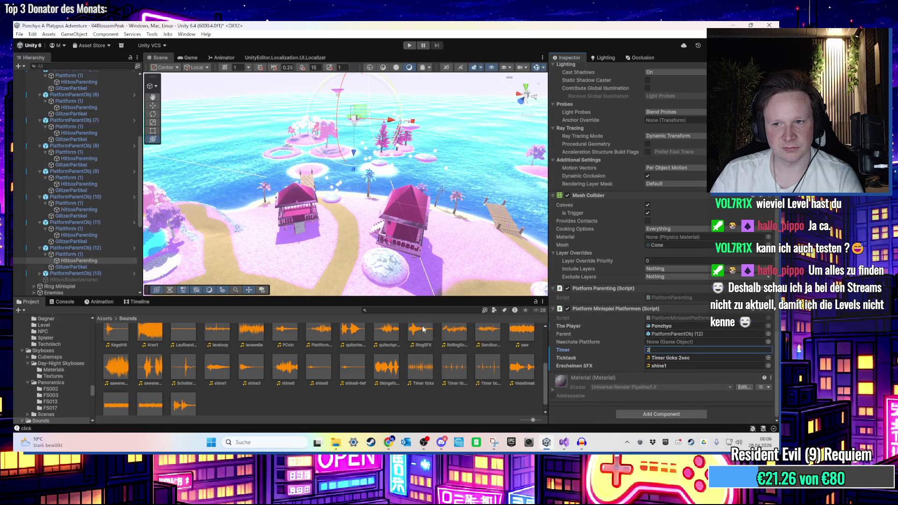
left_click(101, 235)
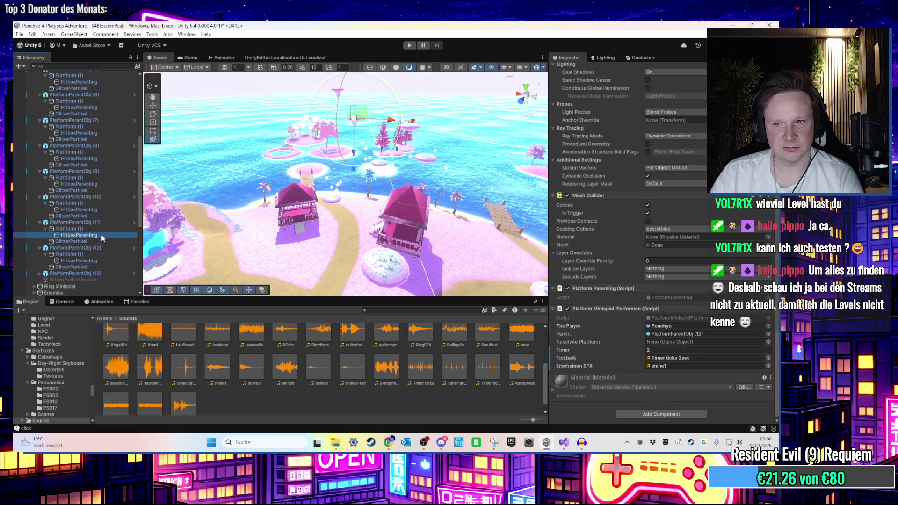
left_click(664, 353)
type("2")
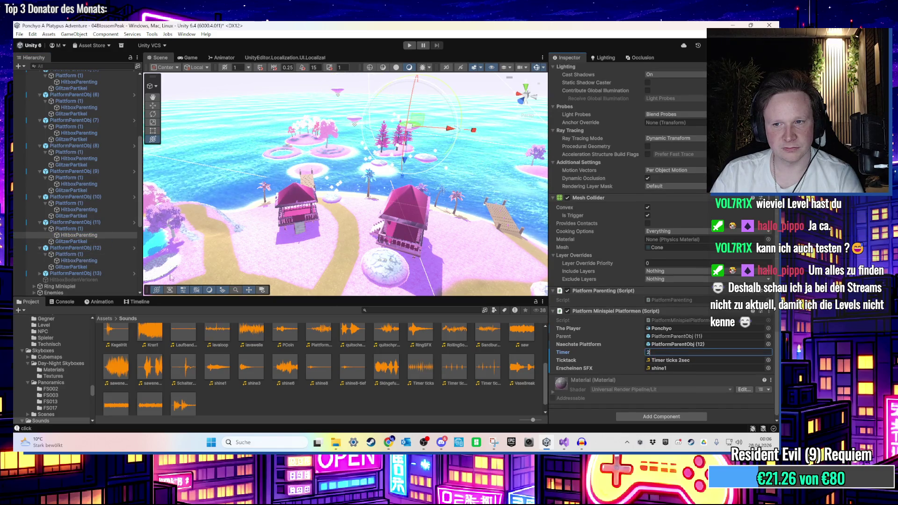
Assign PlatformParentObj (13) as the next platform on PlatformParentObj (12)'s hitbox
left_click(91, 210)
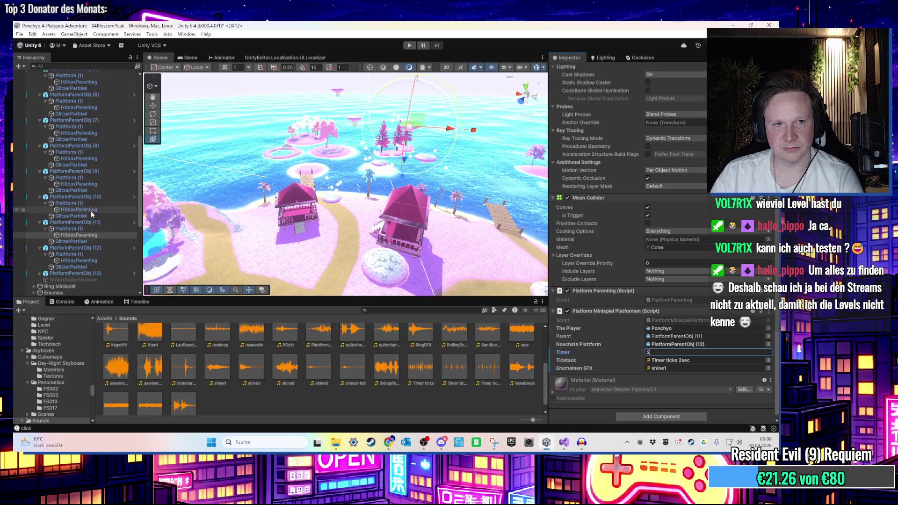
left_click(98, 260)
left_click(97, 253)
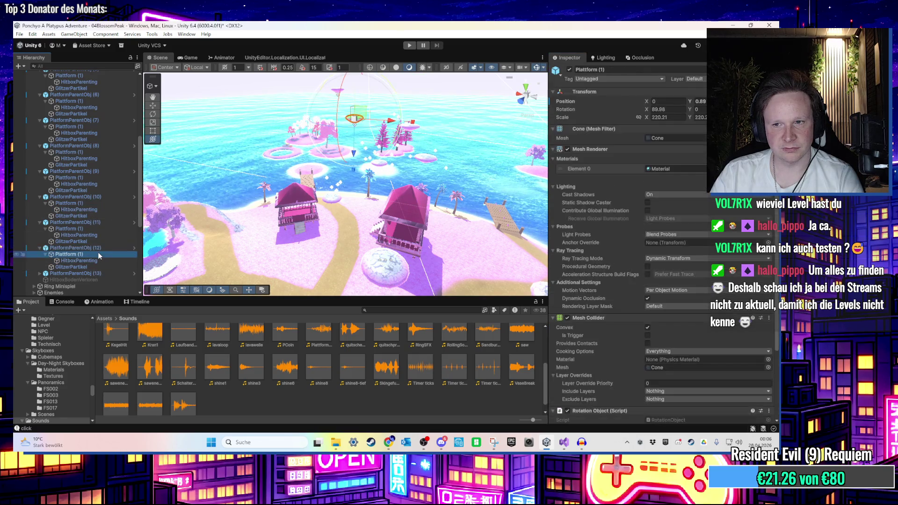
scroll(578, 332, "down", 5)
left_click(111, 262)
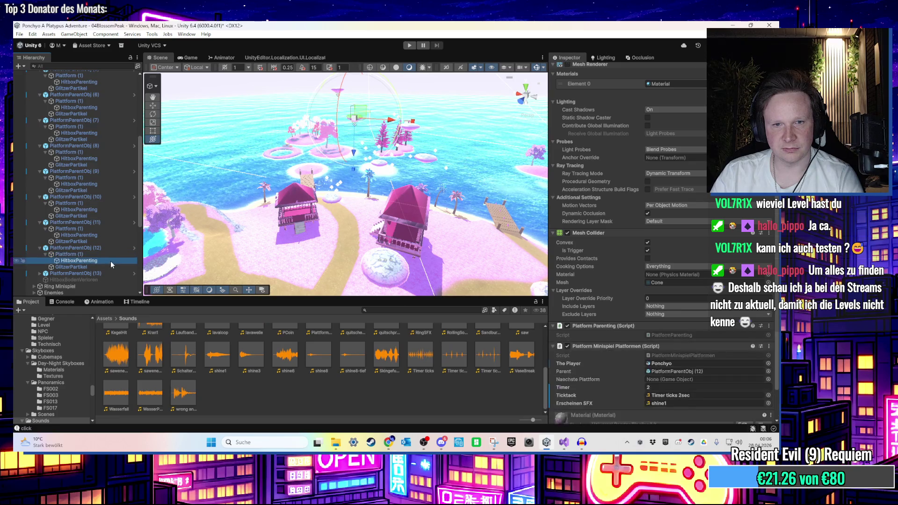
scroll(595, 350, "down", 2)
left_click_drag(97, 274, 702, 342)
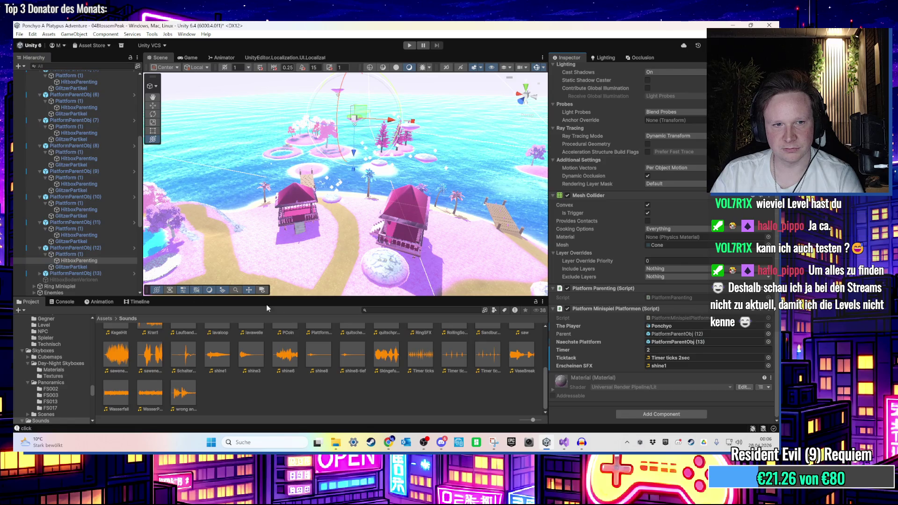
Review the hitboxes of PlatformParentObj (10) through (12), then start play mode
left_click(70, 273)
left_click(96, 235)
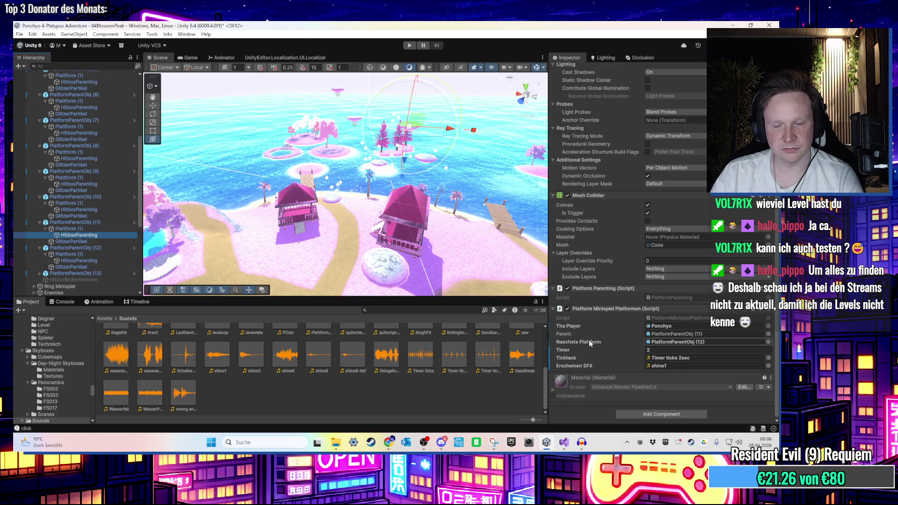
left_click(95, 211)
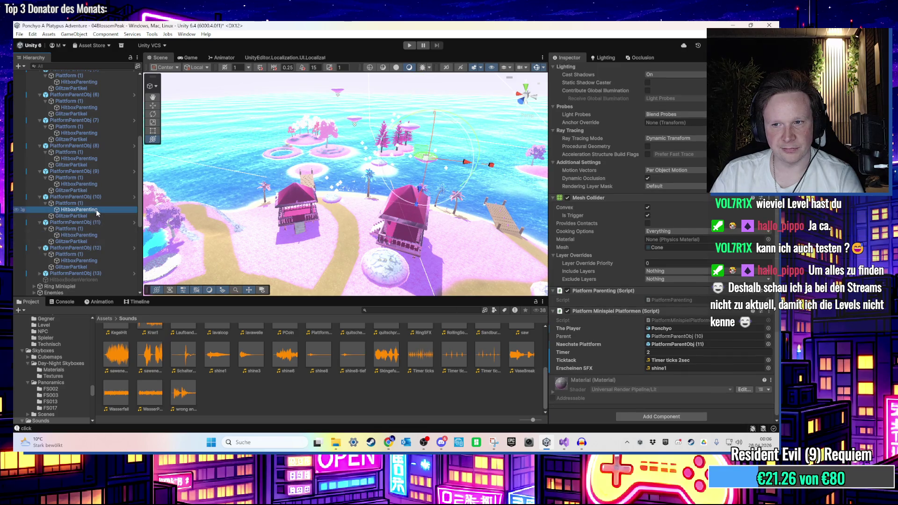
left_click(101, 237)
left_click(110, 260)
left_click(409, 45)
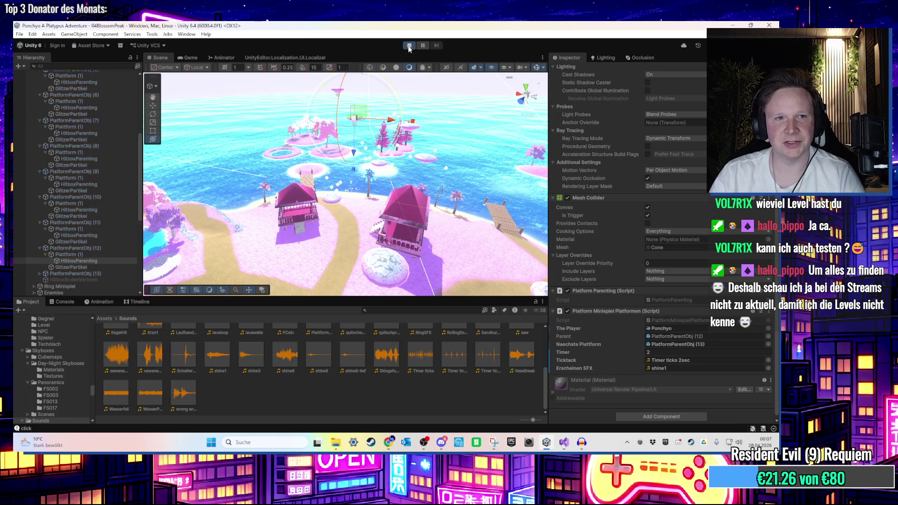
Collapse PlatformParentObj (11) and expand the Plattform Minispiel group in the Hierarchy
left_click(69, 248)
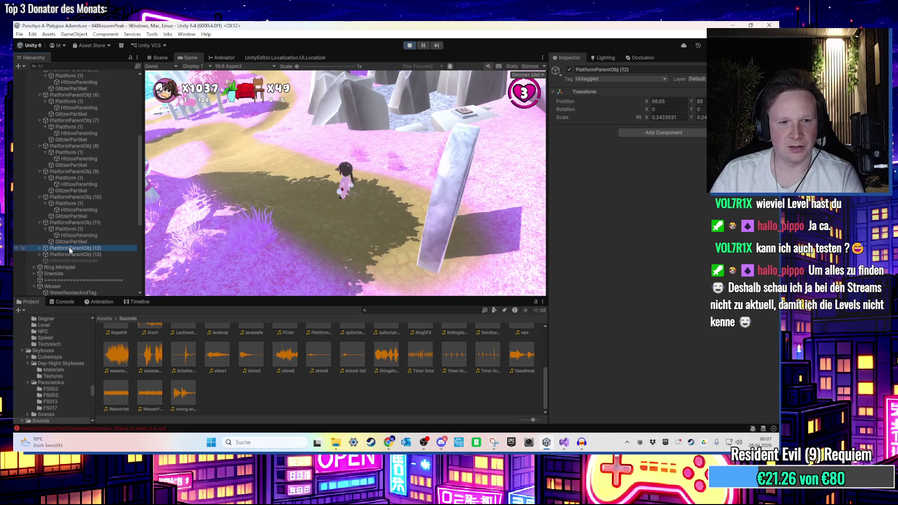
left_click(79, 229)
key("Left")
key("Left")
key("Left")
key("Left")
key("Left")
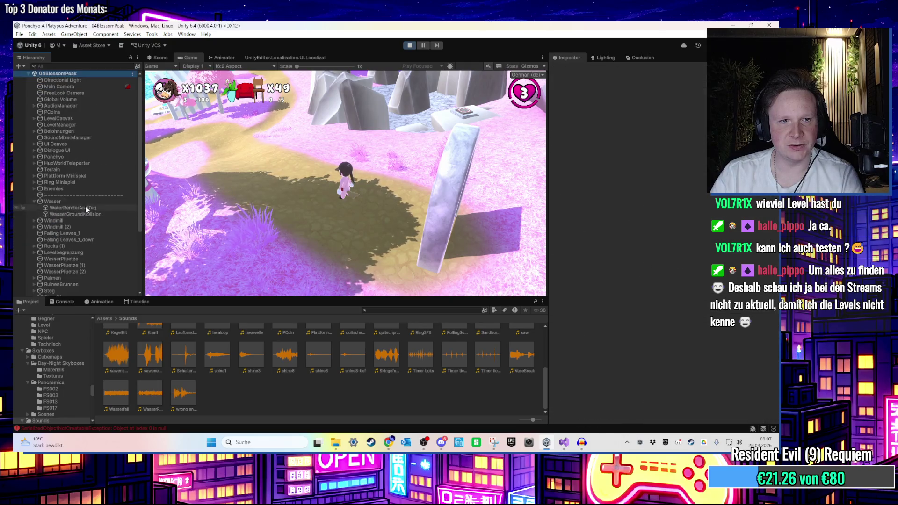
scroll(81, 206, "down", 1)
scroll(81, 204, "up", 3)
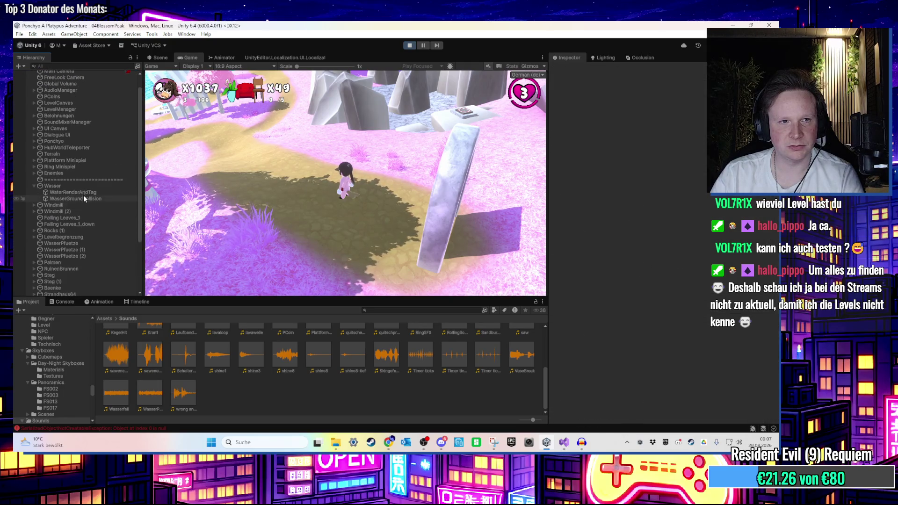
left_click(80, 161)
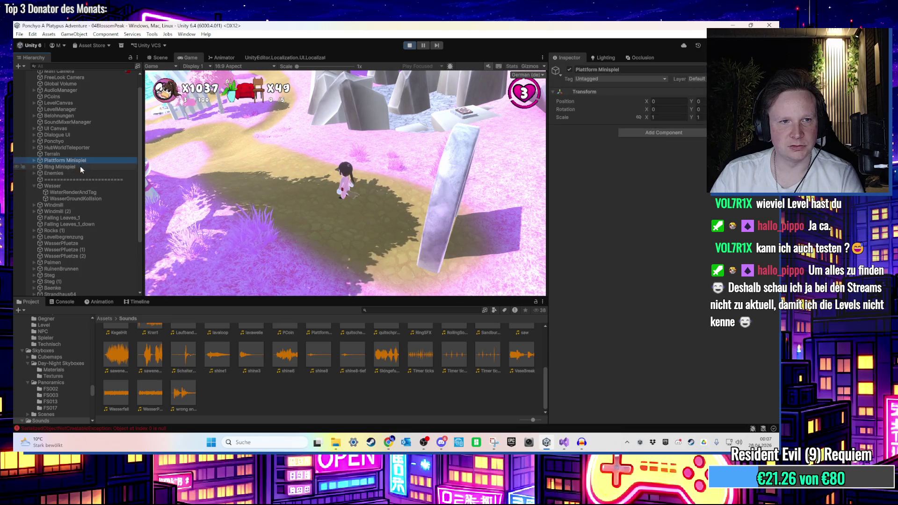
key("Right")
key("Right")
Collapse the expanded platform objects PlatformParentObj (8) through (12) in the Hierarchy
left_click(81, 191)
key("Left")
left_click(83, 198)
key("Left")
left_click(83, 205)
key("Left")
left_click(85, 217)
key("Left")
key("Left")
key("Left")
left_click(96, 243)
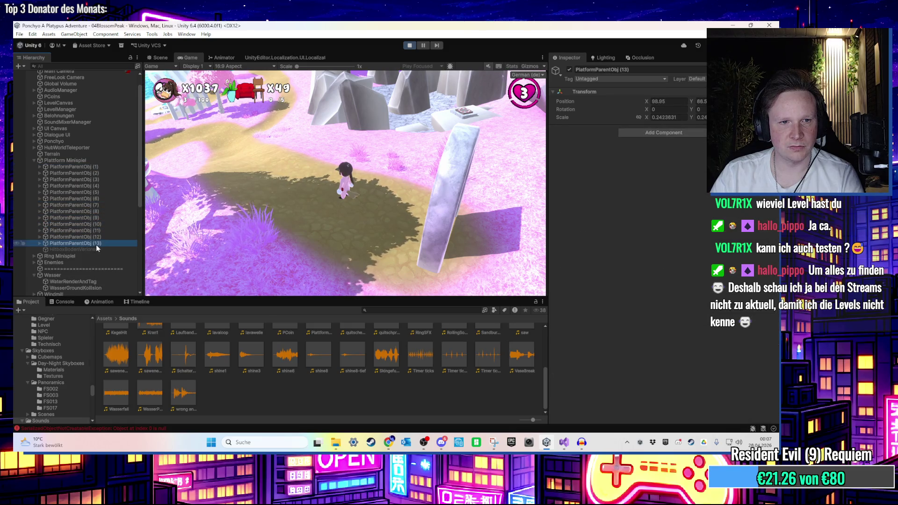
Deactivate PlatformParentObj (2) through (13) together, then stop play mode
left_click(101, 173, "shift")
left_click(570, 69)
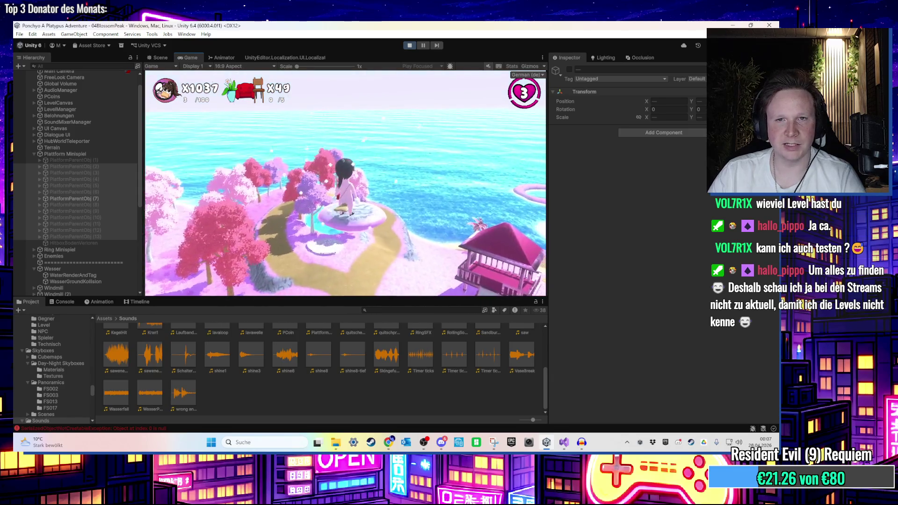
key("super")
key("super")
left_click(411, 46)
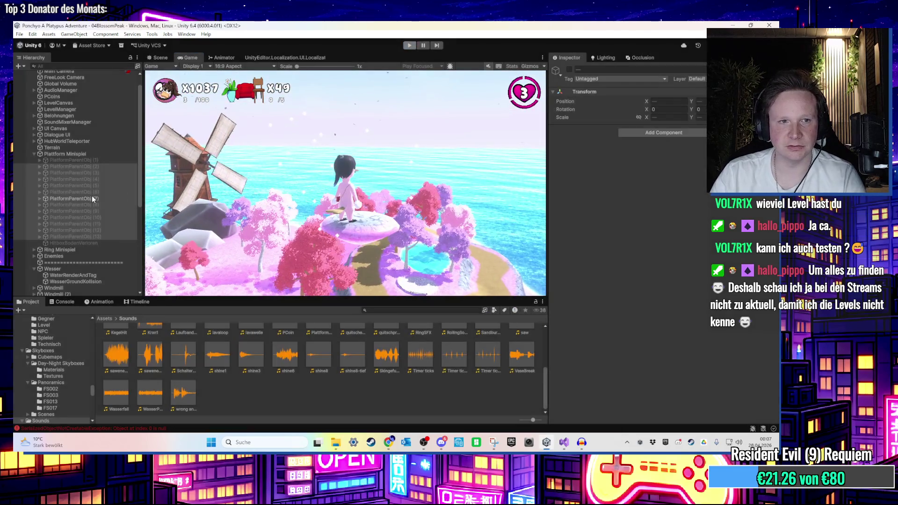
Confirm platform (7)'s next platform is PlatformParentObj (8) and frame its hitbox in the scene
left_click(80, 218)
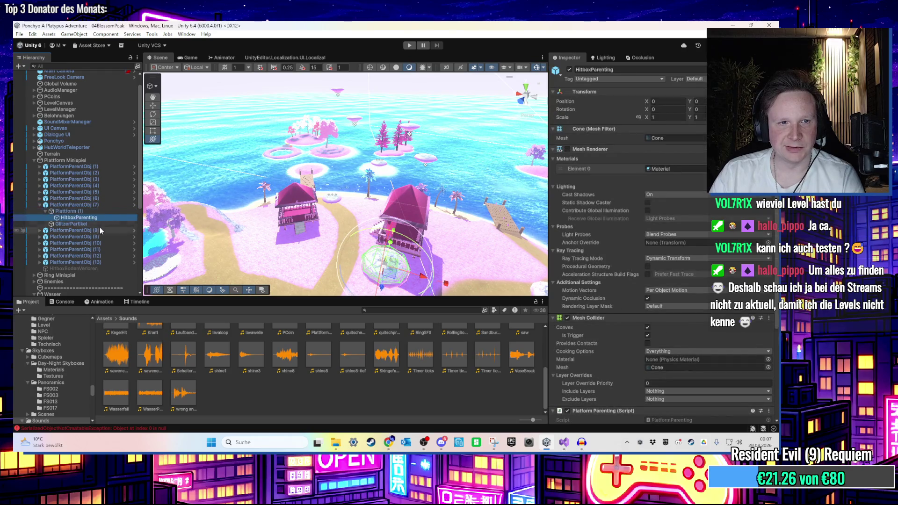
scroll(573, 349, "down", 4)
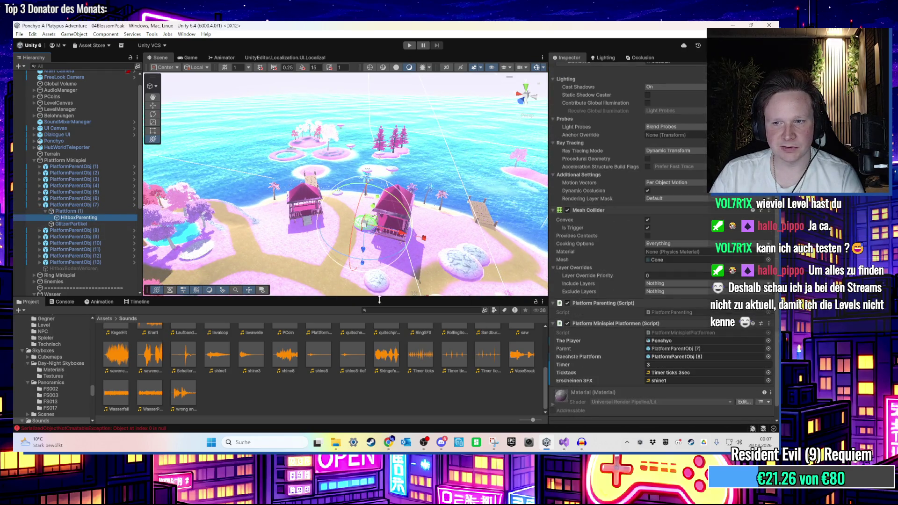
left_click(684, 357)
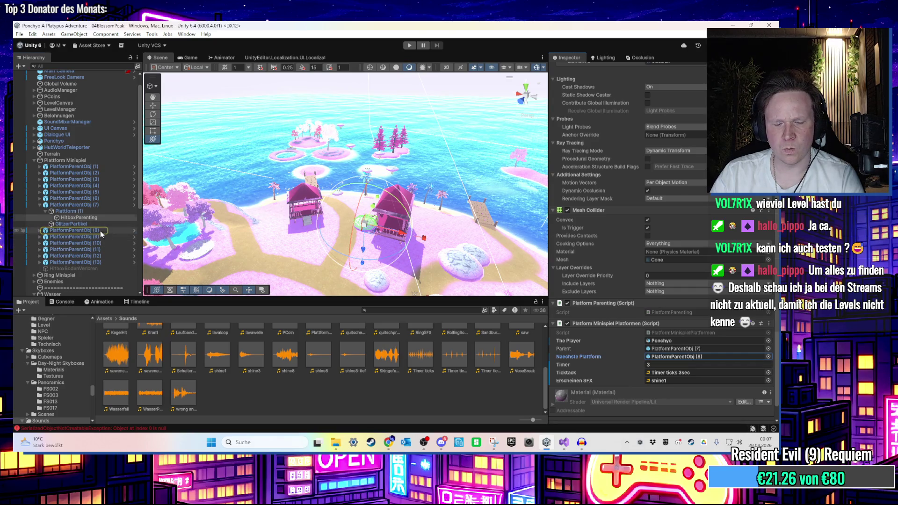
double_click(100, 231)
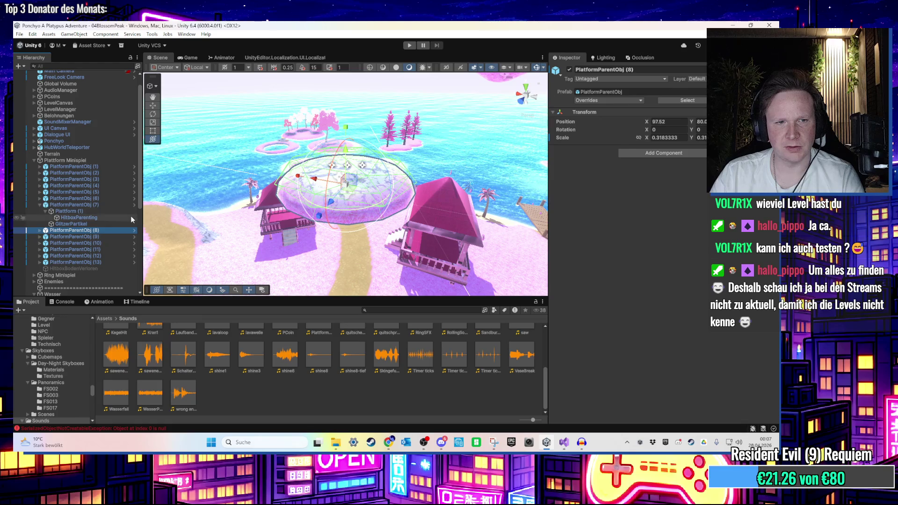
left_click(100, 217)
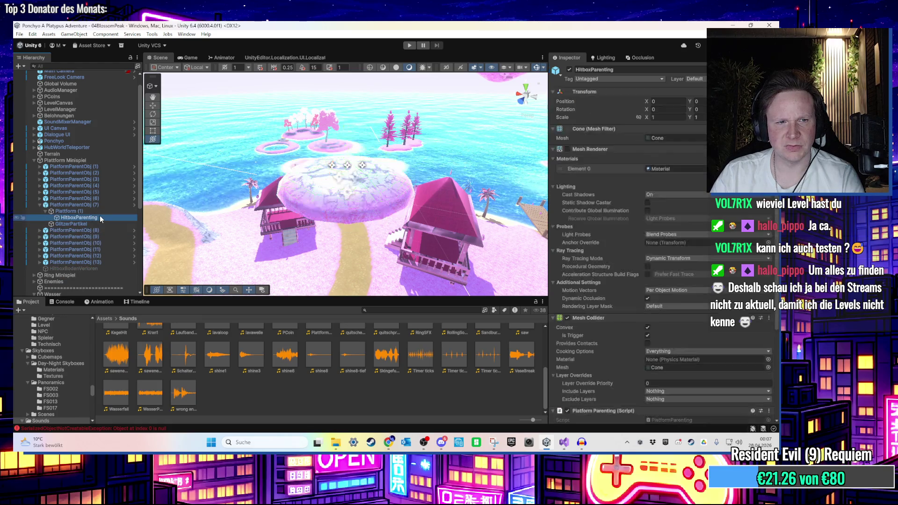
scroll(664, 314, "down", 5)
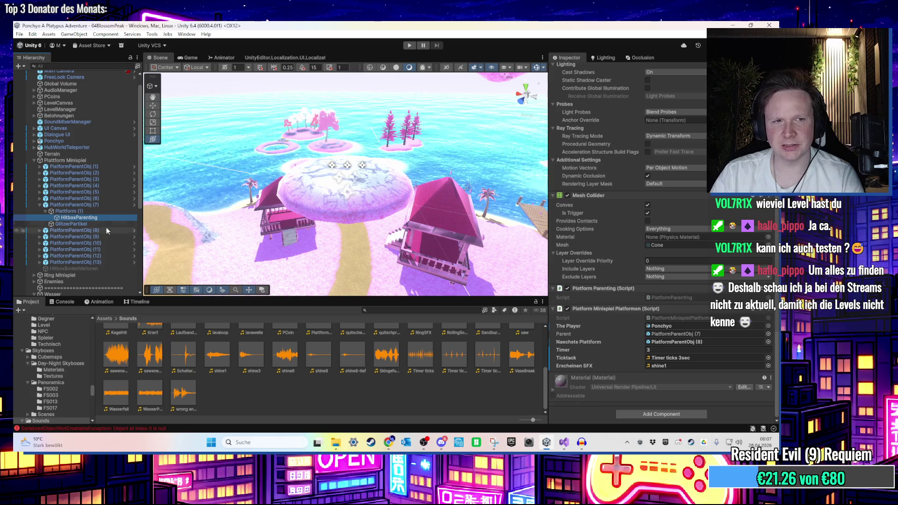
left_click(92, 205)
left_click(91, 218)
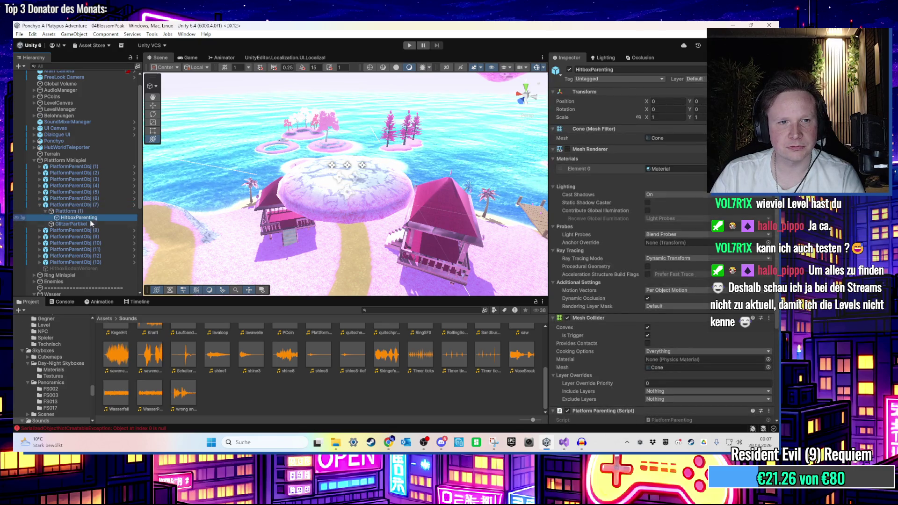
key("f")
left_click_drag(178, 192, 338, 206)
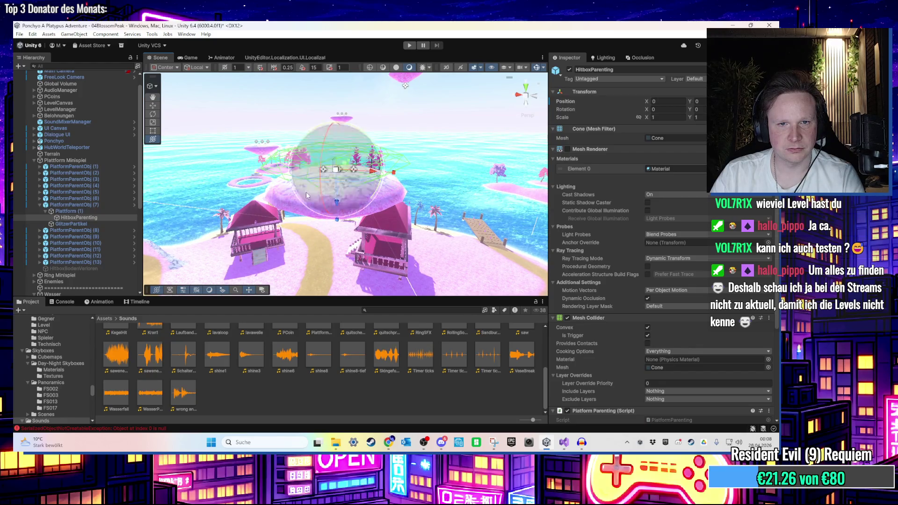
Expand PlatformParentObj (8) through (13) in the Hierarchy to reveal their hitboxes
left_click(98, 231)
key("Right")
left_click(101, 256)
key("Right")
scroll(100, 273, "down", 5)
left_click(103, 187)
key("Right")
left_click(103, 211)
key("Right")
left_click(104, 237)
key("Right")
left_click(100, 231)
key("Right")
Multi-select the hitboxes of platforms (8) through (13), then start play mode
left_click(97, 147)
left_click(97, 173, "ctrl")
left_click(90, 199, "ctrl")
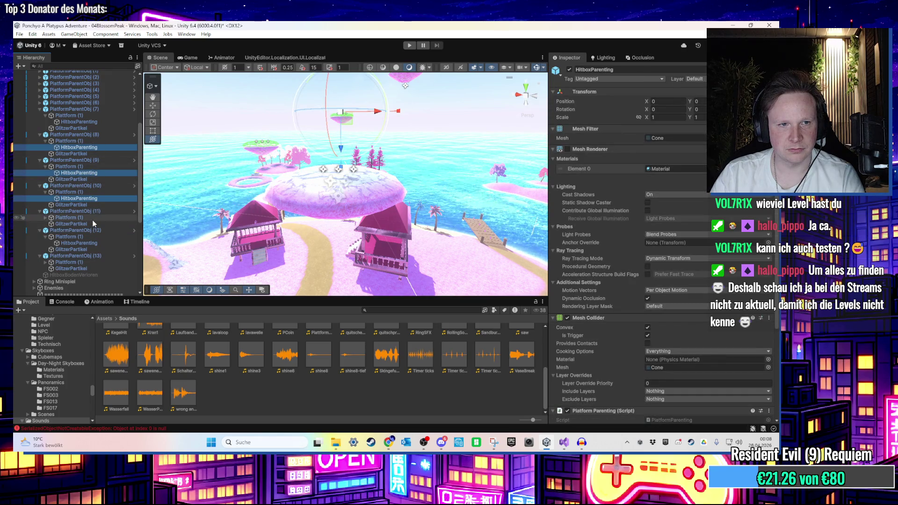
left_click(91, 217)
key("Right")
left_click(88, 249)
left_click(87, 270)
key("Right")
left_click(85, 275)
left_click(86, 249, "ctrl")
left_click(89, 224, "ctrl")
left_click(92, 198, "ctrl")
left_click(94, 173, "ctrl")
left_click(79, 147, "ctrl")
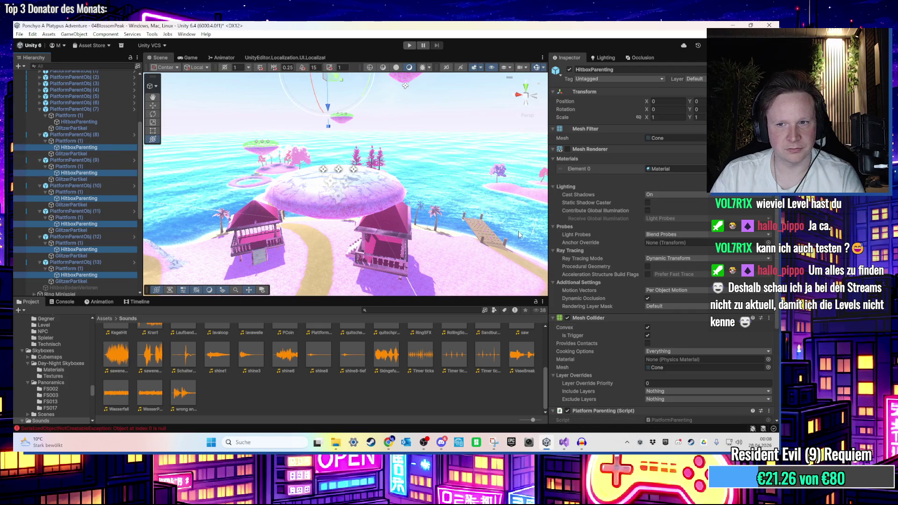
scroll(346, 175, "up", 1)
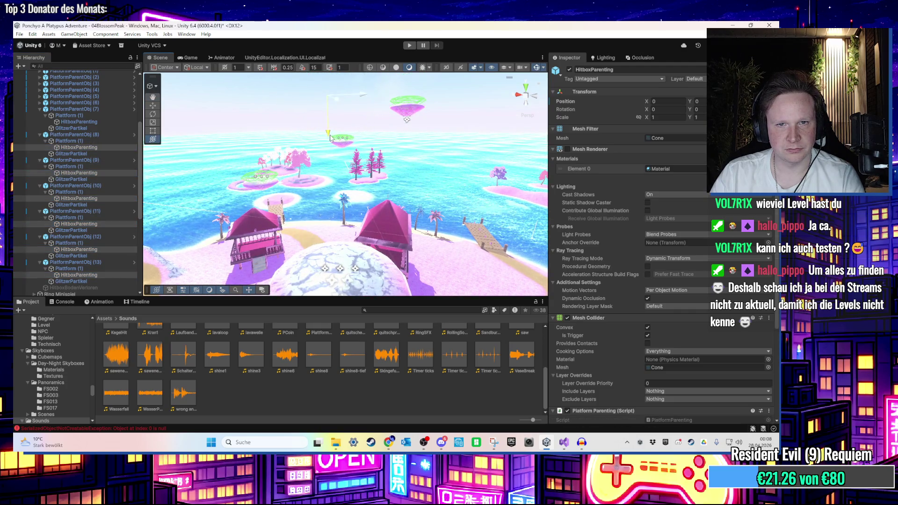
left_click(409, 49)
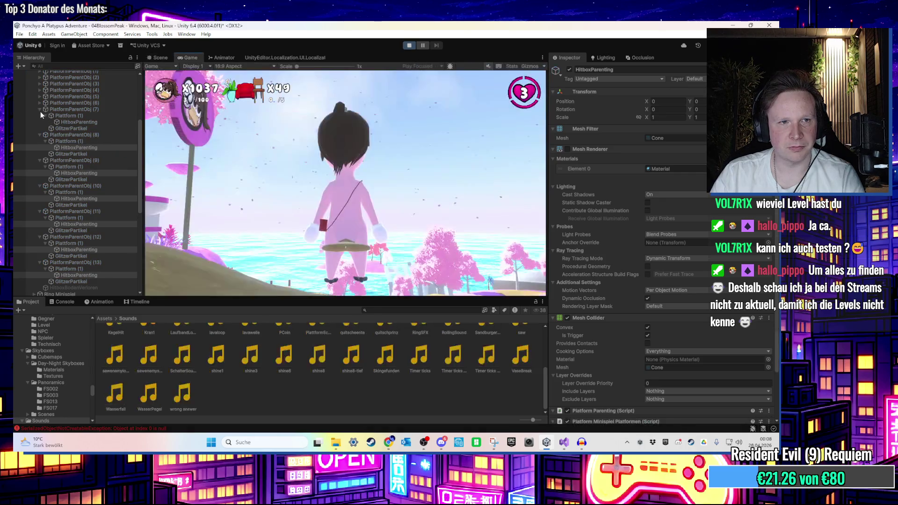
Collapse the platform groups and deactivate platform objects (2) through (13)
left_click(40, 110)
left_click(41, 115)
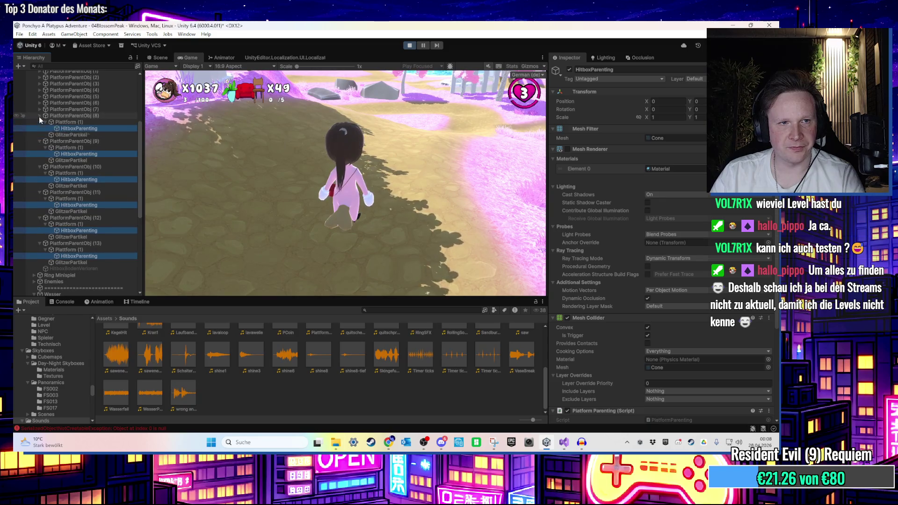
left_click(39, 121)
left_click(39, 129)
left_click(38, 134)
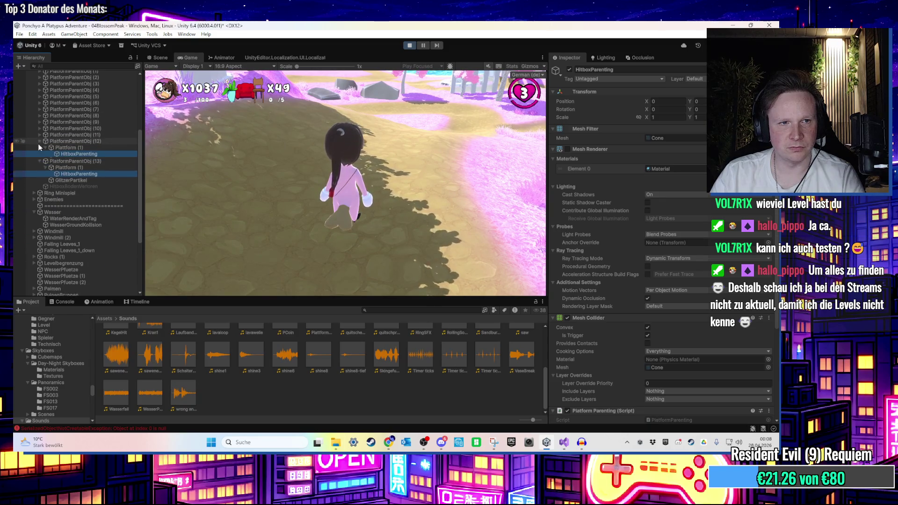
left_click(38, 141)
left_click(39, 148)
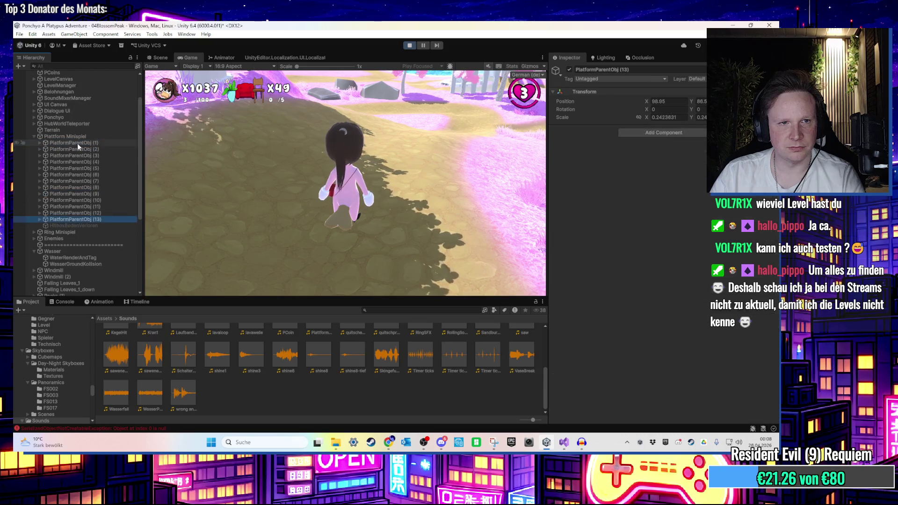
left_click(95, 151, "shift")
left_click(569, 70)
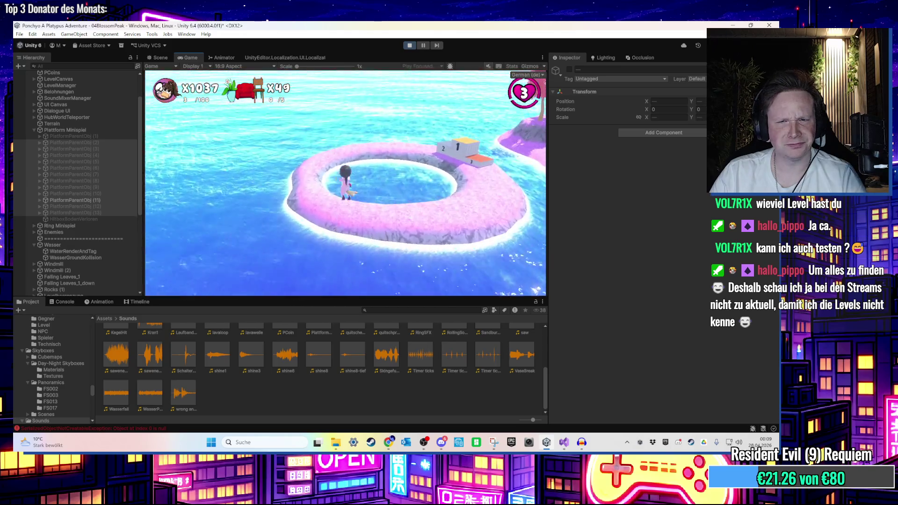
Walk the character around the pink ring and along the shore toward the tree trunk
key("space")
key("w")
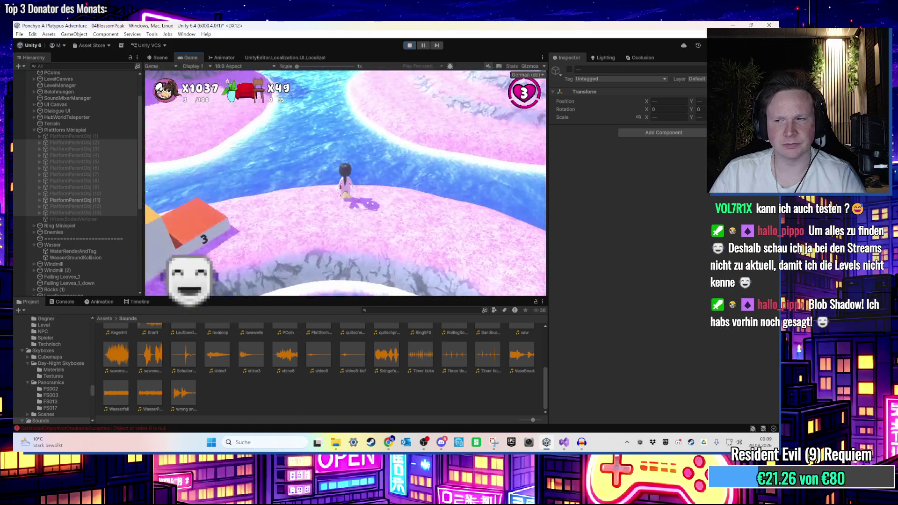
key("a")
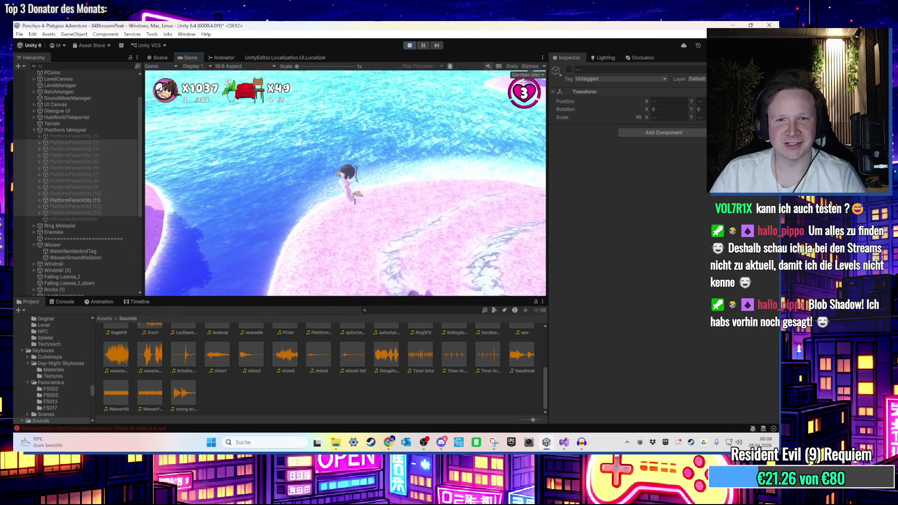
key("super")
key("Escape")
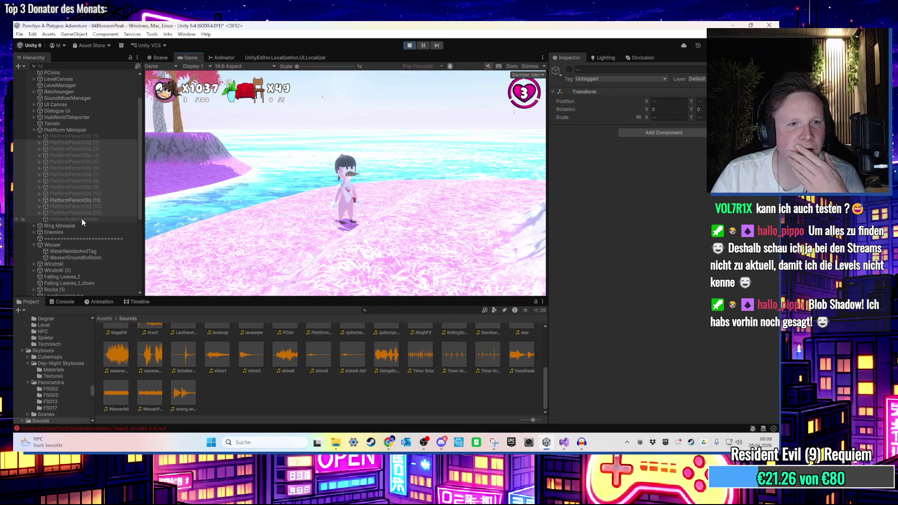
key("a")
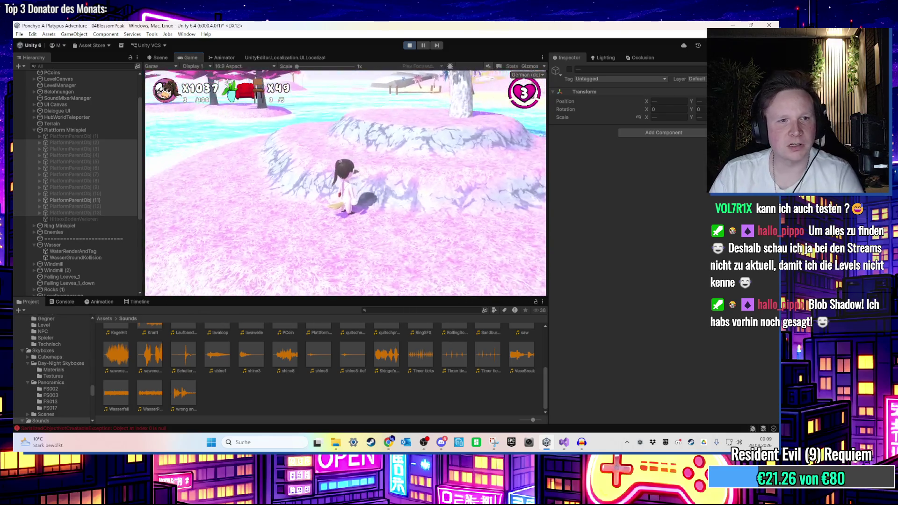
key("super")
key("Escape")
left_click(34, 129)
scroll(86, 151, "up", 2)
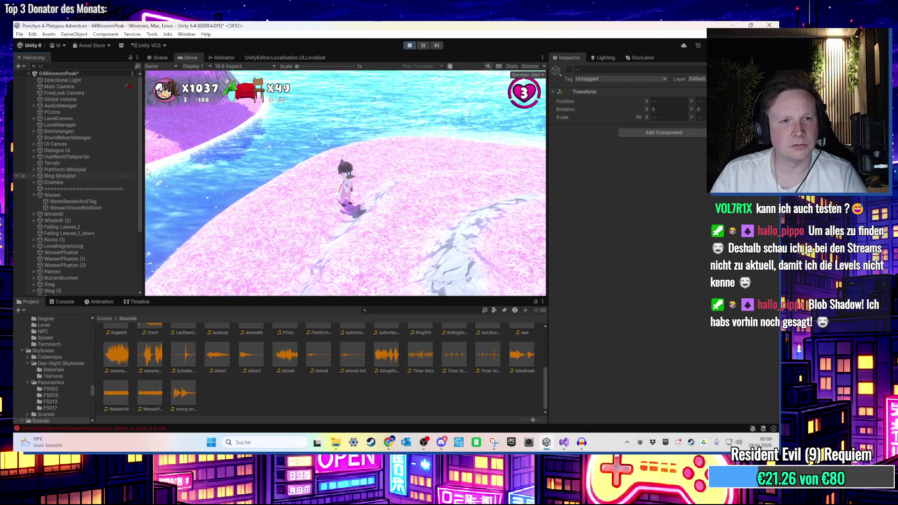
key("w")
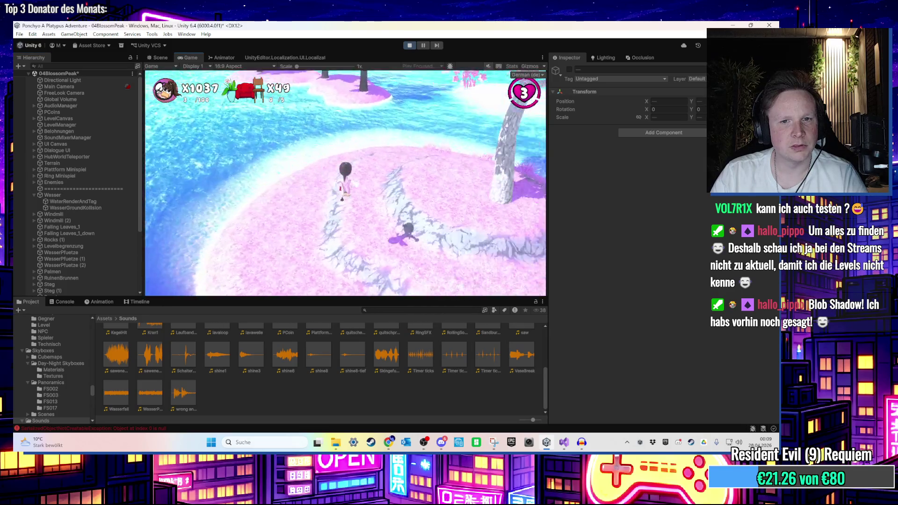
key("super")
key("Escape")
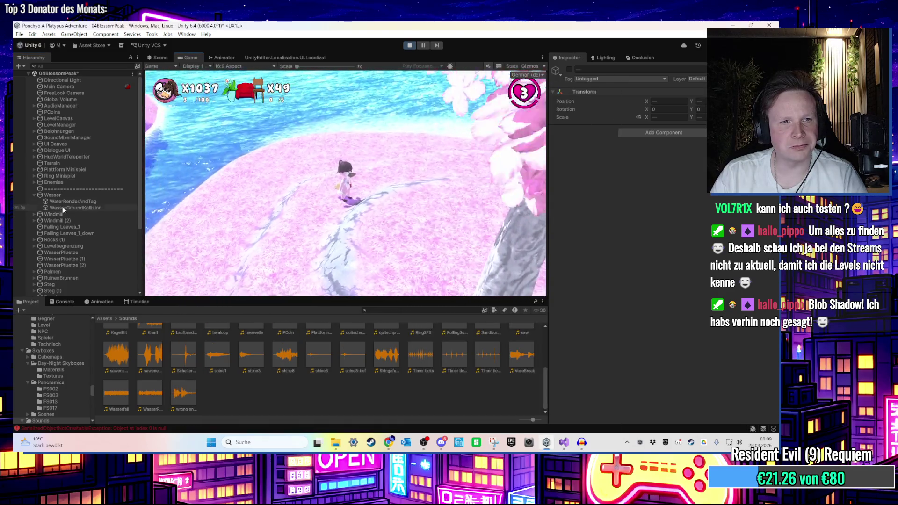
Select Falling Leaves_1 and Falling Leaves_1_down and make them active again
left_click(70, 233)
left_click(54, 226, "shift")
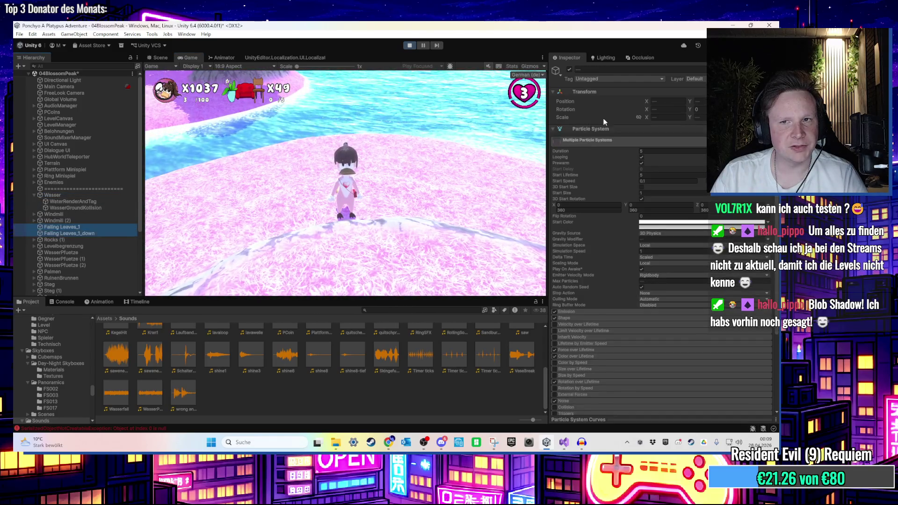
key("w")
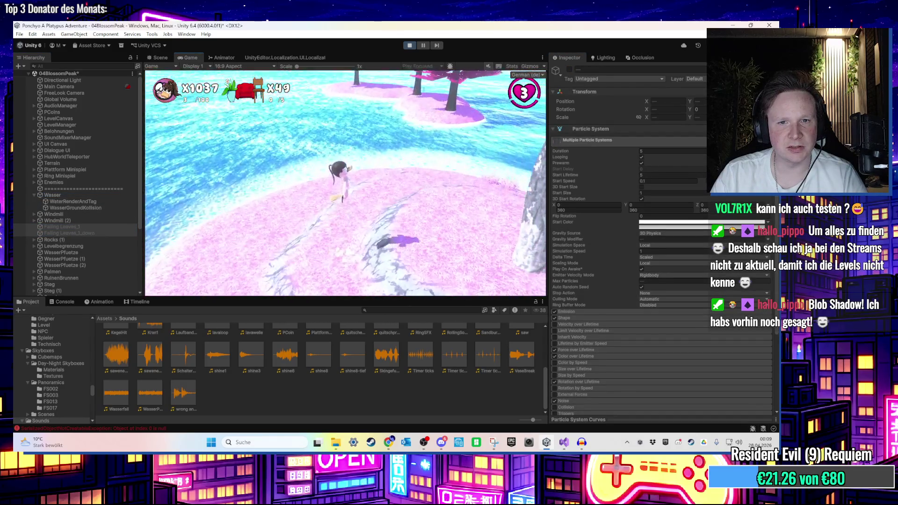
key("w")
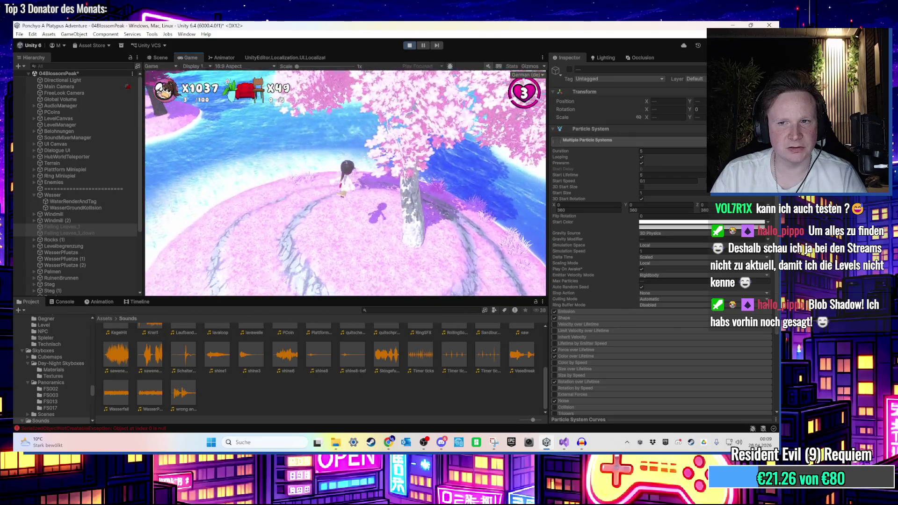
key("super")
key("Escape")
left_click(569, 69)
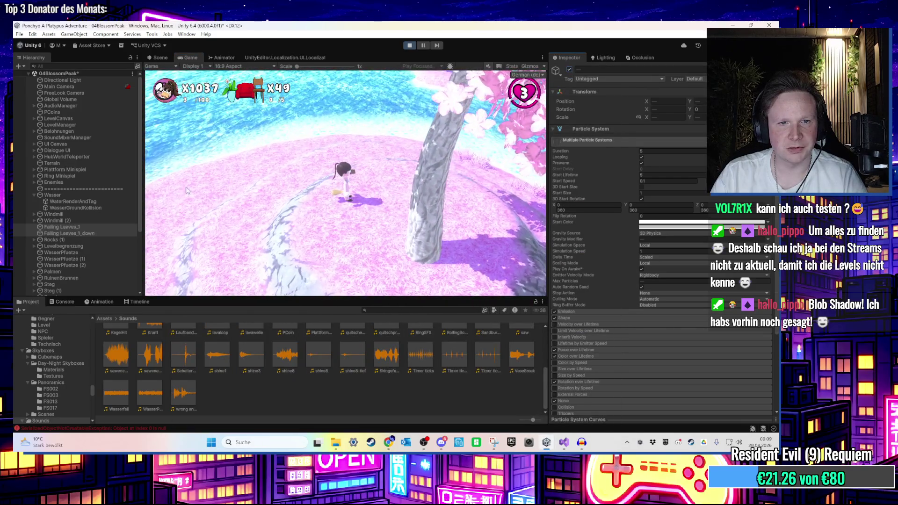
scroll(95, 229, "down", 5)
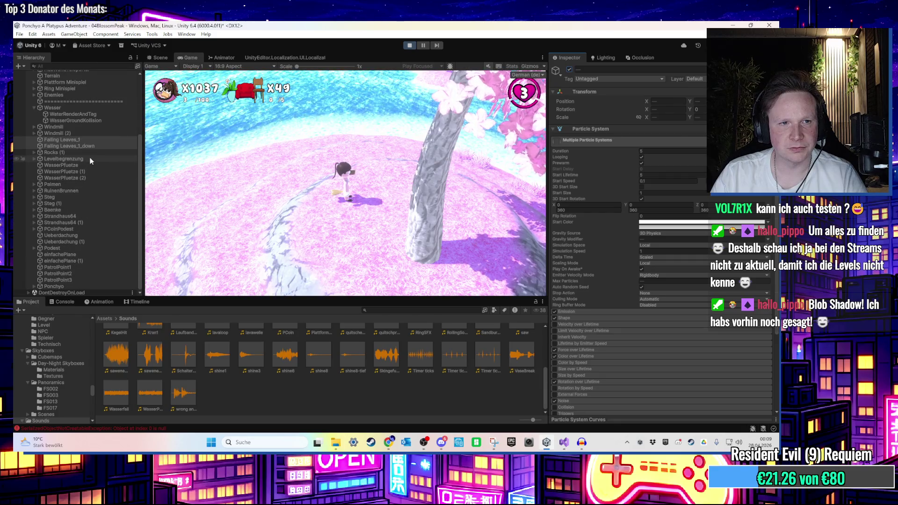
Select Levelbegrenzung, check the Scene view, then select WasserPfuetze through PatrolPoint3
left_click(91, 159)
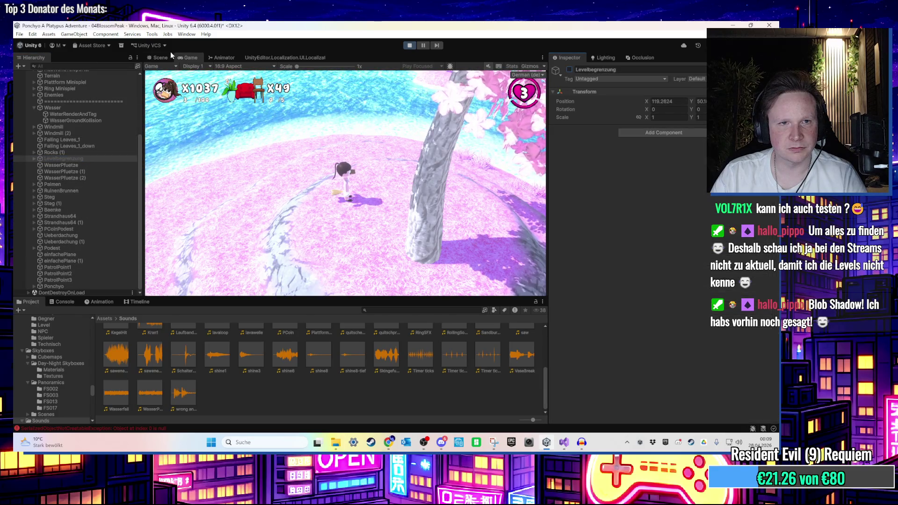
left_click(170, 56)
left_click(188, 57)
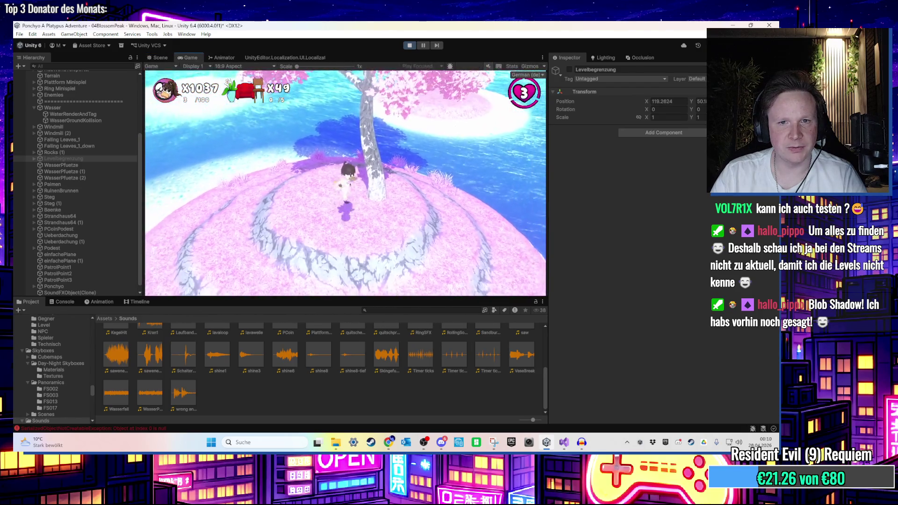
key("super")
key("super")
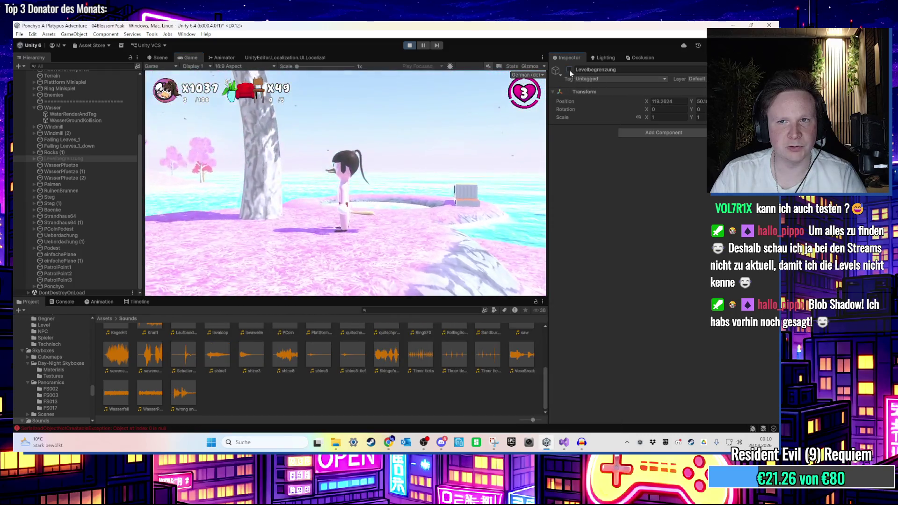
left_click(87, 165)
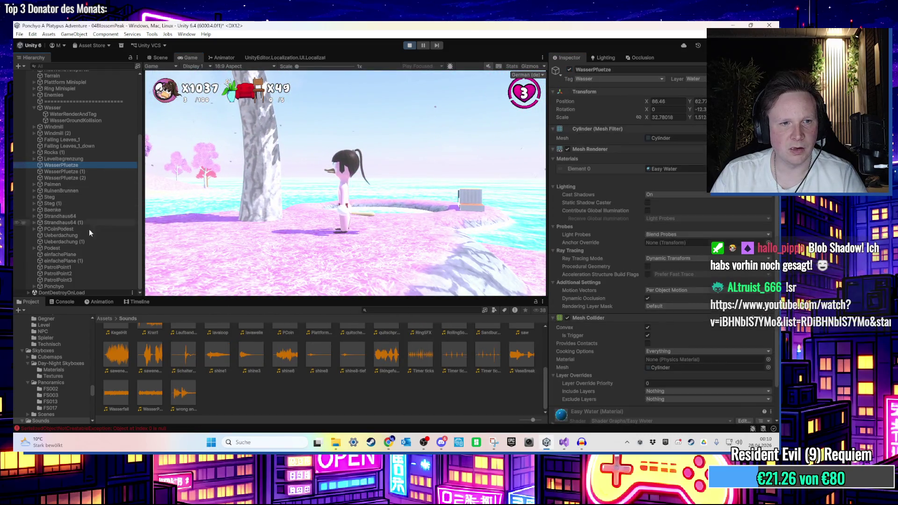
left_click(90, 281, "shift")
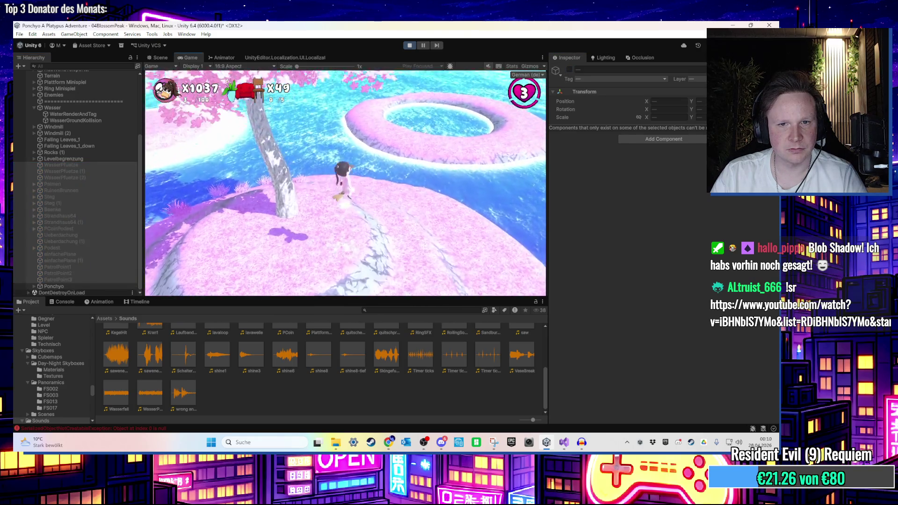
key("super")
key("super")
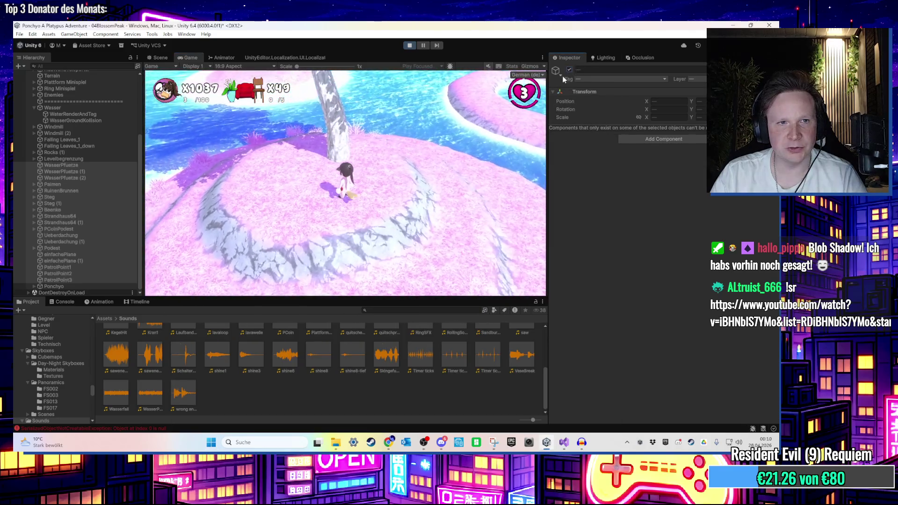
scroll(131, 107, "up", 5)
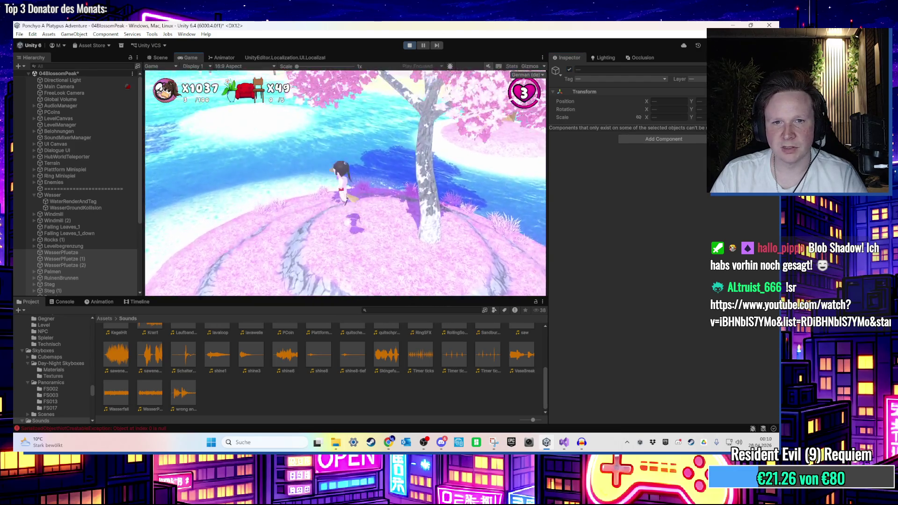
key("super")
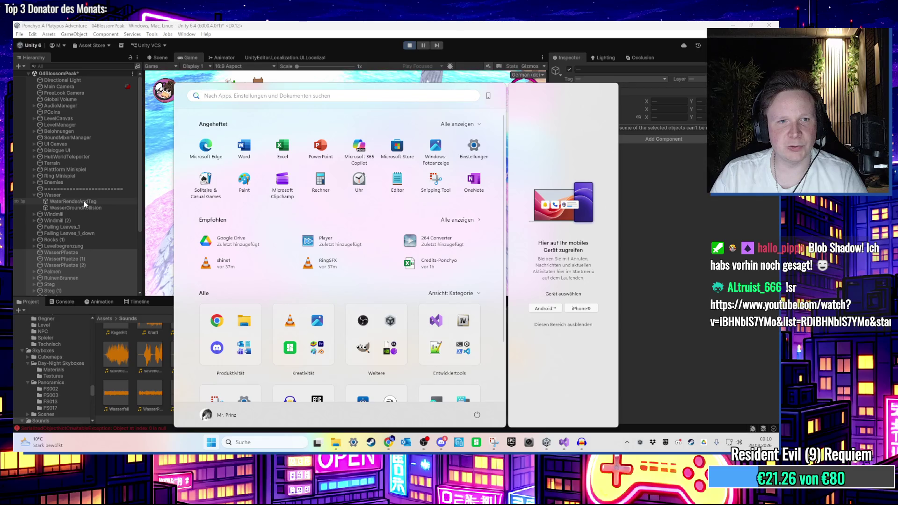
Expand Ponchyo and toggle its BlobShadow object inactive with Alt+Shift+A
left_click(75, 175)
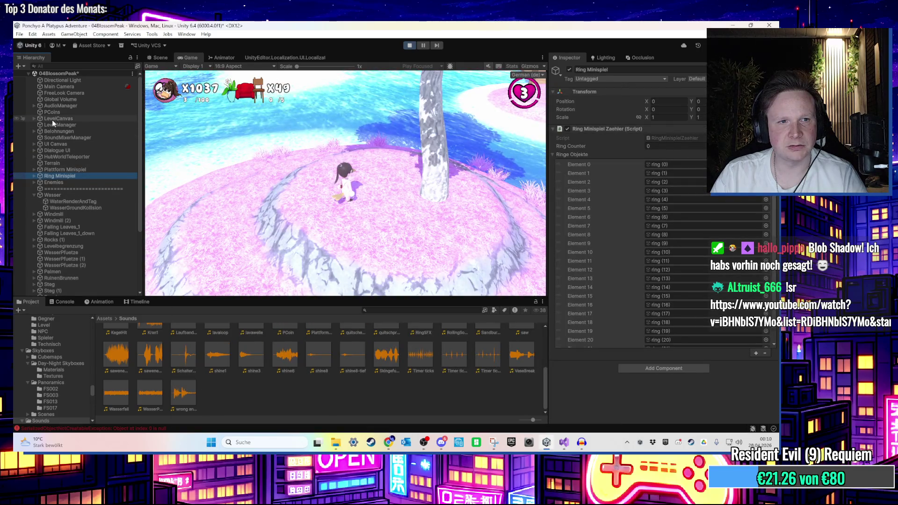
scroll(49, 253, "down", 5)
left_click(34, 286)
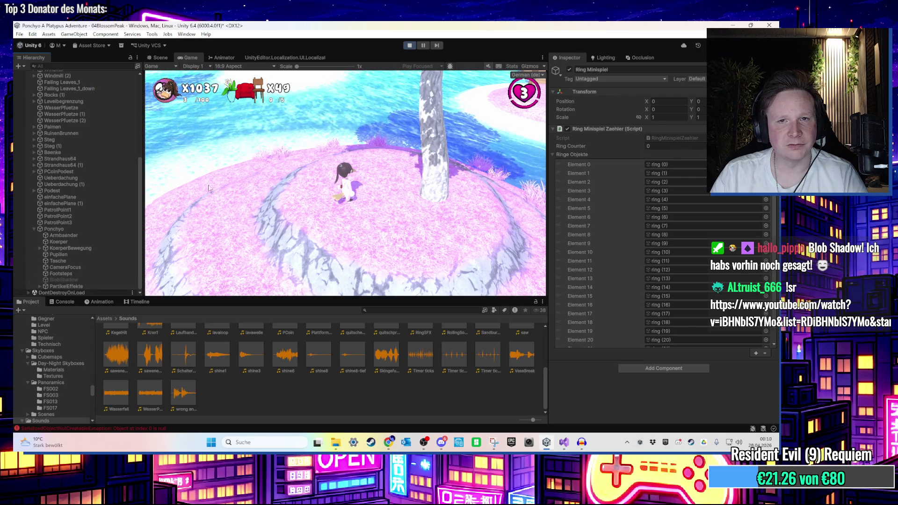
key("super")
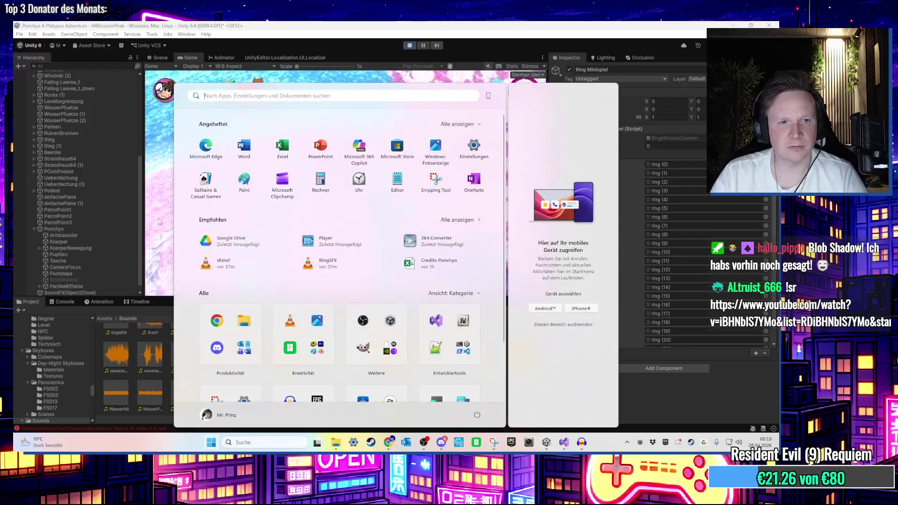
left_click(102, 279)
scroll(665, 243, "down", 2)
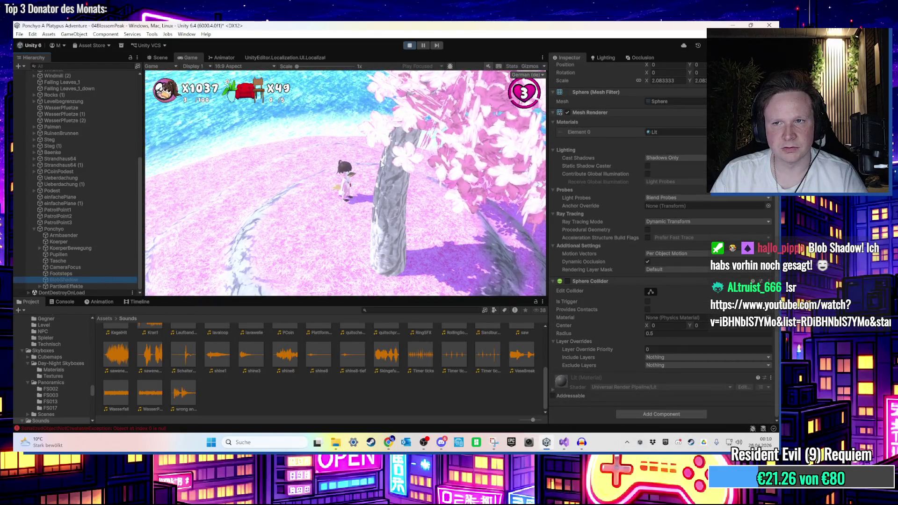
key("alt+shift+a")
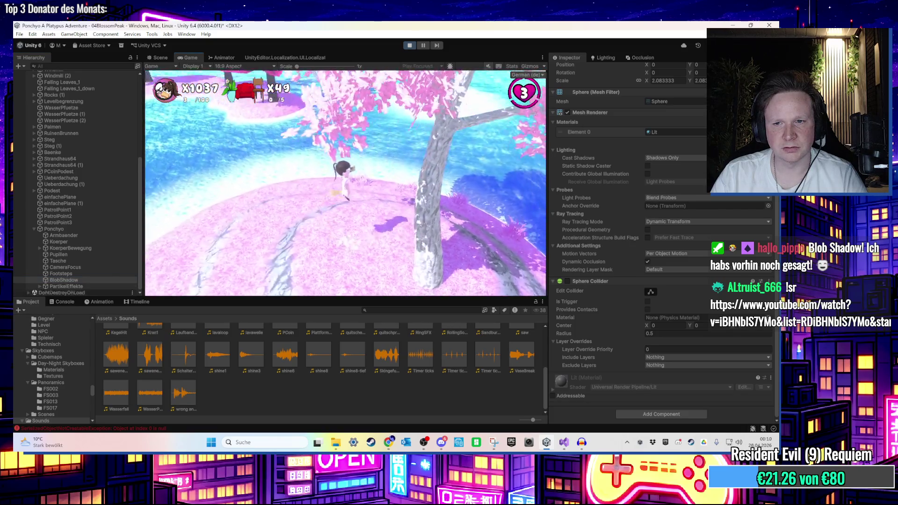
key("super")
key("super")
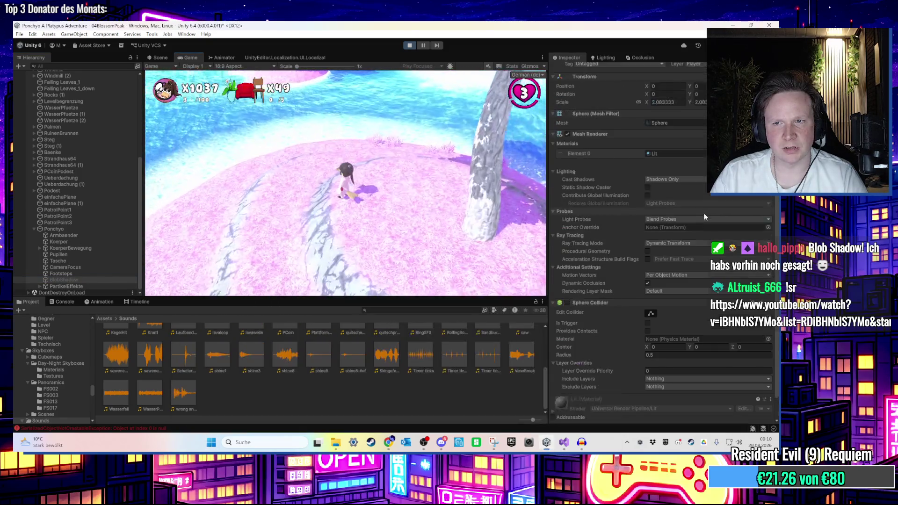
key("alt+shift+a")
scroll(707, 219, "down", 2)
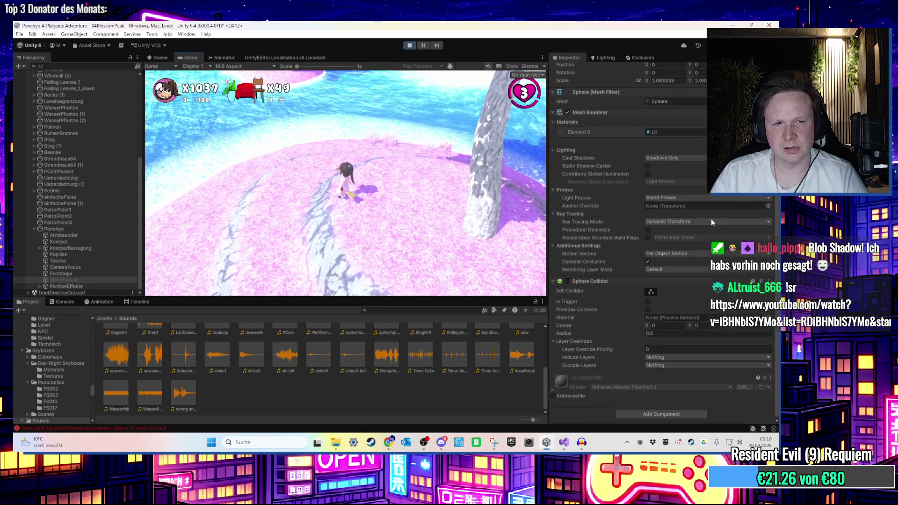
Scroll Ponchyo's Inspector to the Blob Shadow script and walk onto the dock, then select PatrolPoint3
left_click(76, 229)
scroll(677, 324, "down", 15)
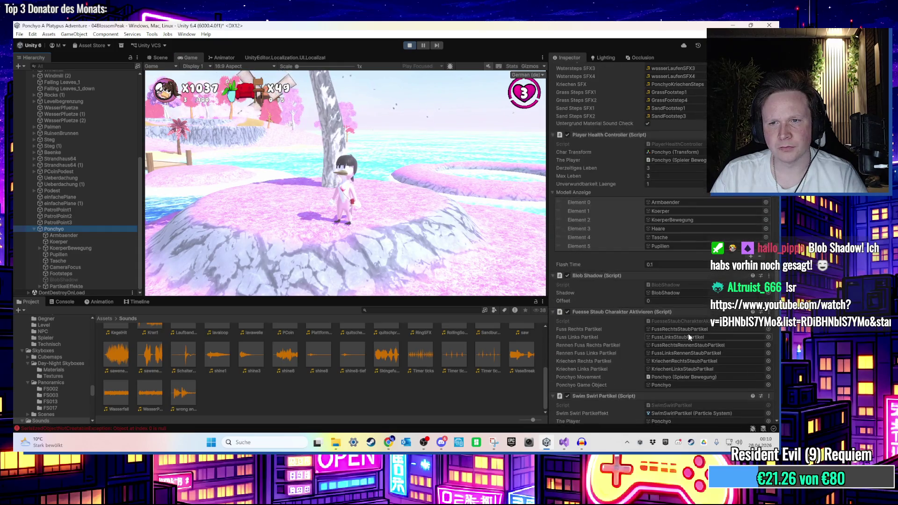
scroll(689, 333, "down", 5)
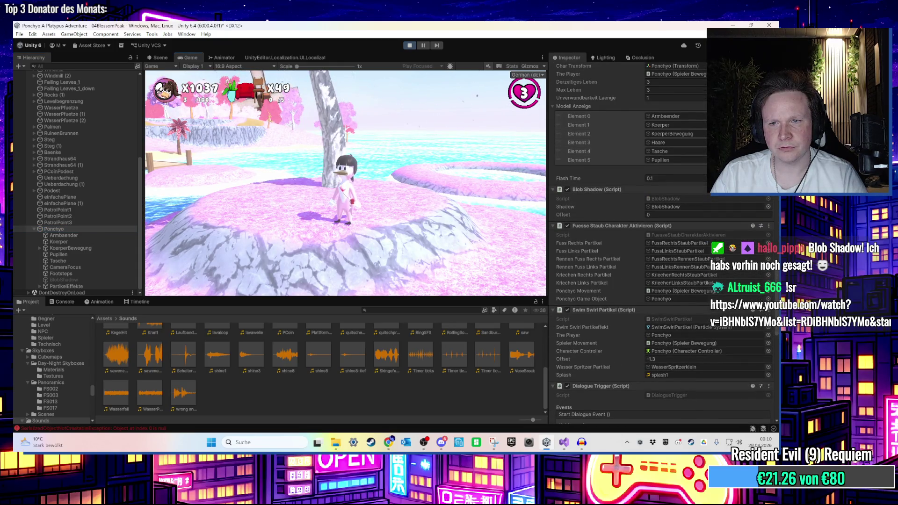
key("w")
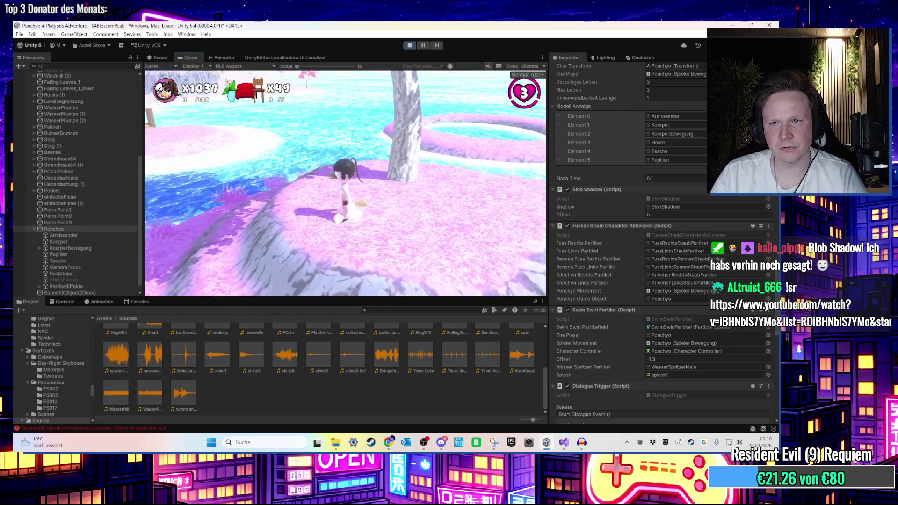
key("w")
key("w")
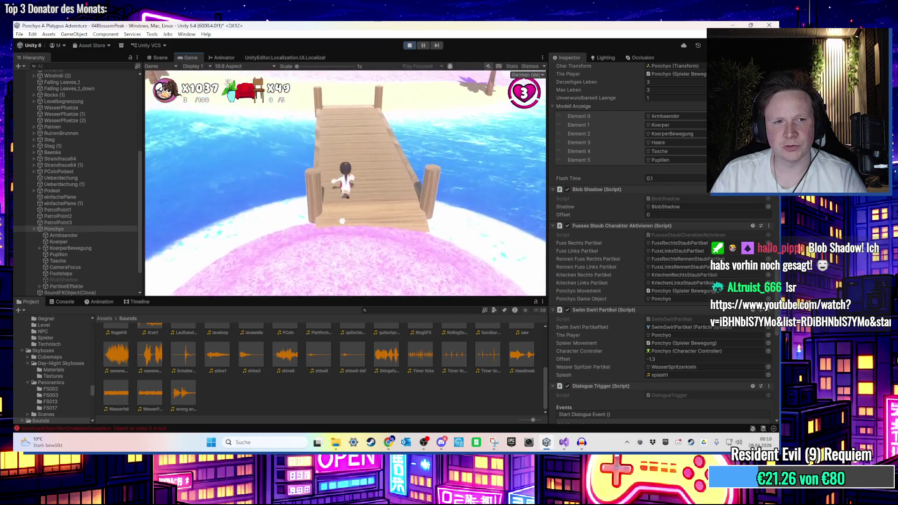
key("w")
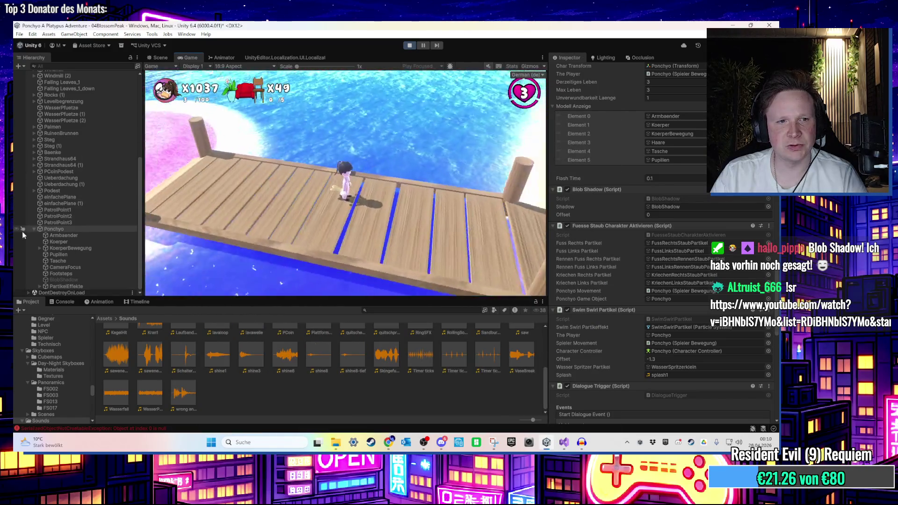
left_click(33, 229)
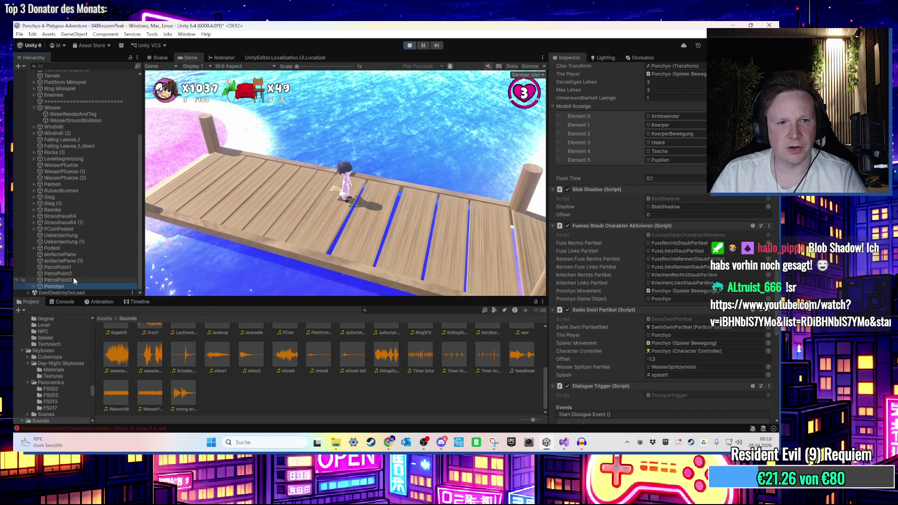
left_click(58, 280)
scroll(105, 239, "up", 5)
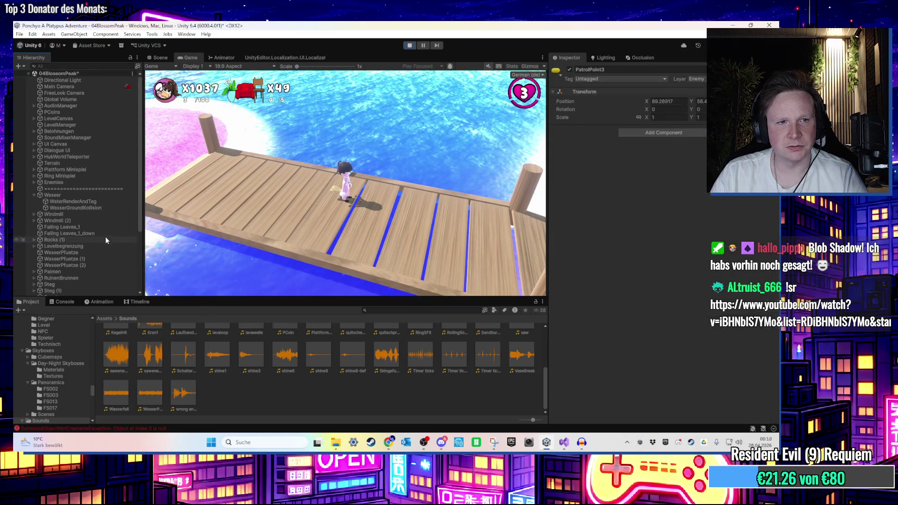
Deactivate the level objects from Plattform Minispiel to Steg (1), then select PCoins through HubWorldTeleporter
left_click(98, 170, "shift")
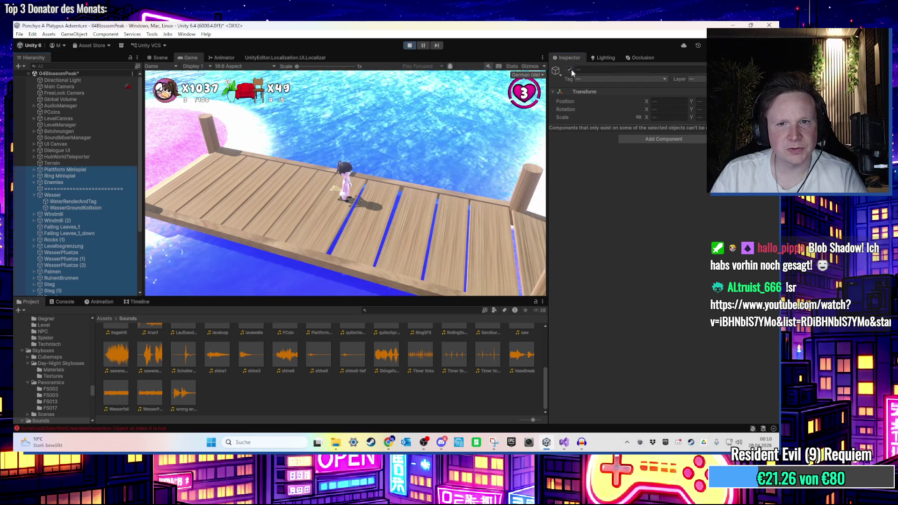
left_click(570, 70)
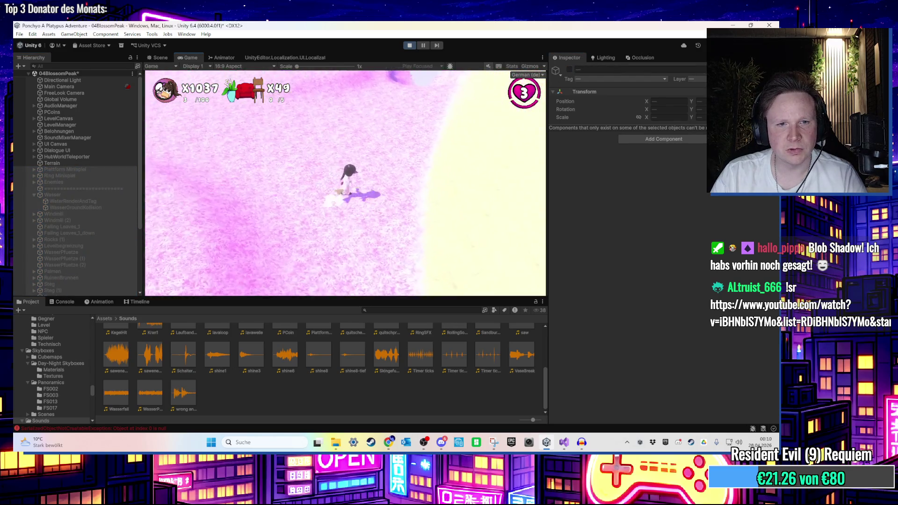
key("super")
key("super")
left_click(82, 158)
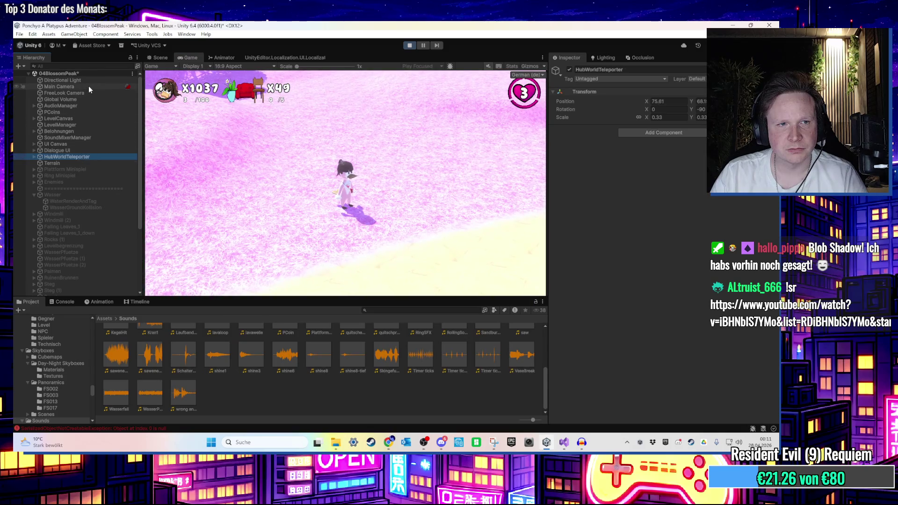
left_click(88, 113, "shift")
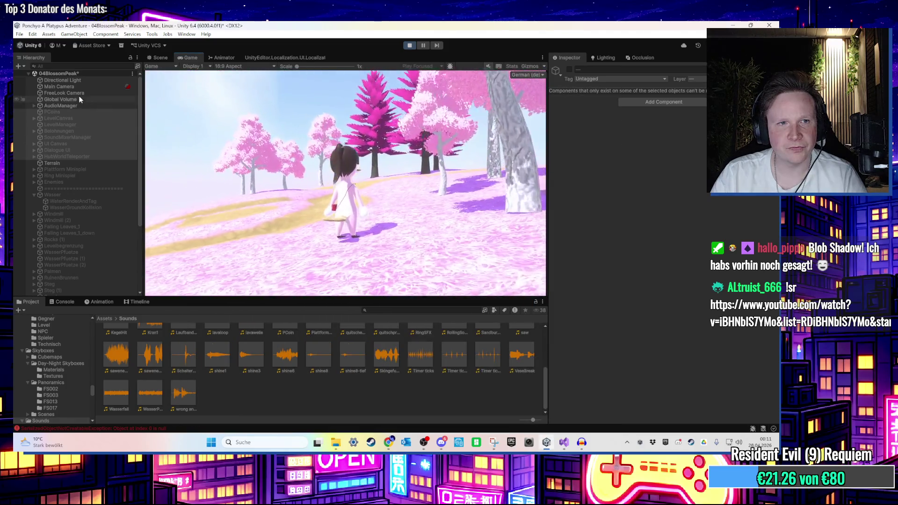
scroll(84, 145, "down", 5)
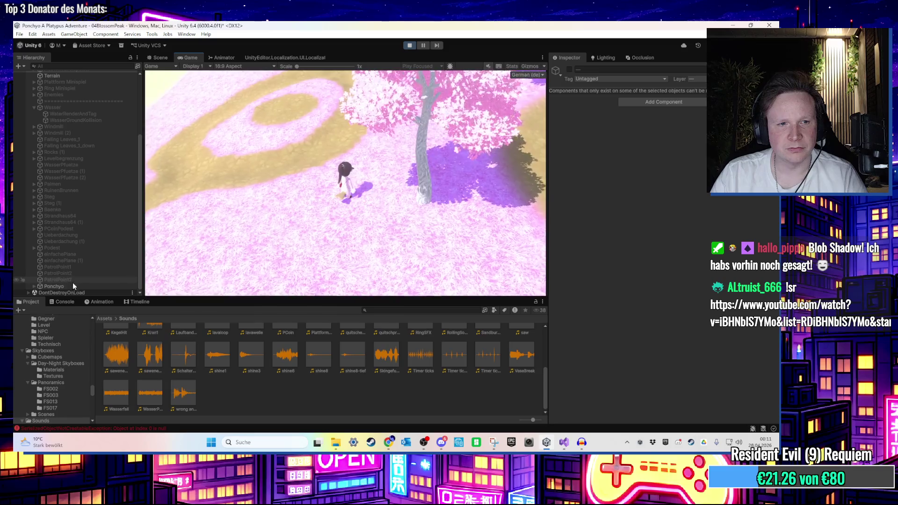
left_click(276, 148)
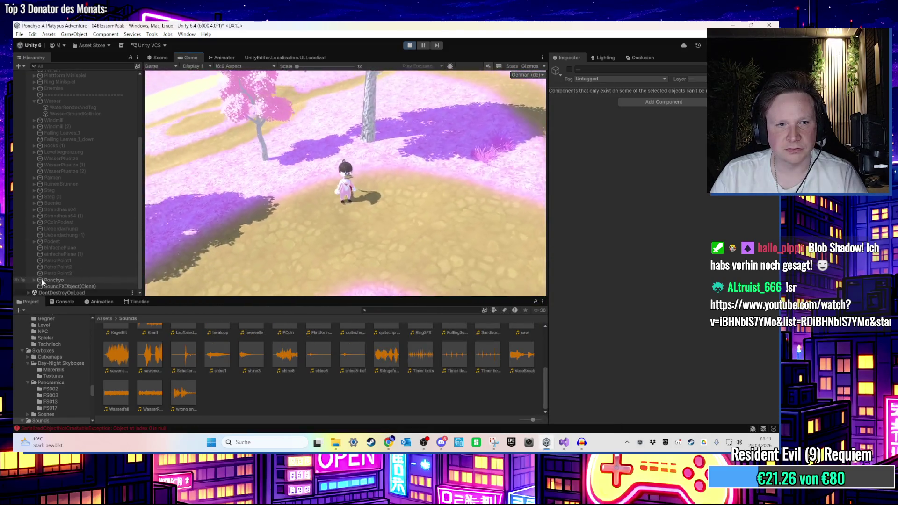
Turn the BlobShadow sphere on to test it while walking, then switch it off again
left_click(65, 280)
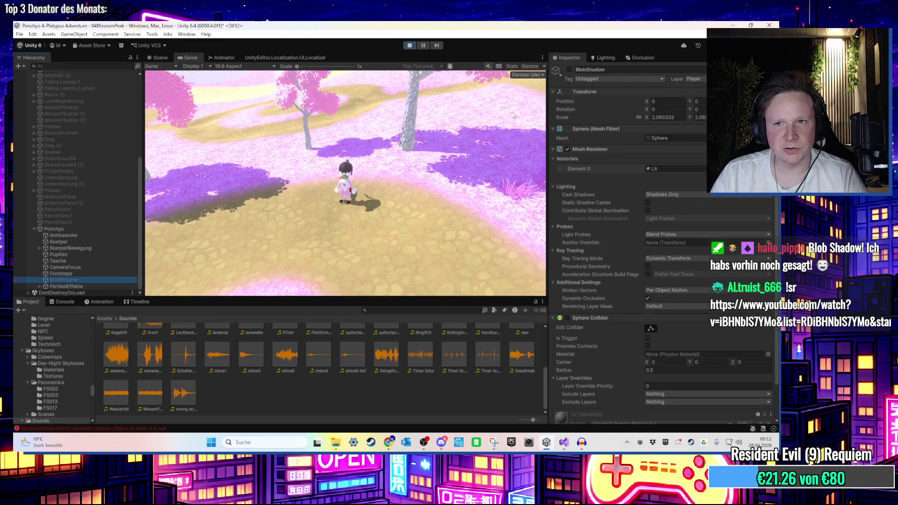
left_click(673, 194)
left_click(569, 69)
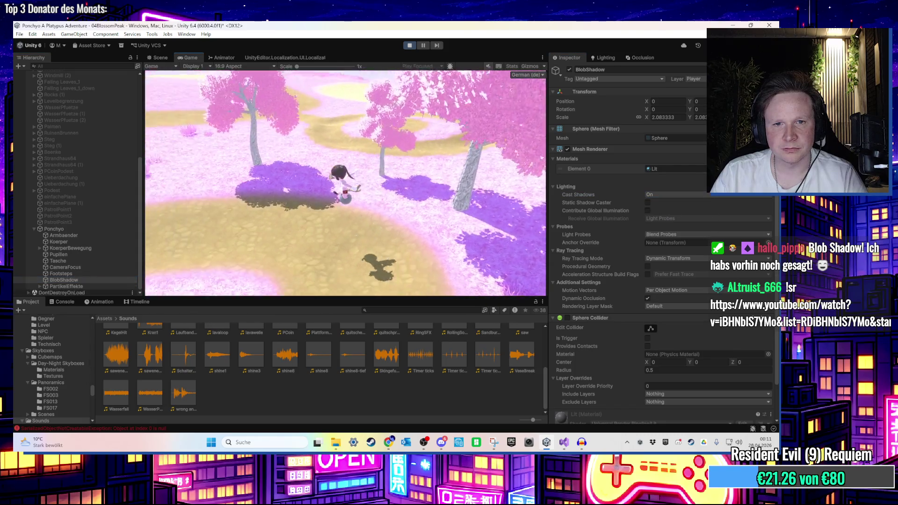
key("w")
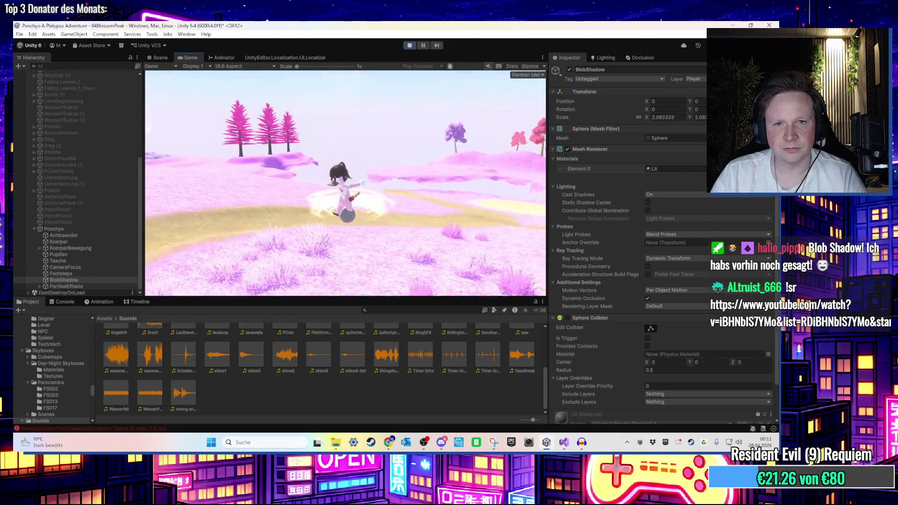
key("super")
key("super")
left_click(570, 69)
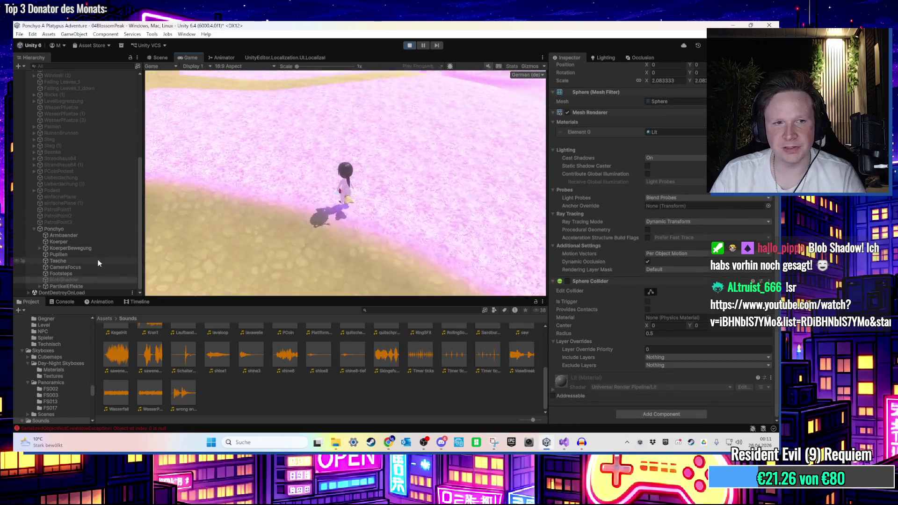
Adjust the Blob Shadow Offset value to -88.79 while jumping the character
left_click(71, 229)
scroll(674, 302, "down", 10)
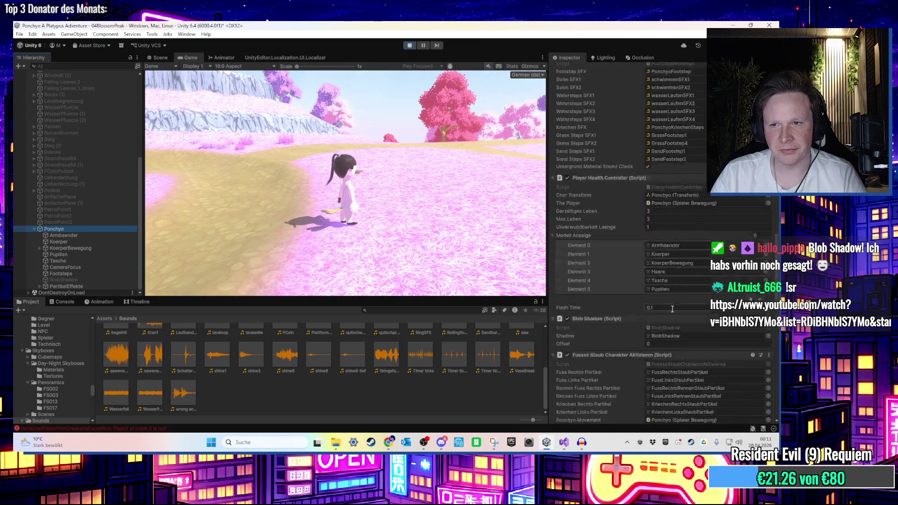
scroll(674, 304, "down", 5)
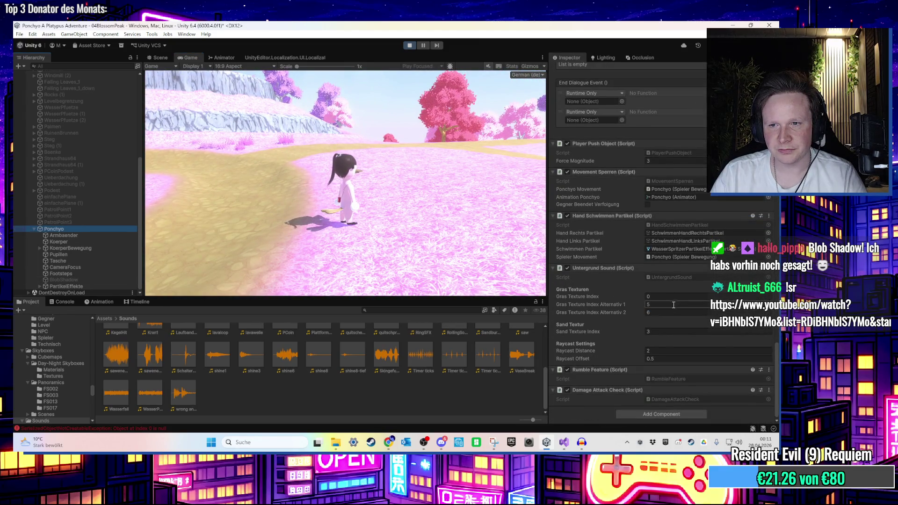
scroll(672, 306, "up", 10)
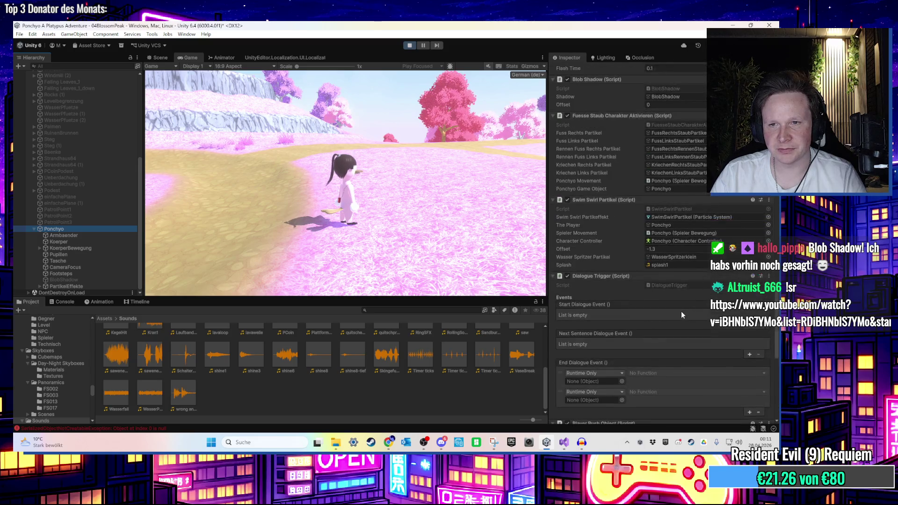
scroll(683, 310, "up", 3)
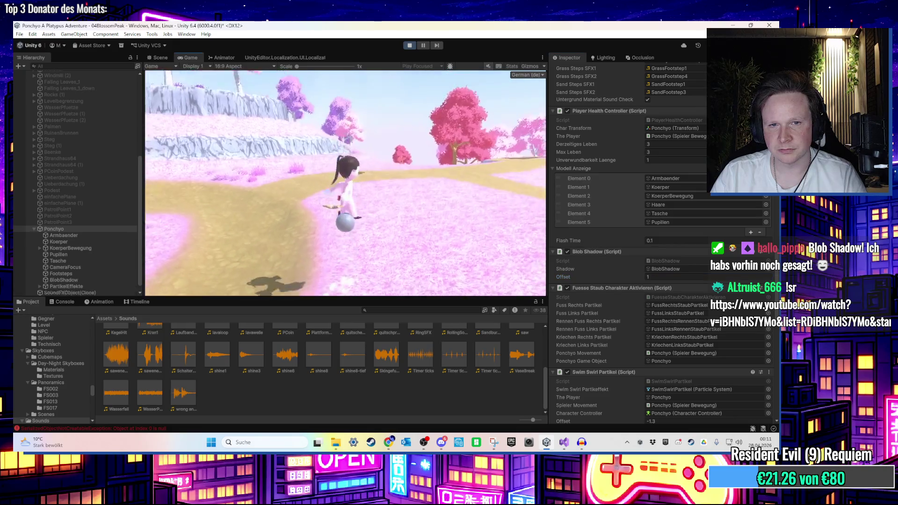
key("super")
key("super")
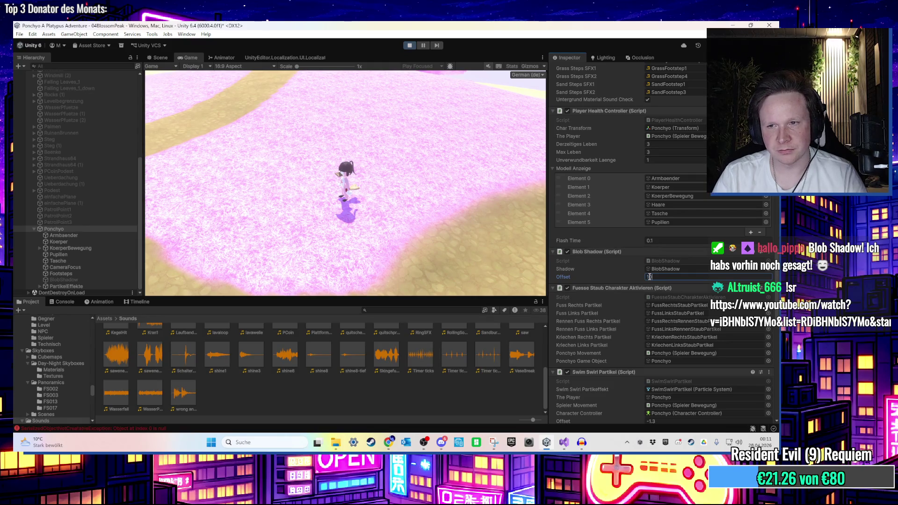
type("0")
key("space")
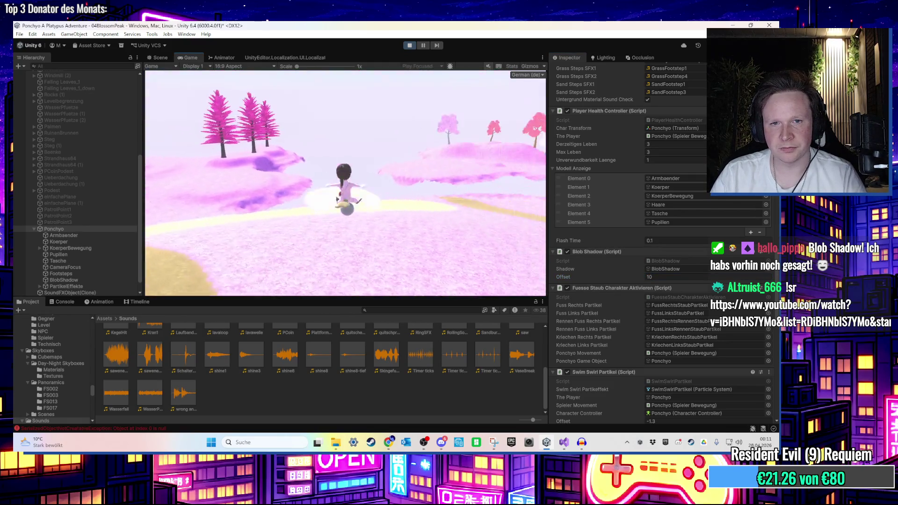
left_click(649, 277)
type("-10")
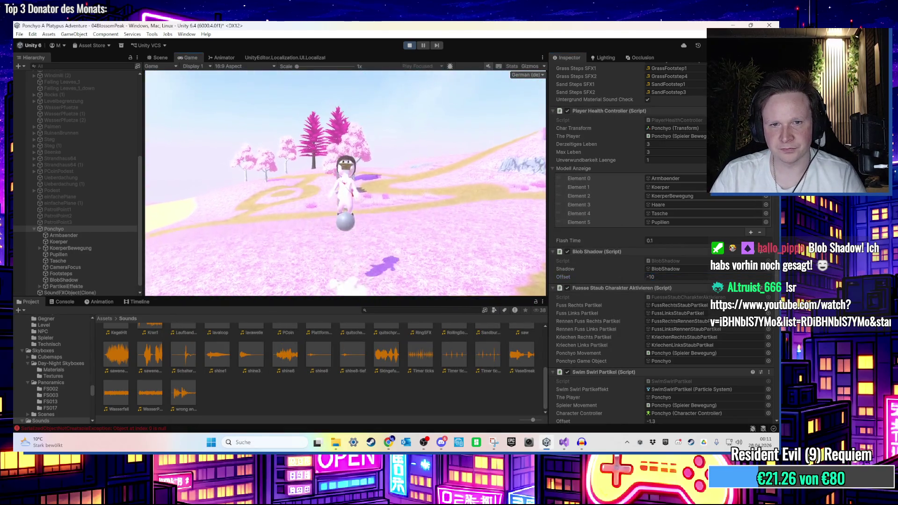
Run the character over the cliff, along the pink path and snowy slope, then stop play mode
key("w")
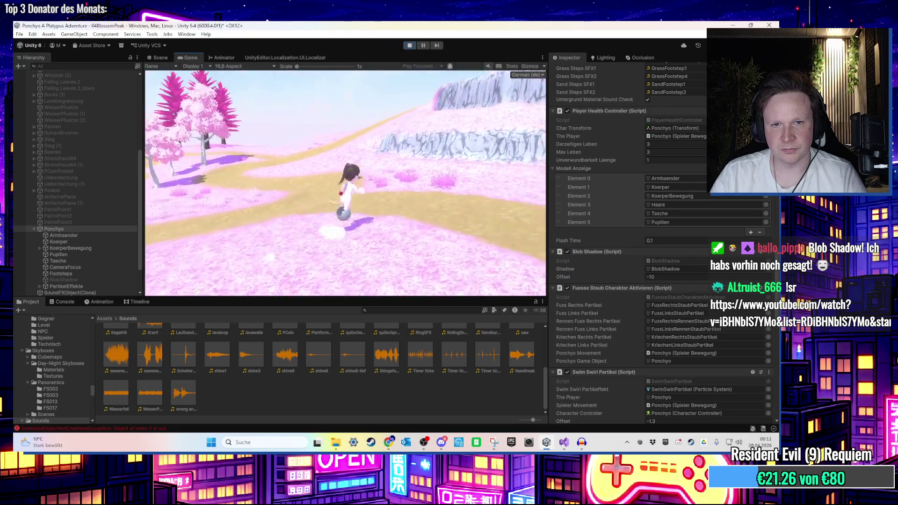
key("w")
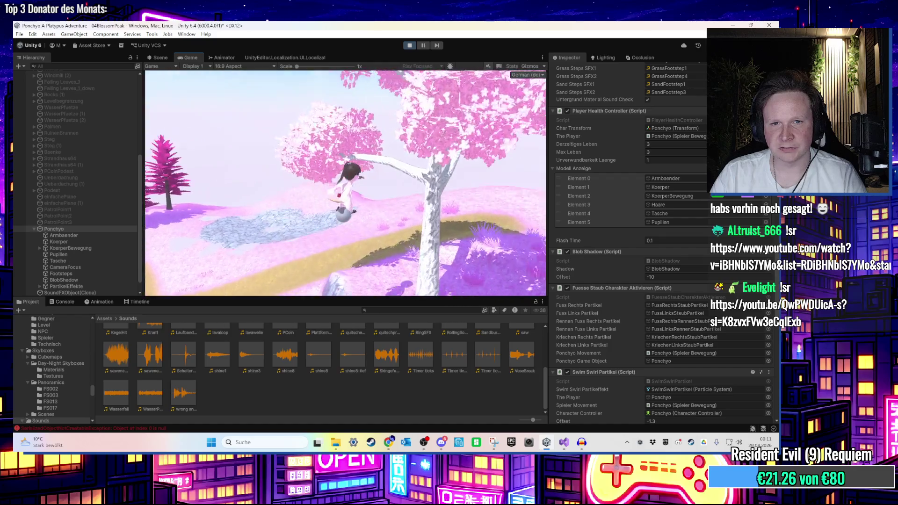
key("super")
left_click(636, 256)
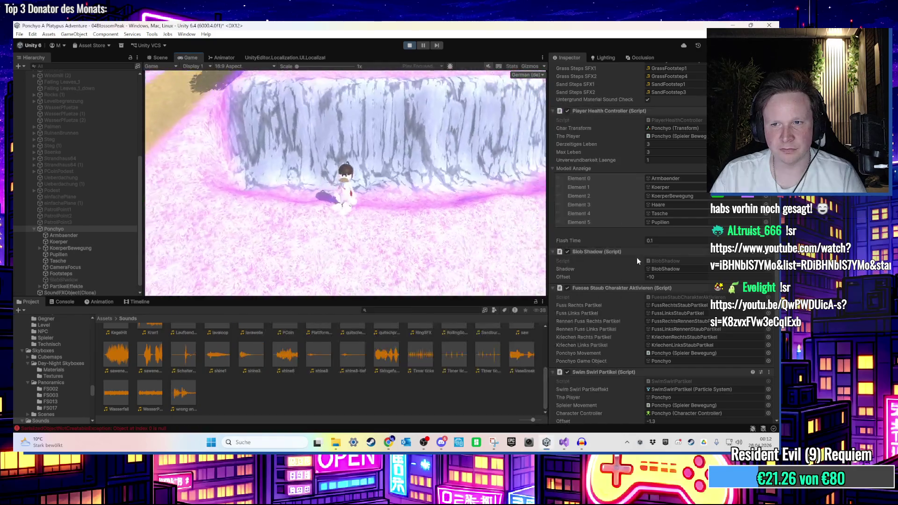
key("w")
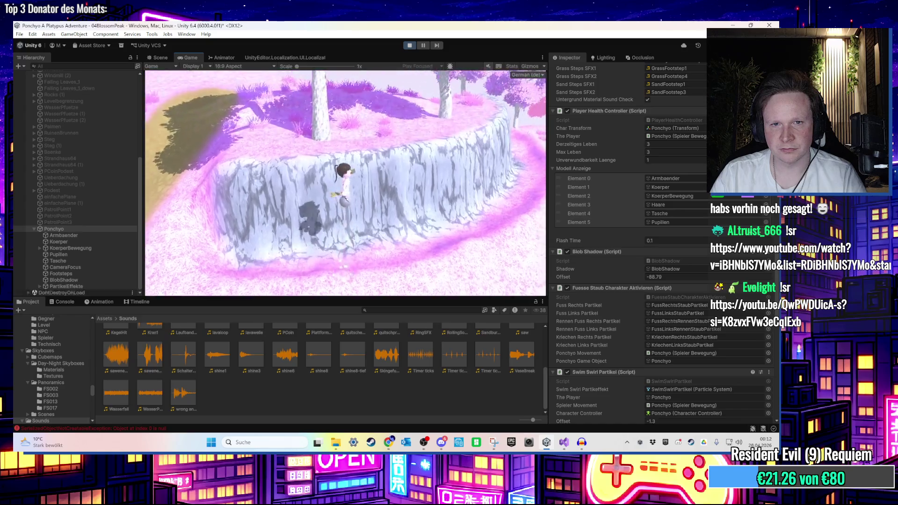
key("w")
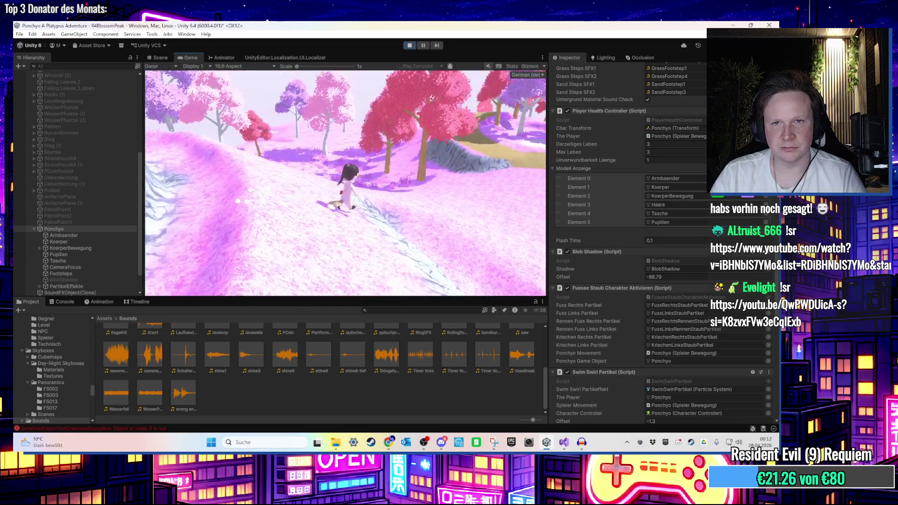
key("w")
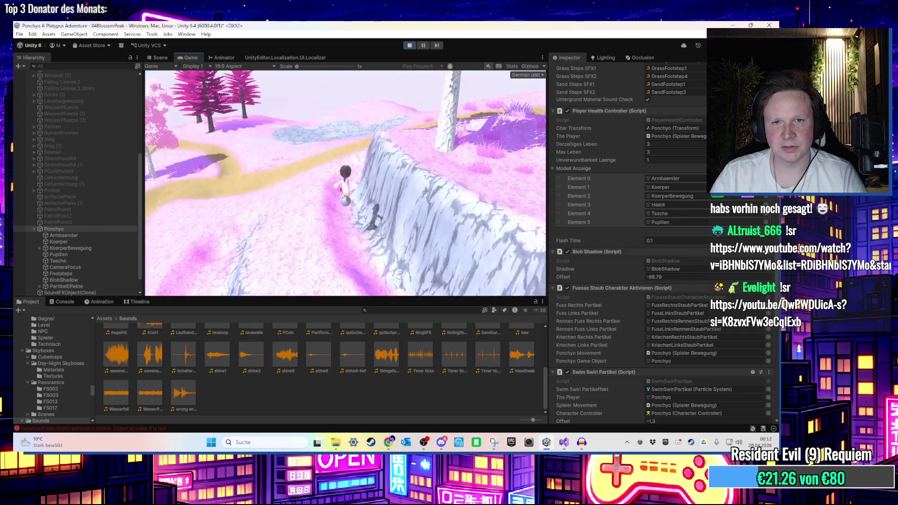
key("super")
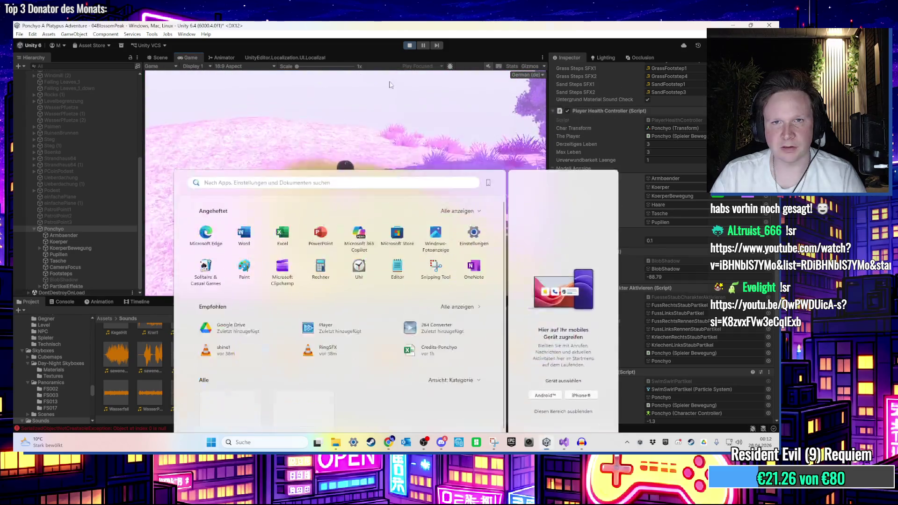
left_click(410, 45)
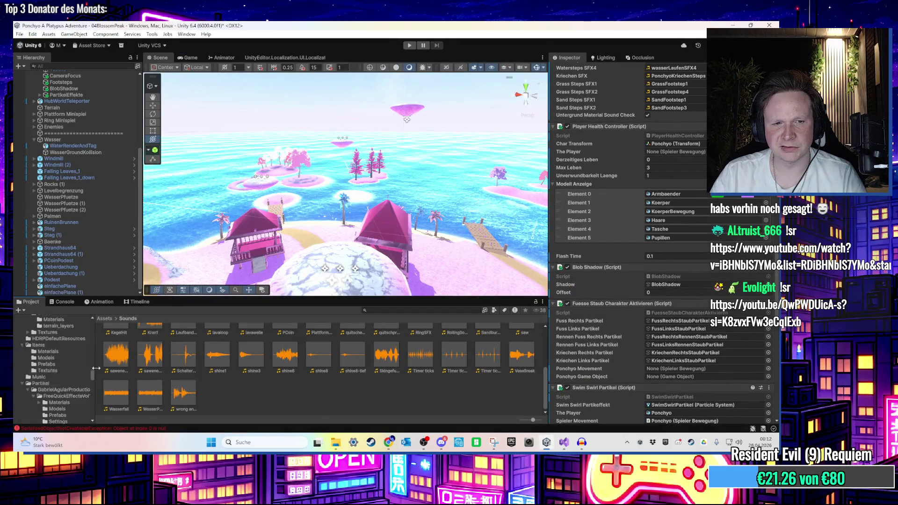
Open 00HubWorld from Favorites > Scenes, run and stop it, then select Ponchyo
left_click(70, 331)
left_click(410, 355)
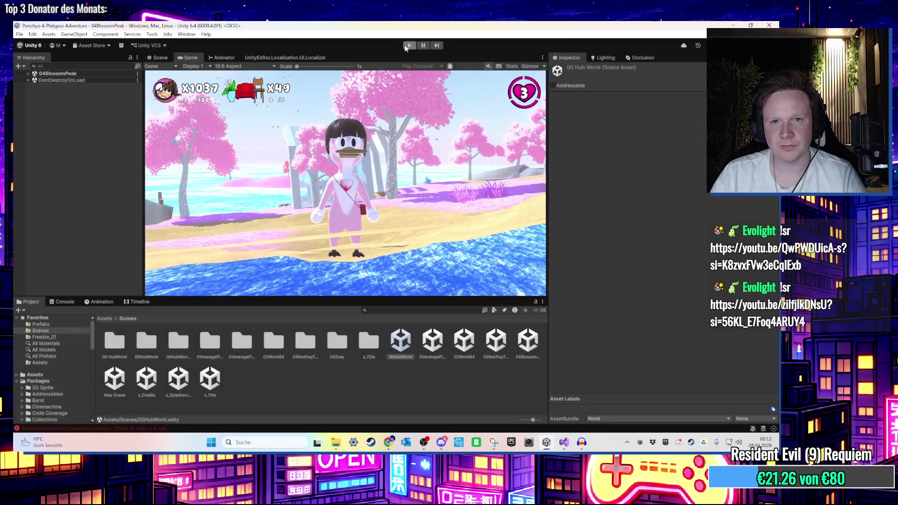
left_click(409, 45)
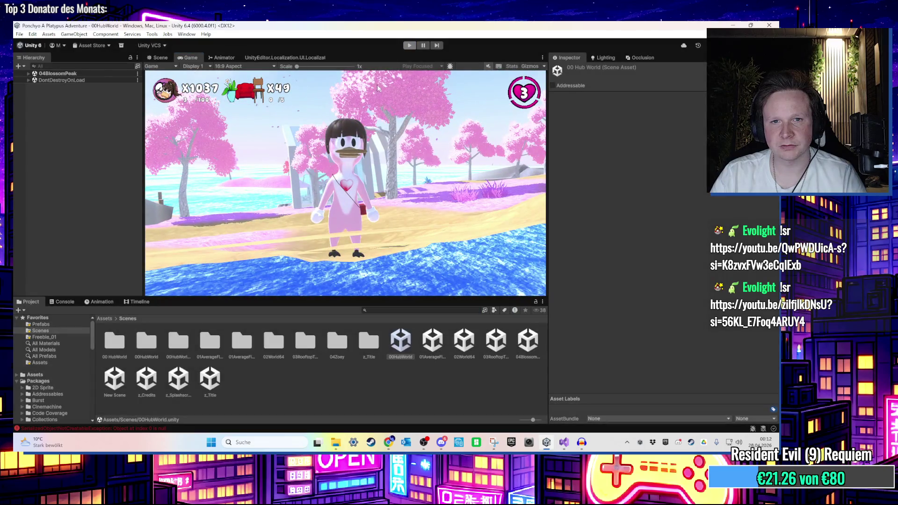
scroll(101, 164, "down", 2)
left_click(97, 125)
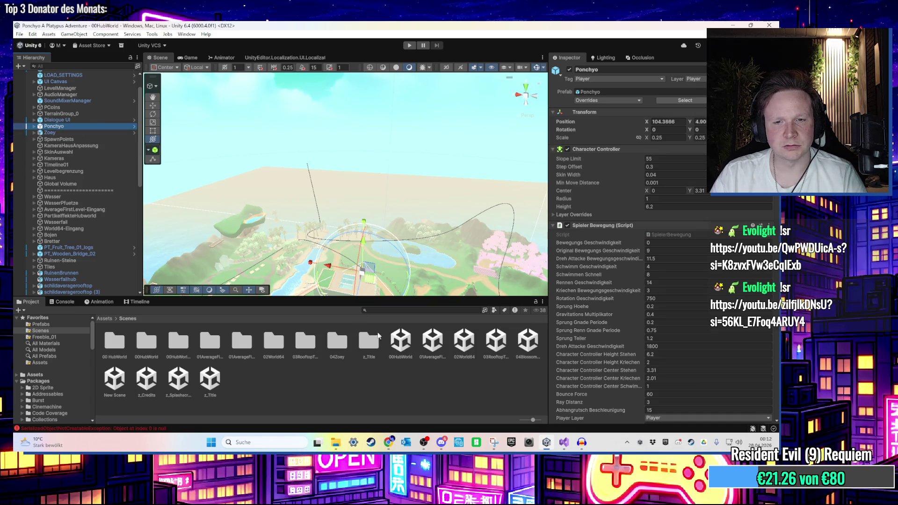
Open 04BlossomPeak, select Ponchyo, and open its Blob Shadow script in Visual Studio via Edit Script
left_click(518, 347)
double_click(519, 346)
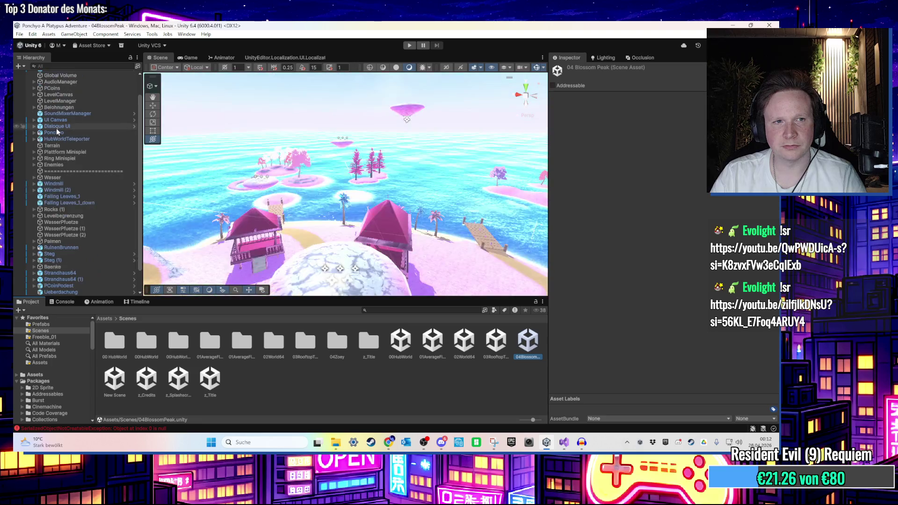
left_click(53, 132)
scroll(585, 274, "down", 15)
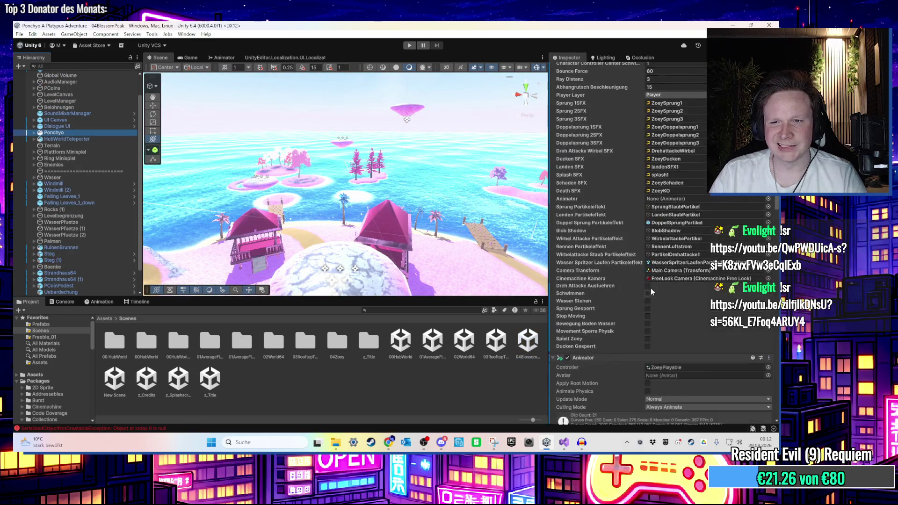
scroll(700, 257, "down", 6)
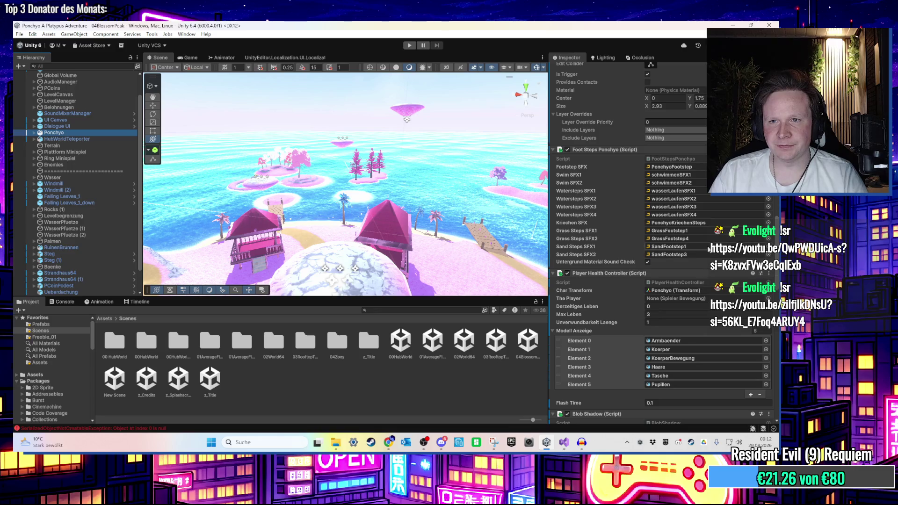
right_click(685, 263)
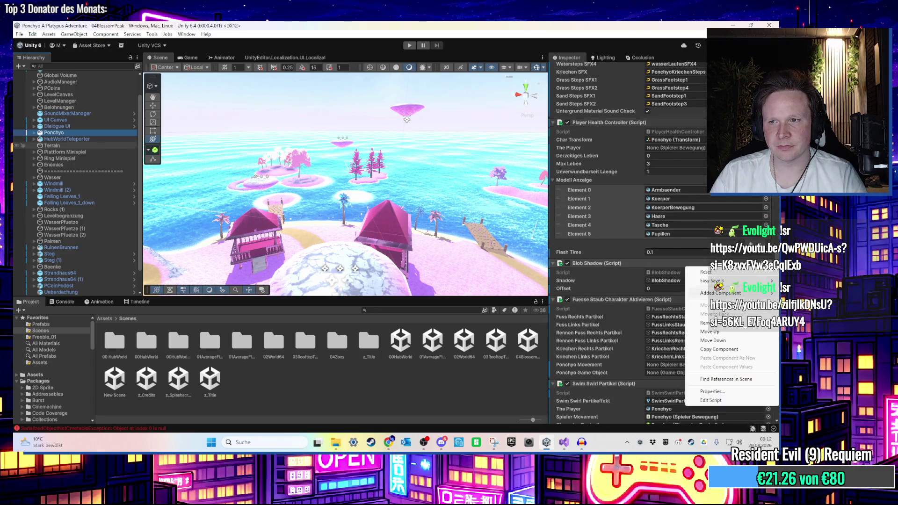
left_click(723, 401)
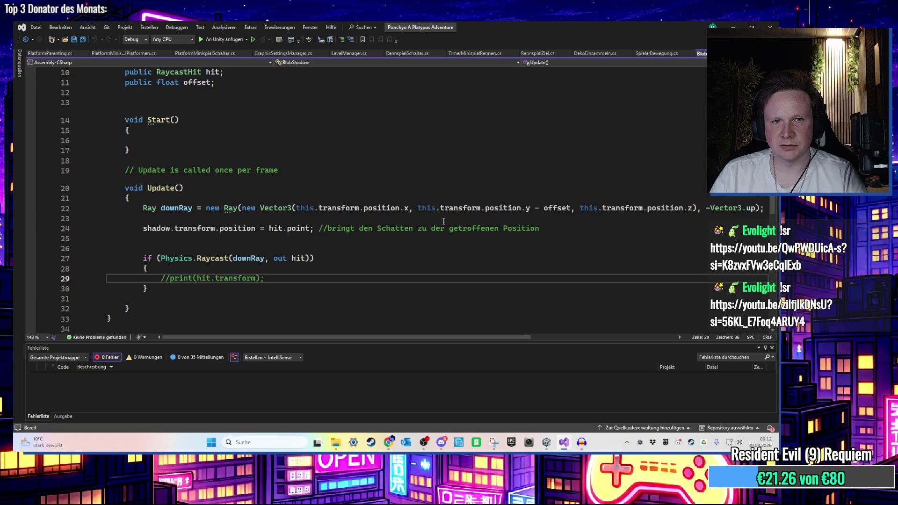
scroll(327, 213, "down", 3, "ctrl")
scroll(321, 211, "up", 2)
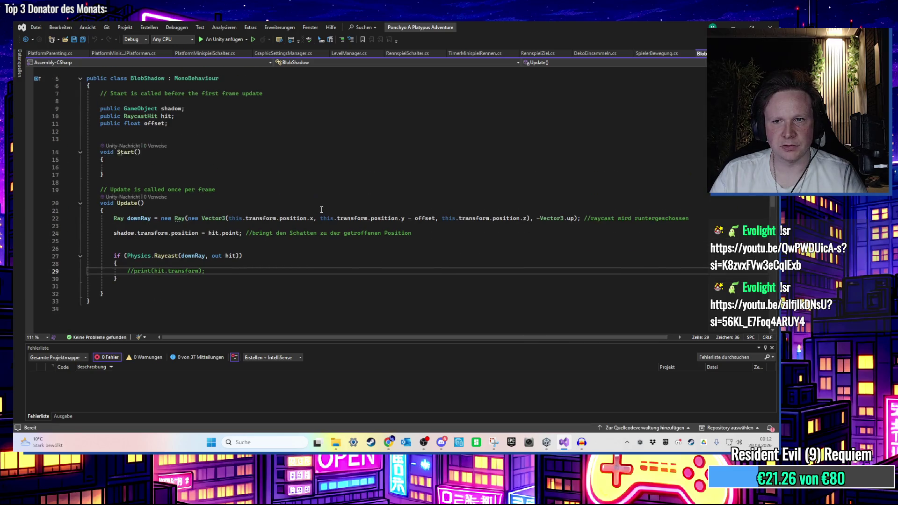
scroll(315, 211, "up", 1)
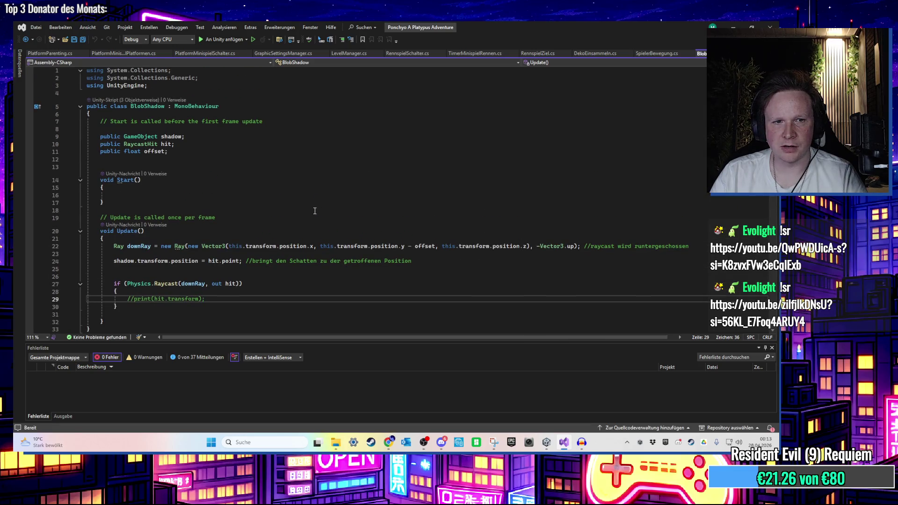
left_click(298, 209)
left_click(202, 261)
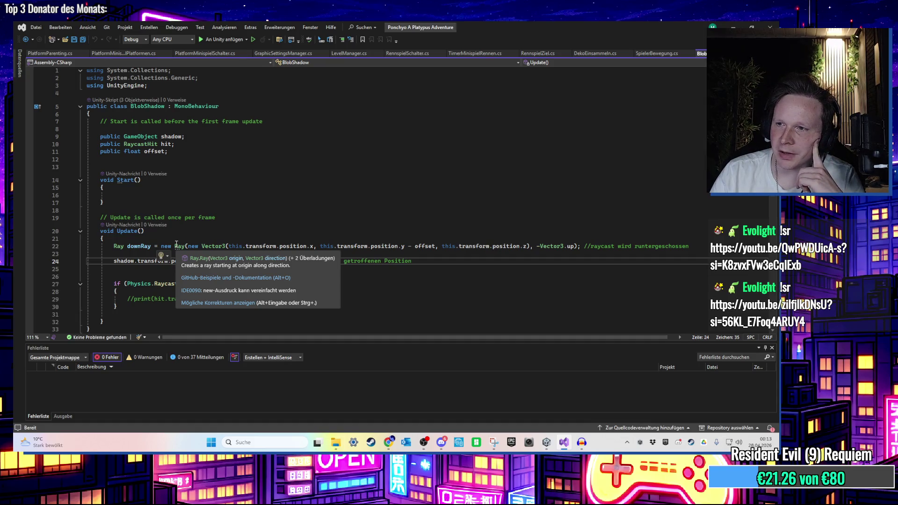
left_click(251, 239)
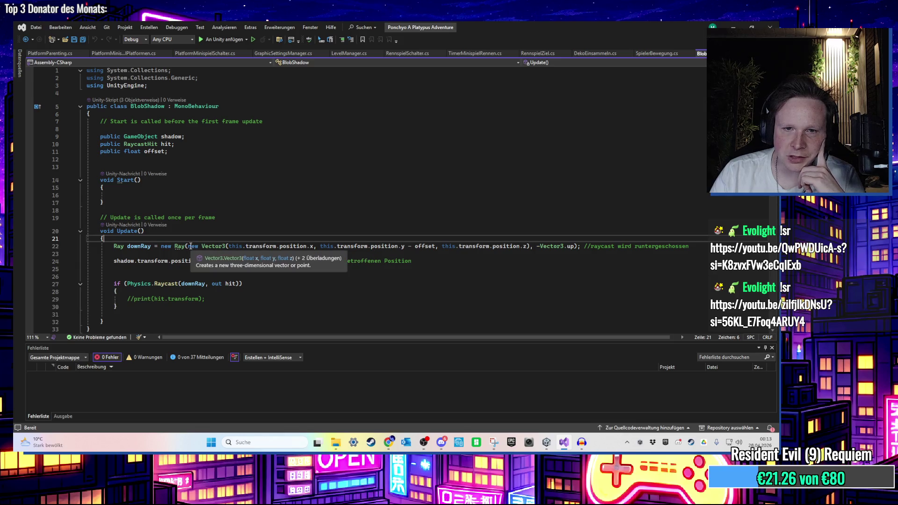
left_click(569, 246)
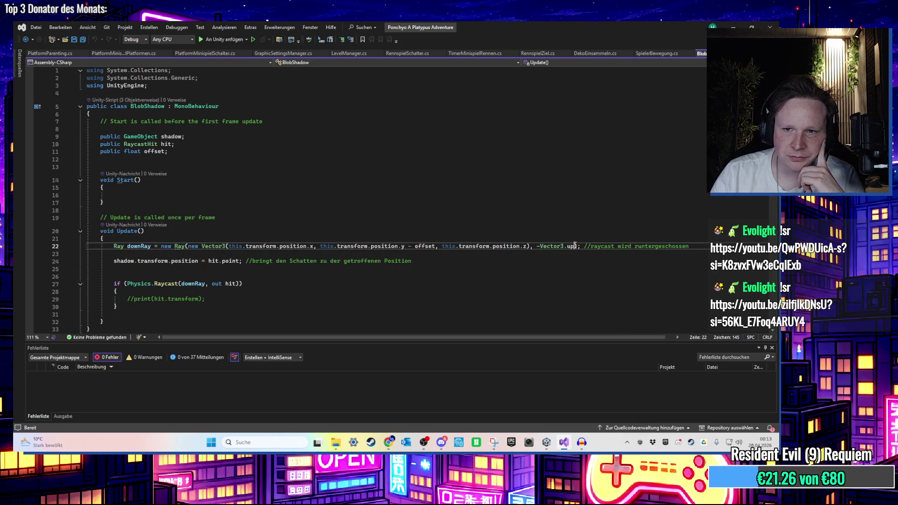
left_click(185, 246)
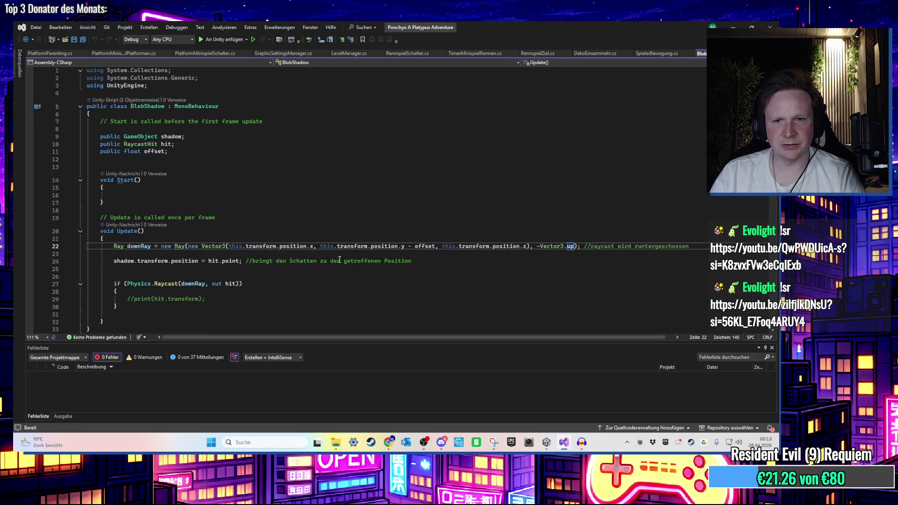
Try a comma after -Vector3.up on line 22, remove it, and review the Ray constructor overloads
left_click(576, 246)
type(",")
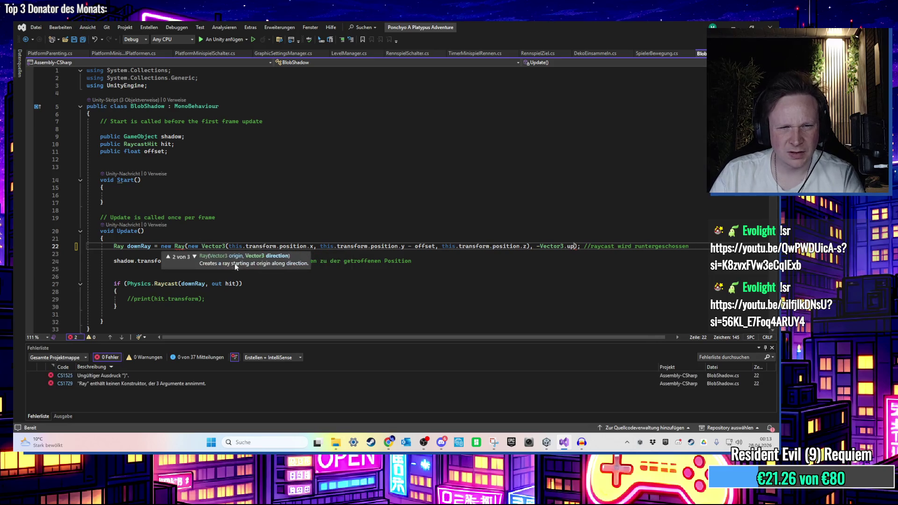
key("BackSpace")
left_click(183, 246)
left_click(176, 246)
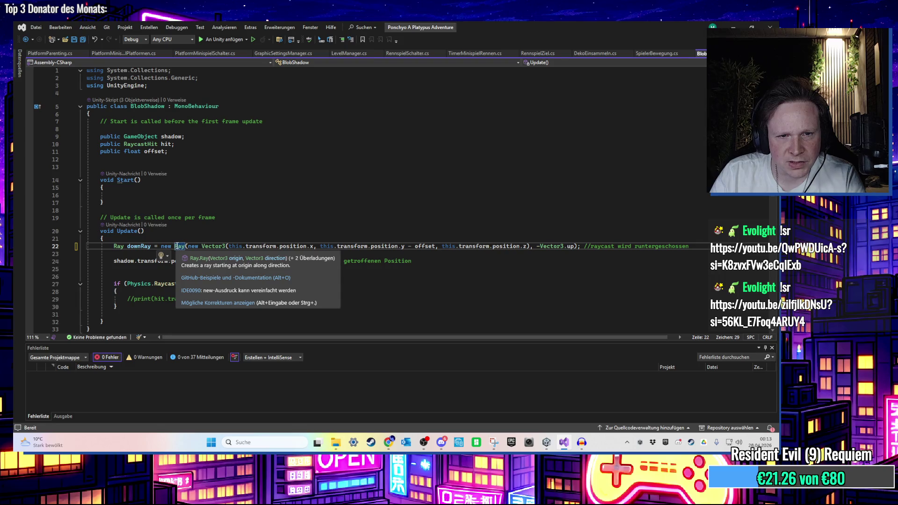
Add a comma after -Vector3.up and bring up the Ray parameter list for the empty third argument
left_click(578, 249)
type(",")
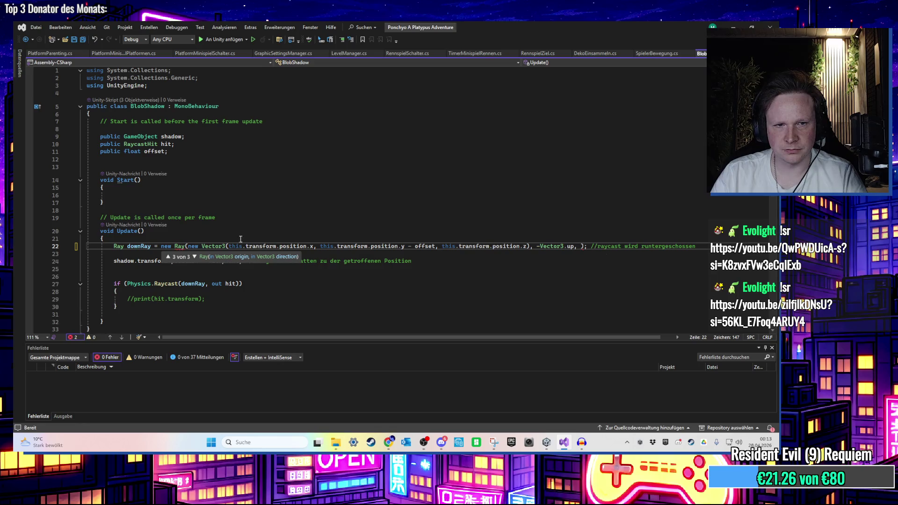
mouse_move(179, 246)
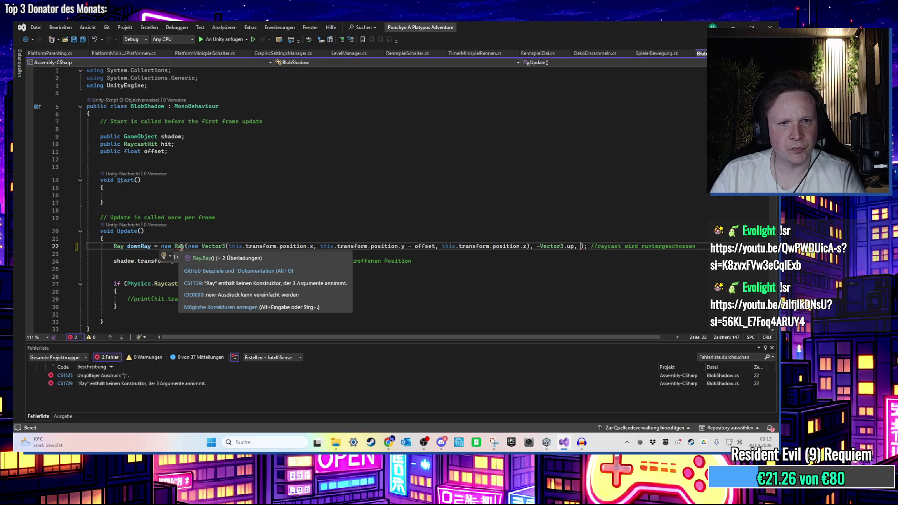
key("ctrl+shift+space")
left_click(420, 245)
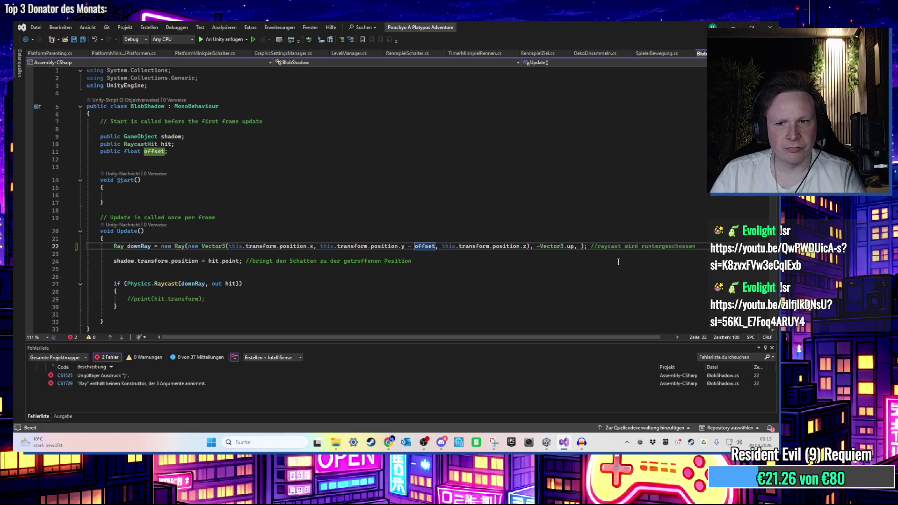
left_click(580, 247)
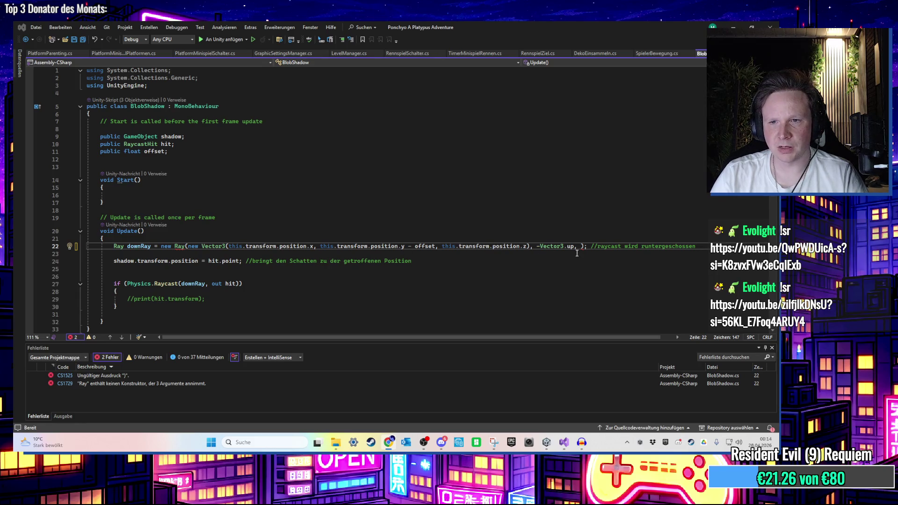
Enter -player as the third Ray argument, then try it as a quoted "player" string
type("-")
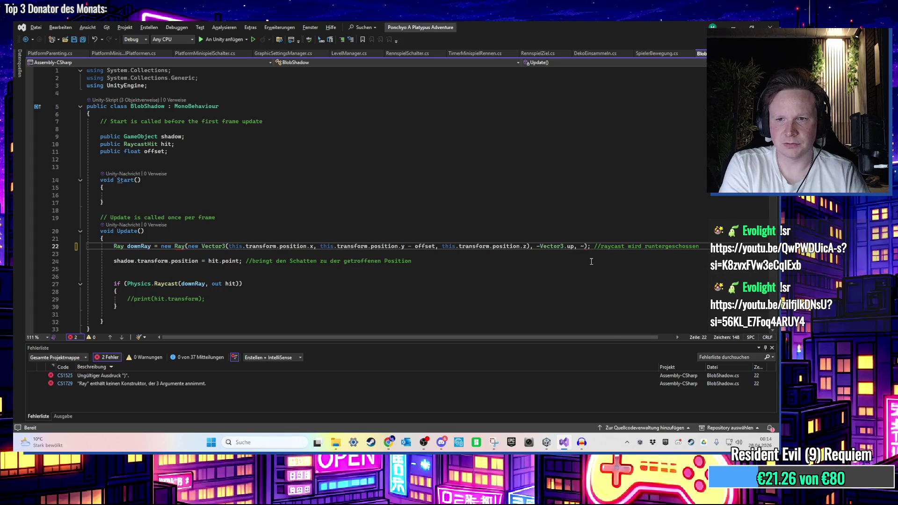
type("player")
key("Escape")
key("Up")
key("Up")
key("Up")
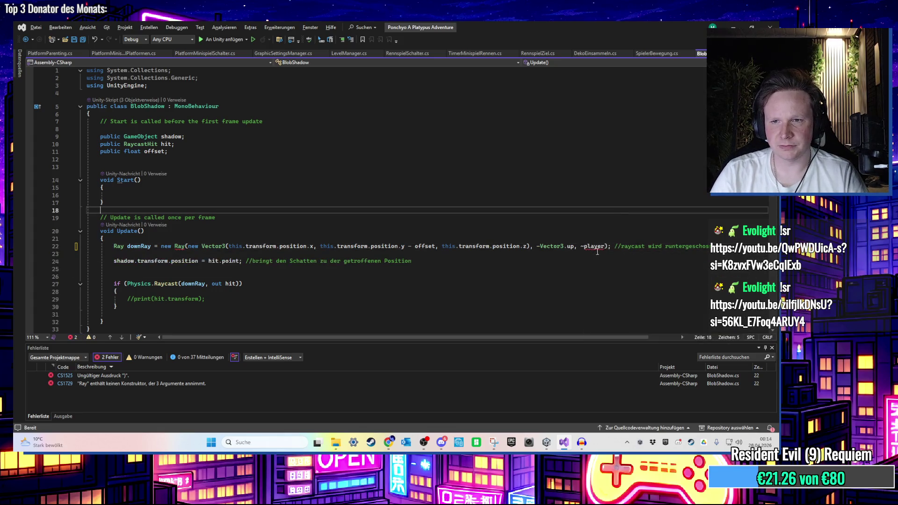
left_click(603, 247)
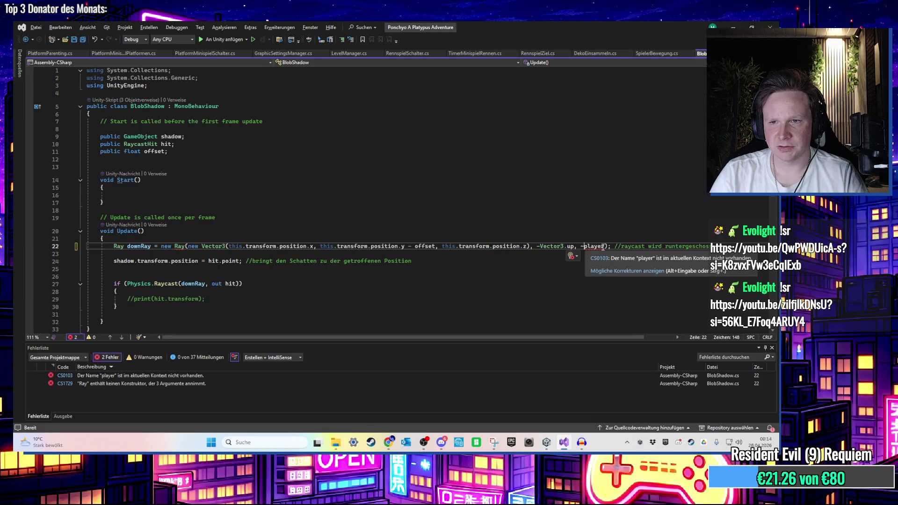
type("\"")
key("Right")
key("Right")
key("Right")
type("\"")
left_click(592, 246)
key("BackSpace")
left_click(611, 258)
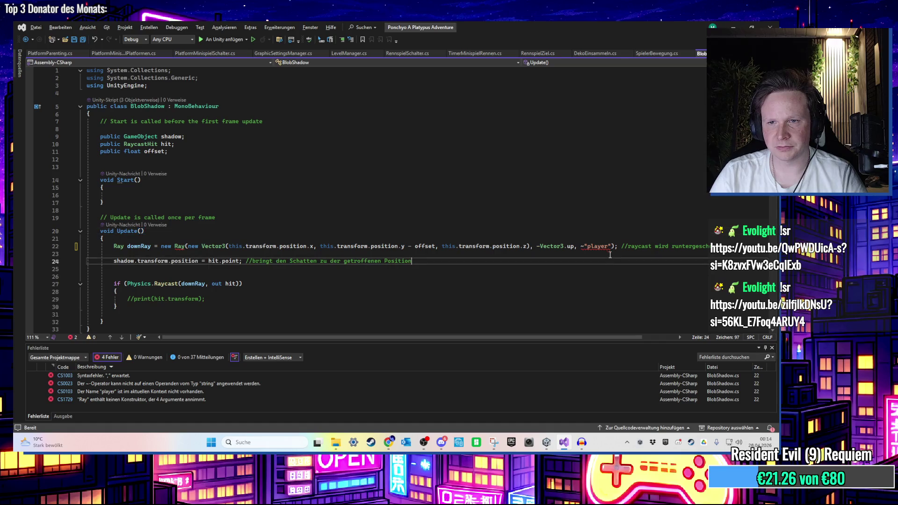
mouse_move(585, 248)
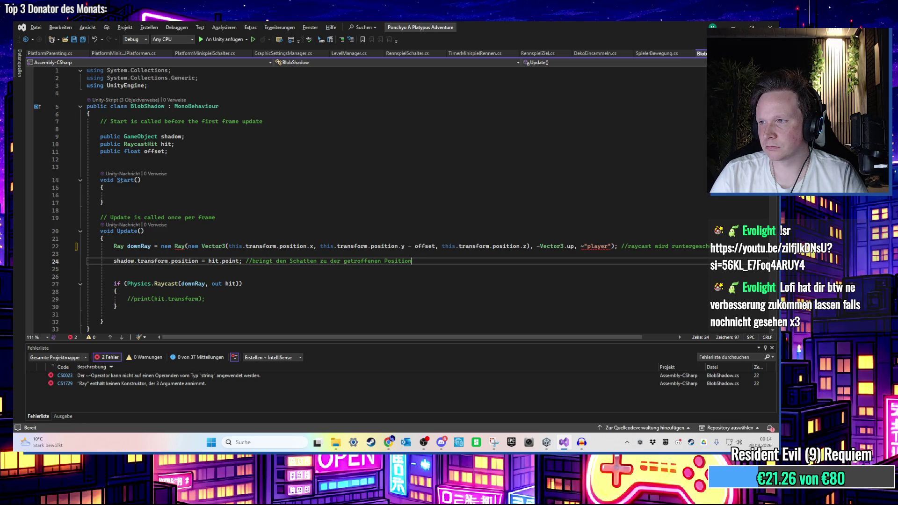
Revert the third Ray argument to -1 and save BlobShadow.cs
left_click_drag(612, 246, 583, 251)
key("ctrl+z")
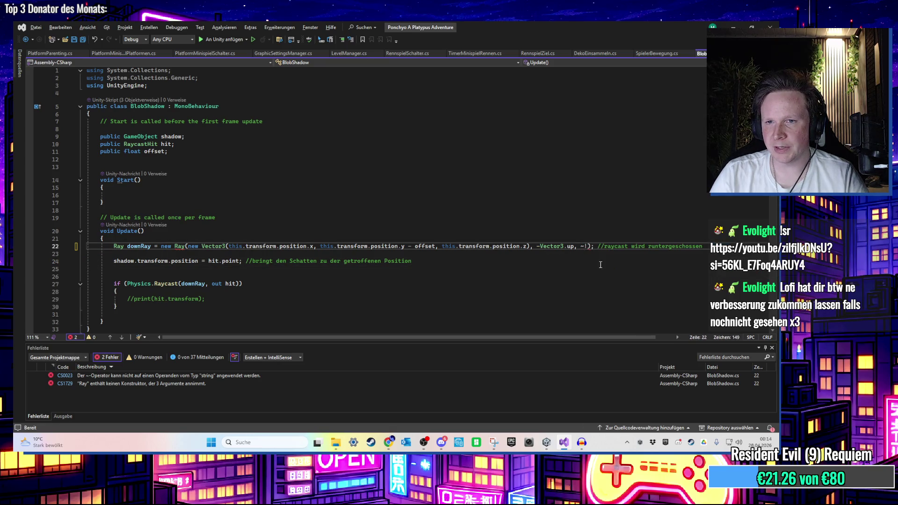
type("1")
left_click(589, 261)
key("ctrl+s")
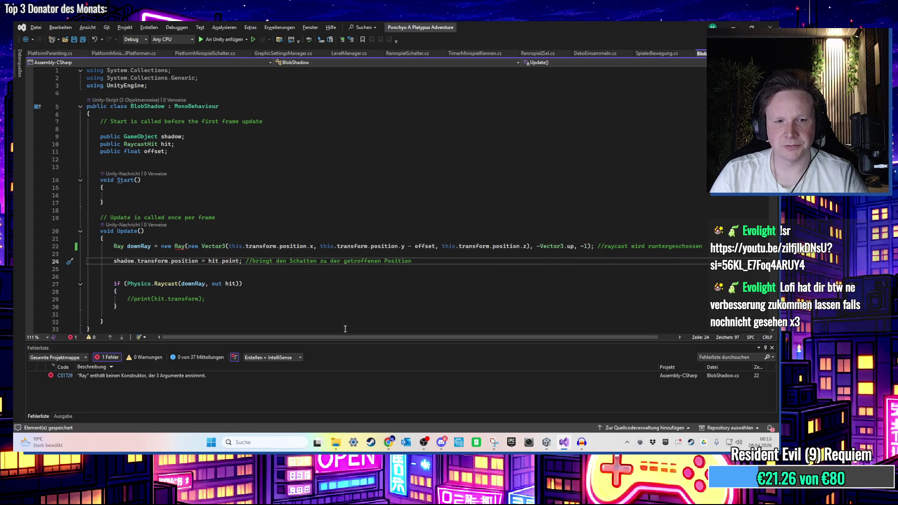
left_click(249, 376)
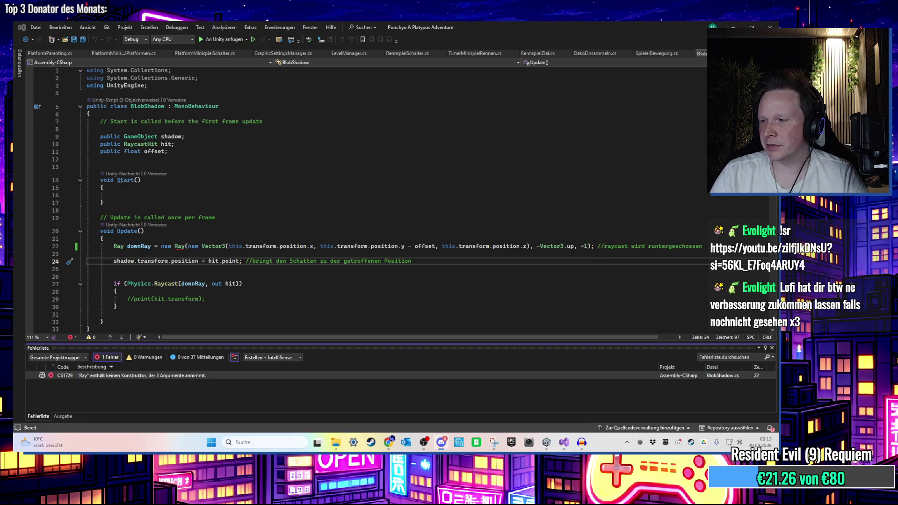
left_click(564, 442)
left_click(487, 254)
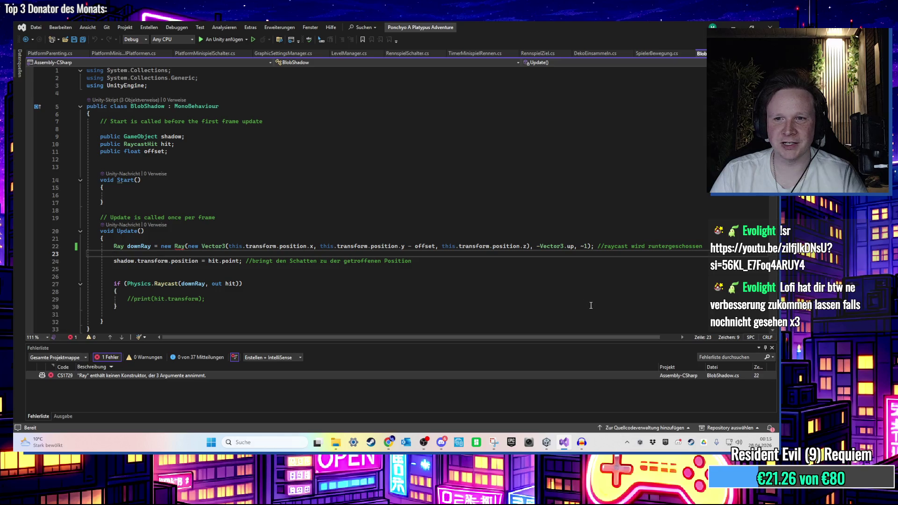
left_click(341, 265)
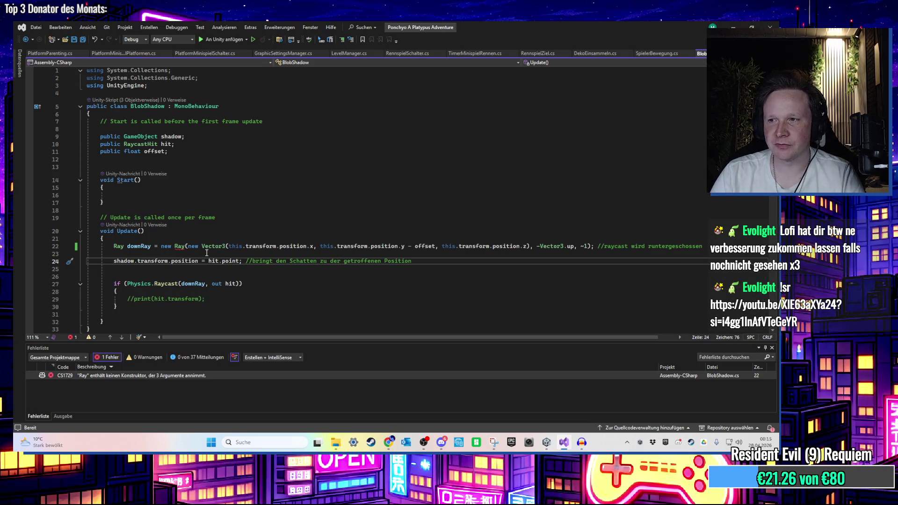
left_click_drag(188, 247, 460, 255)
left_click(534, 248)
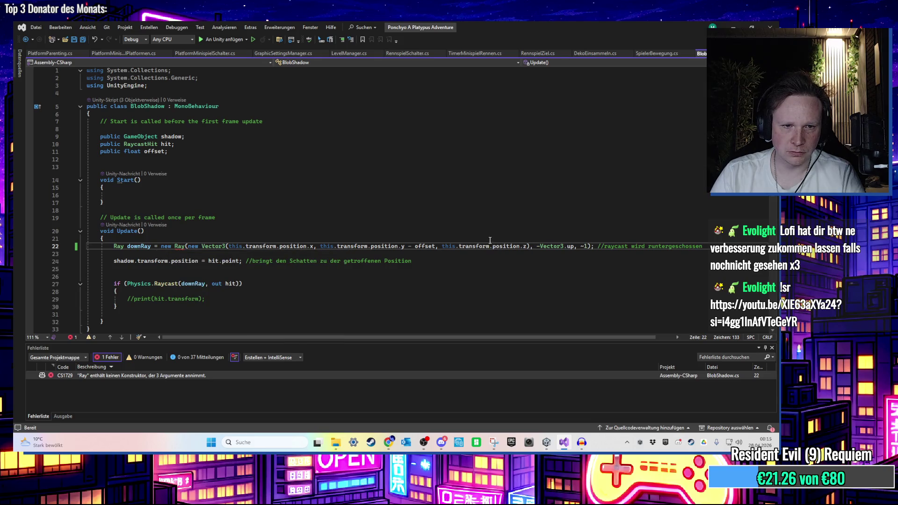
scroll(420, 256, "down", 1)
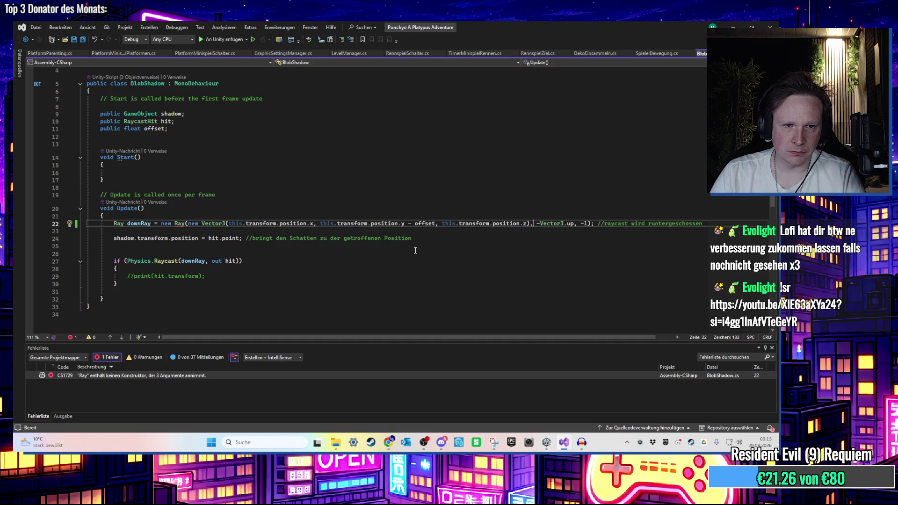
scroll(485, 251, "up", 1)
scroll(327, 234, "down", 1)
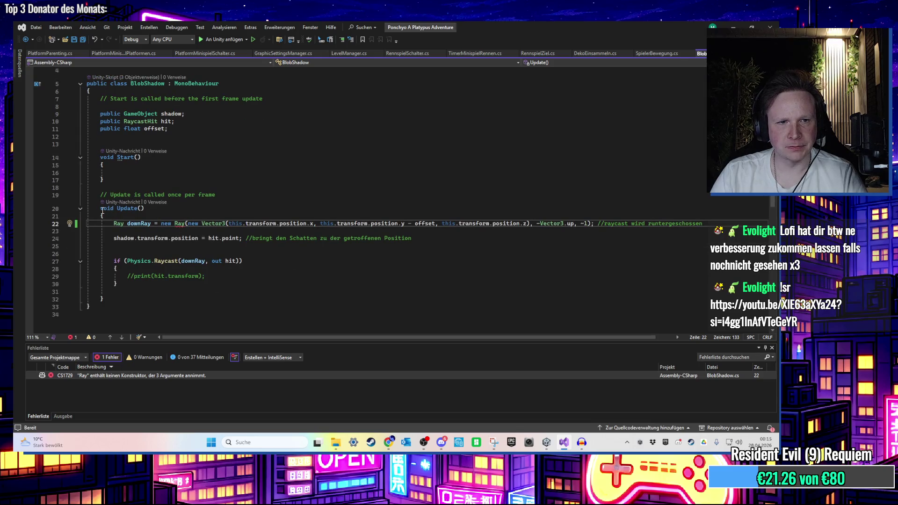
left_click_drag(100, 208, 114, 247)
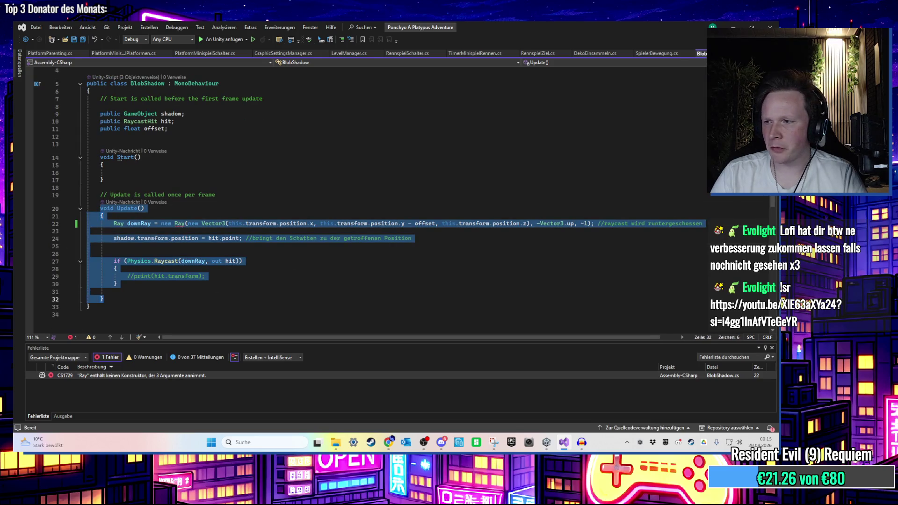
key("alt+Tab")
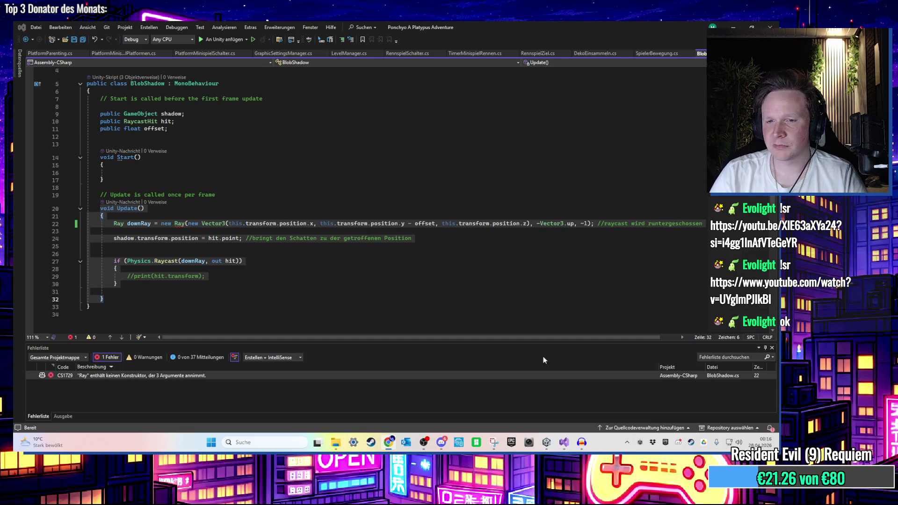
left_click(535, 301)
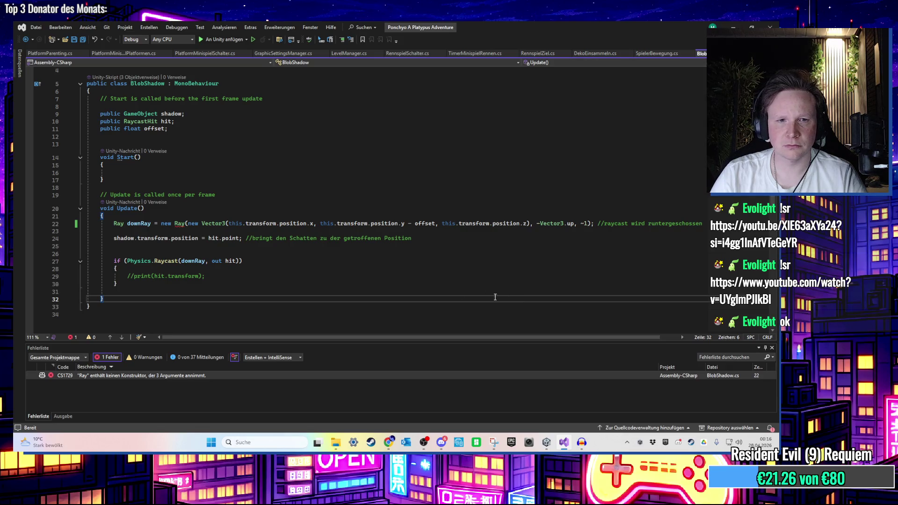
Drop the -1 argument from the downRay line and insert an if statement below it
left_click(588, 223)
key("BackSpace")
key("BackSpace")
key("BackSpace")
key("Down")
key("Return")
key("Return")
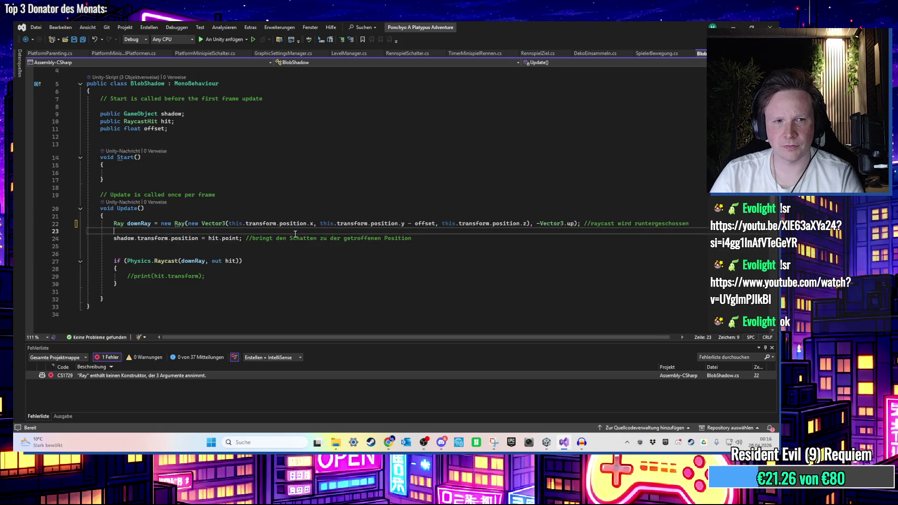
type("if")
key("Tab")
key("Tab")
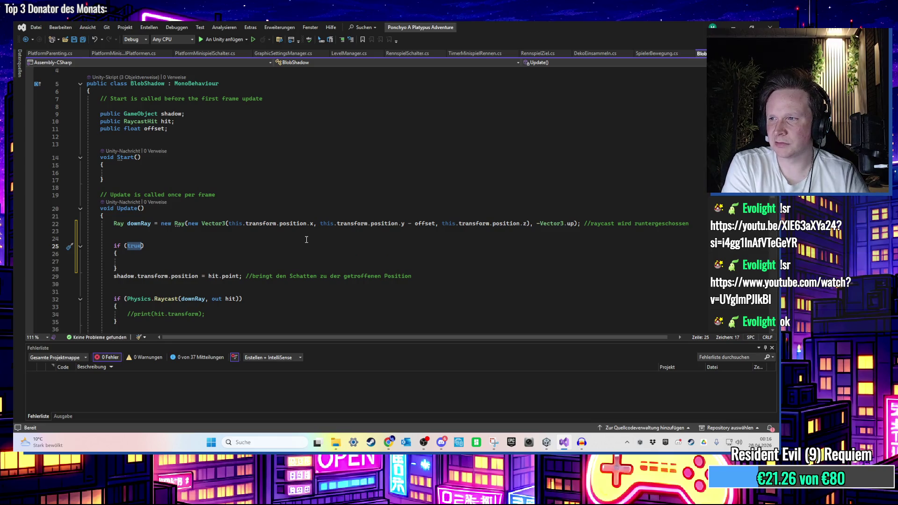
Write the condition Physics.Raycast(downRay, out hit, Mathf.Infinity, ~1)
type("Phys")
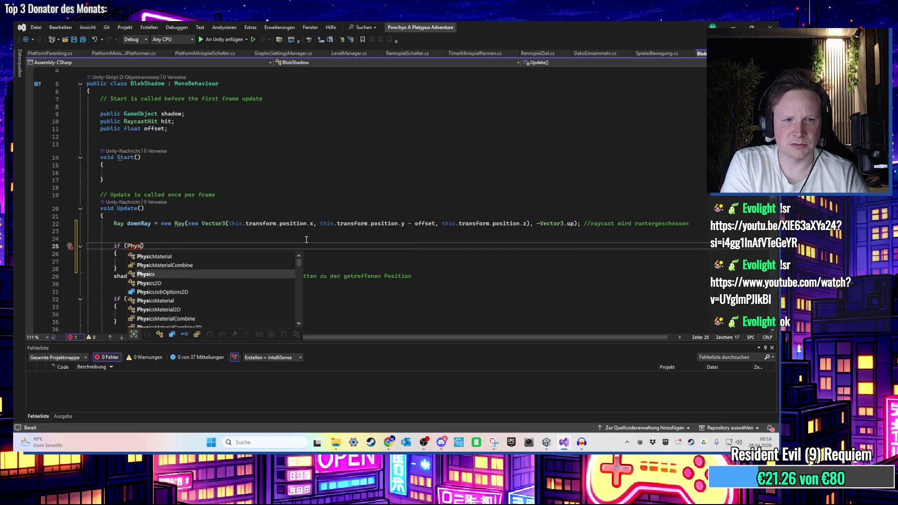
key("Tab")
type(".Ra")
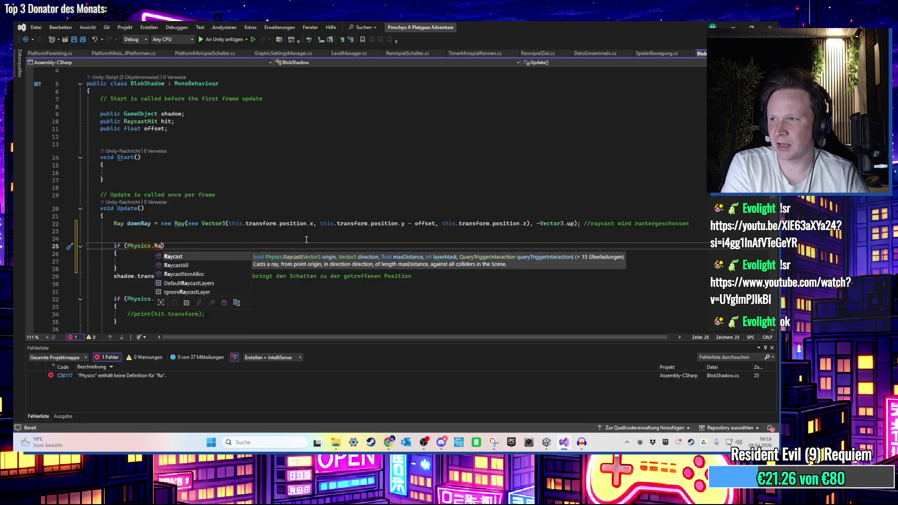
key("Tab")
type("(d")
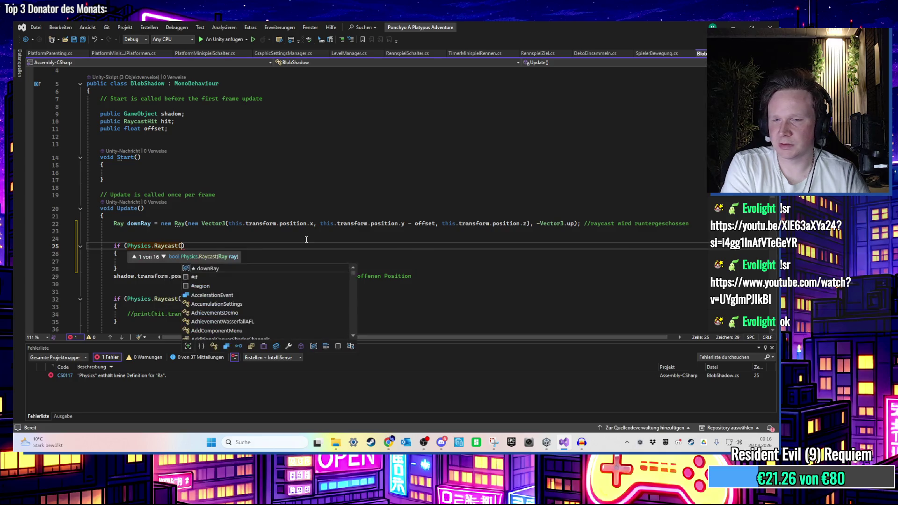
type("own")
key("Tab")
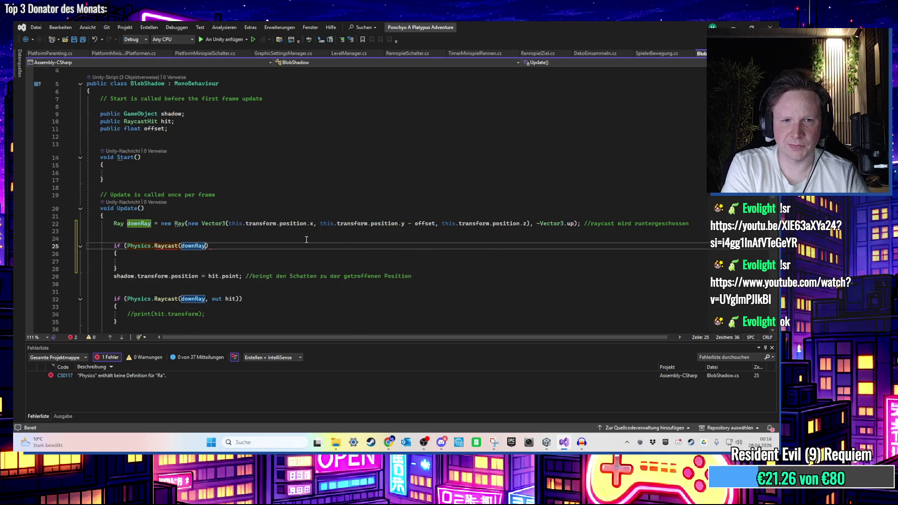
type(", out ")
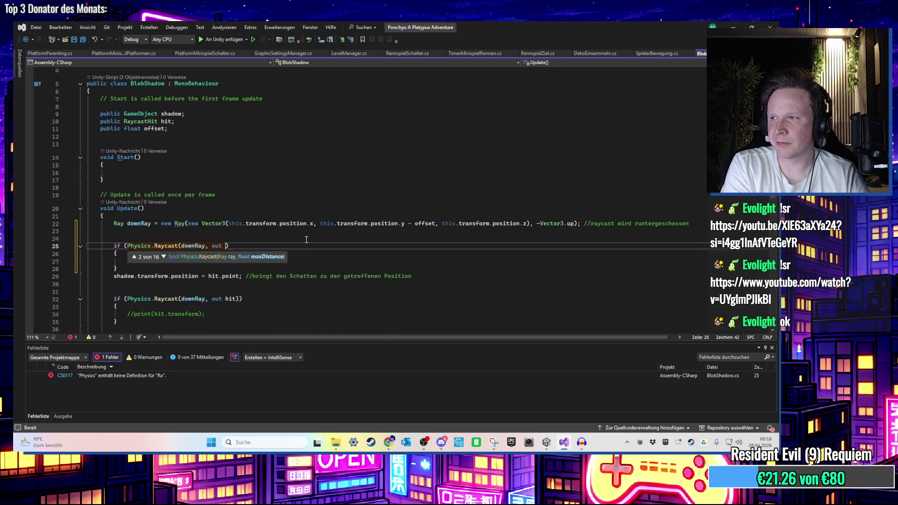
type("hit,")
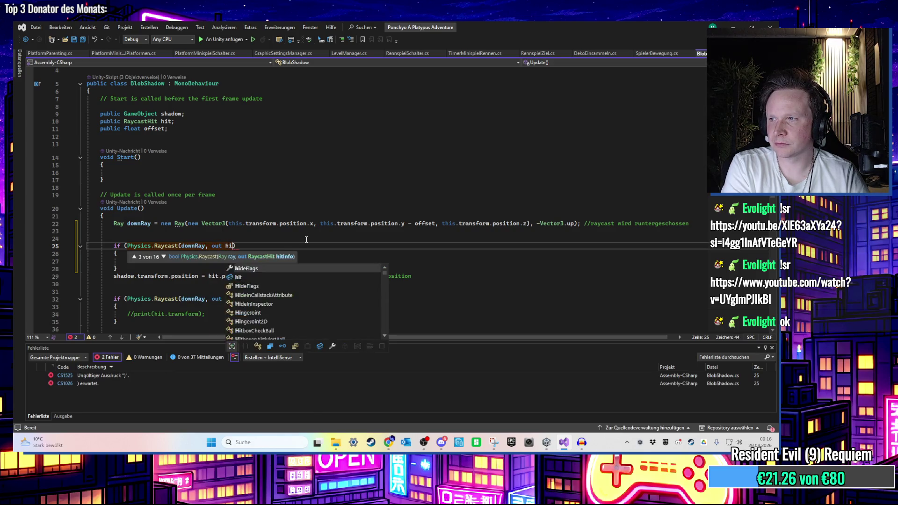
type(" Mathf")
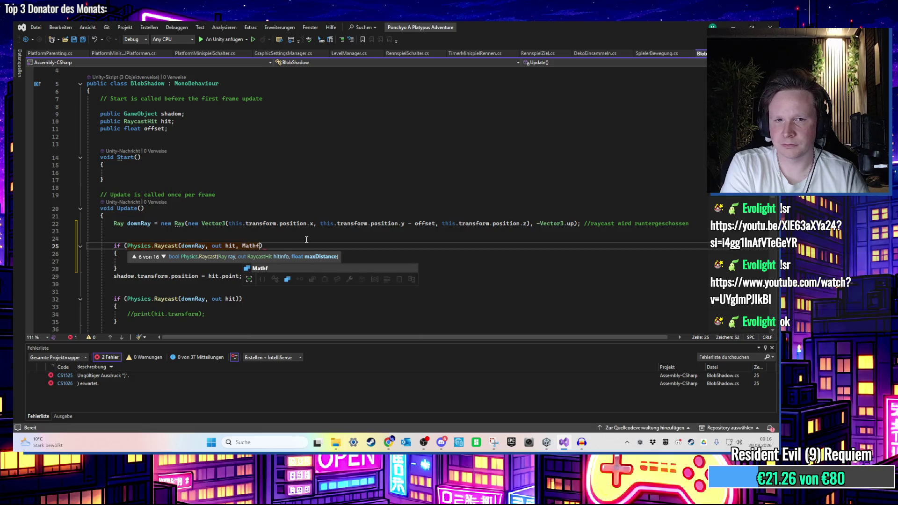
type("f.")
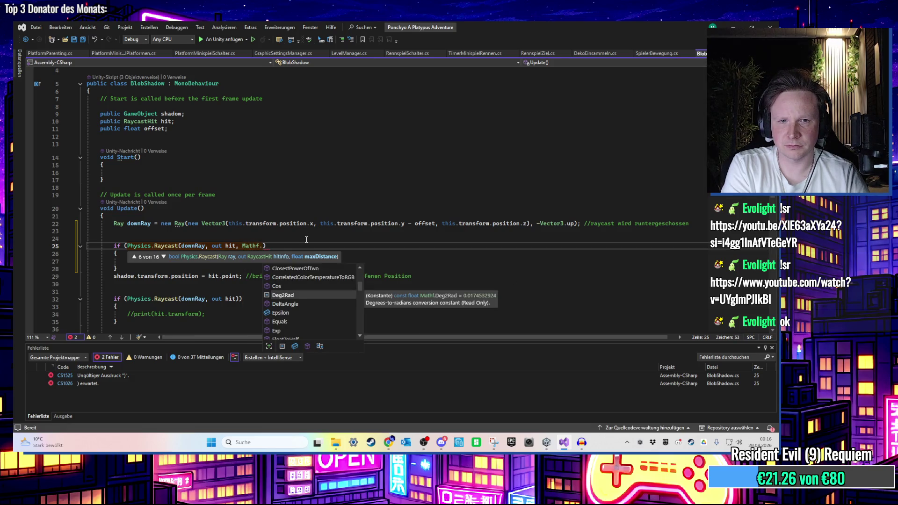
key("BackSpace")
key("BackSpace")
key("BackSpace")
type("~")
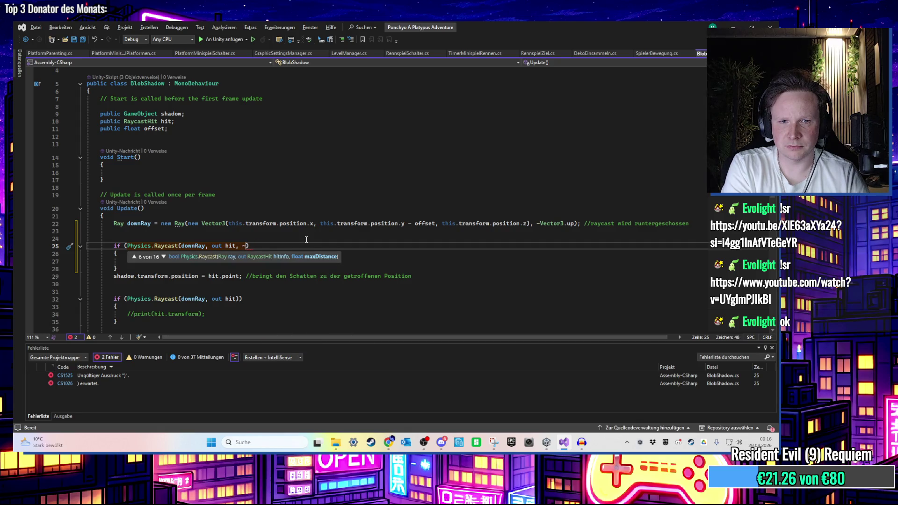
type(" Mathf.In")
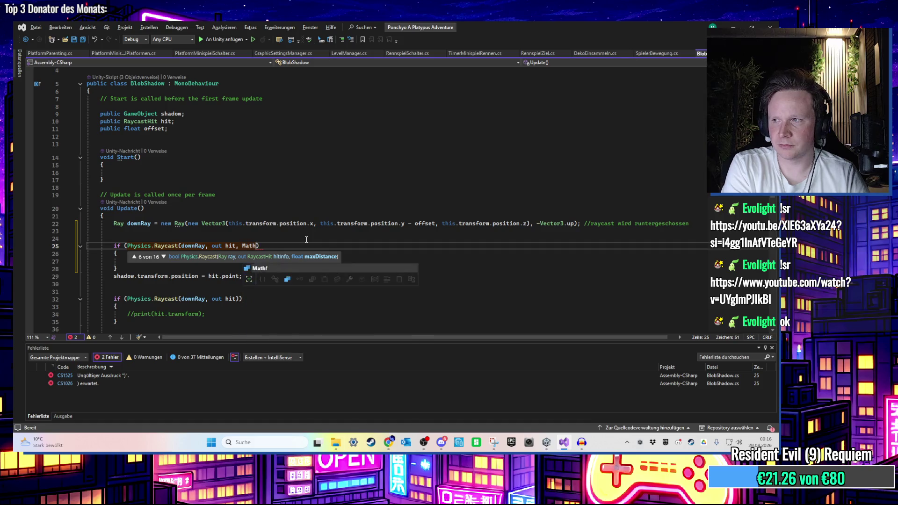
type("finity")
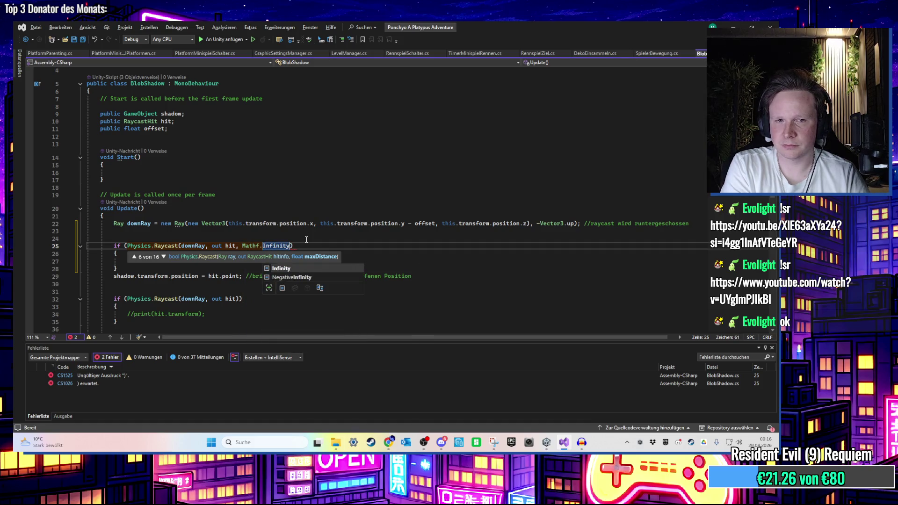
type(",")
key("Escape")
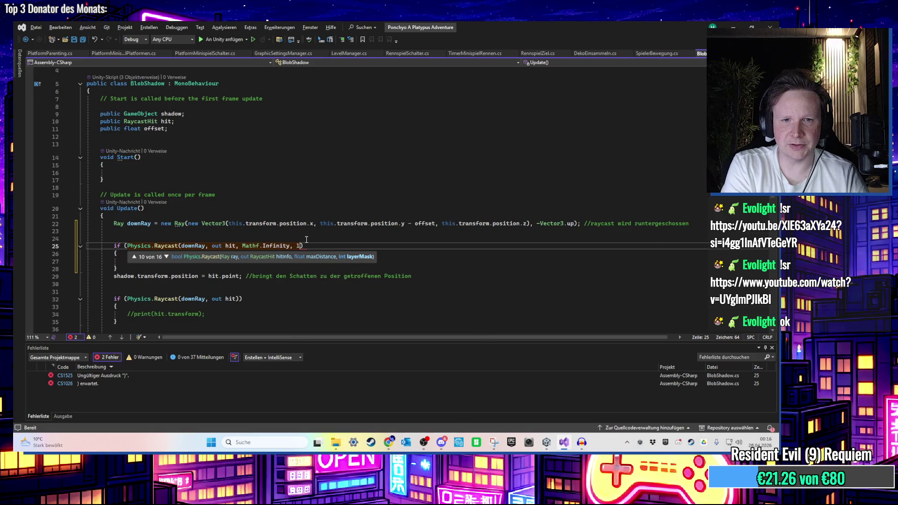
type("~1")
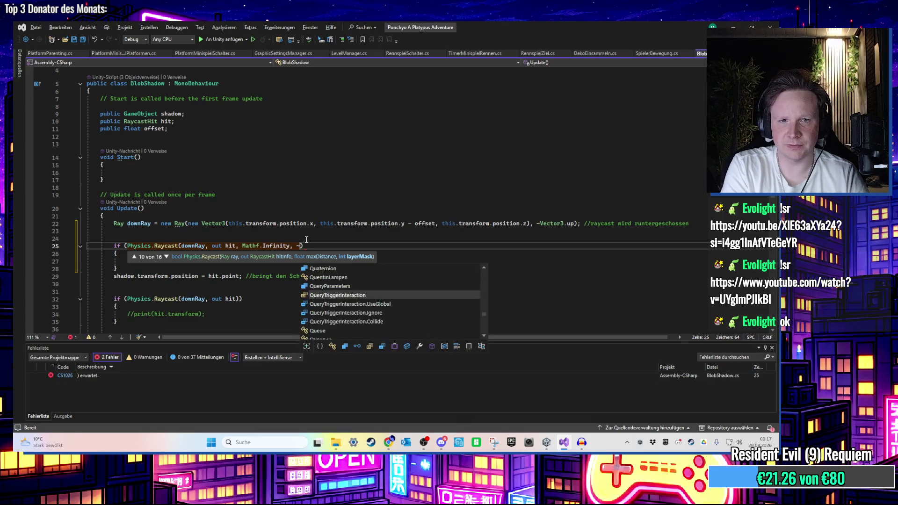
Move the shadow position = hit.point line inside the if block and save the script
left_click(307, 240)
left_click_drag(412, 276, 88, 276)
left_click(322, 246)
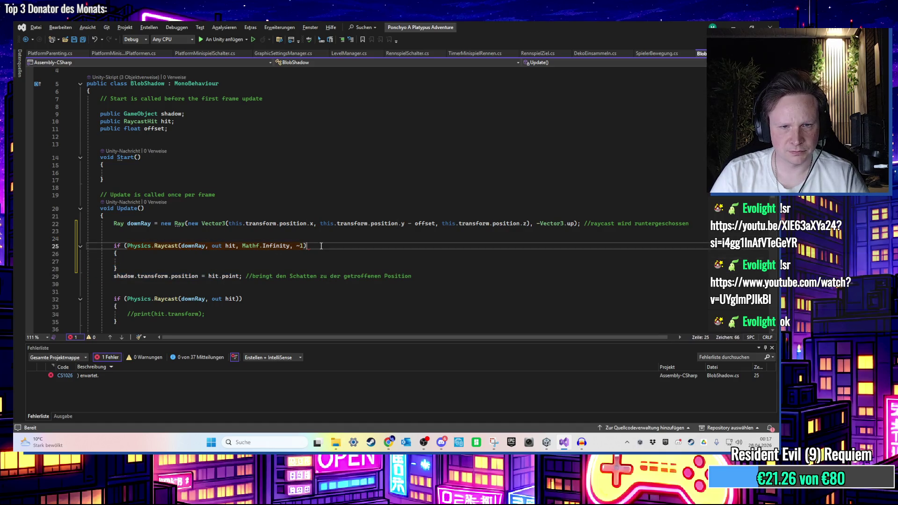
type(")")
triple_click(369, 276)
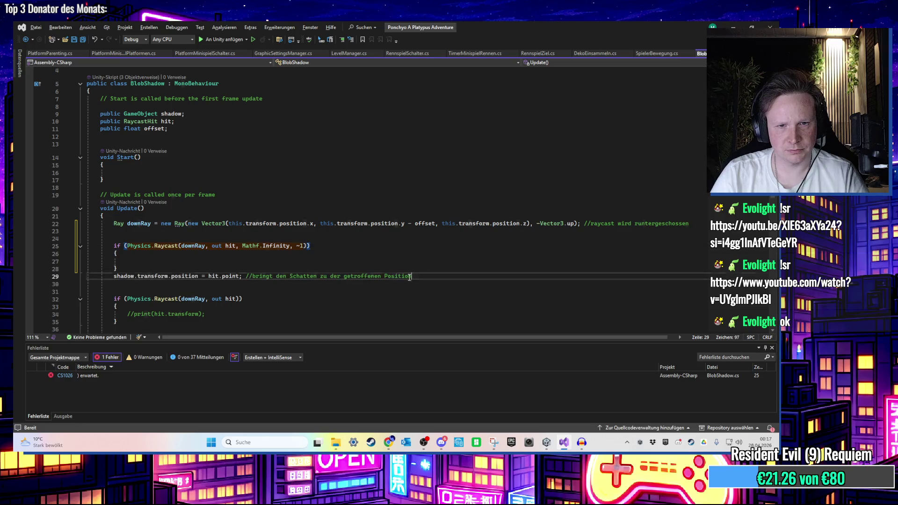
key("ctrl+x")
key("Up")
key("Up")
key("ctrl+v")
key("ctrl+s")
left_click(375, 286)
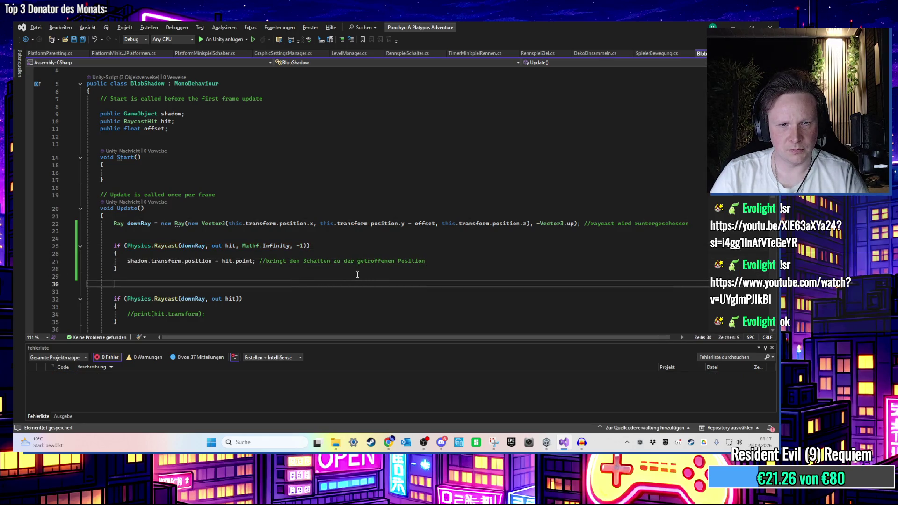
left_click(734, 26)
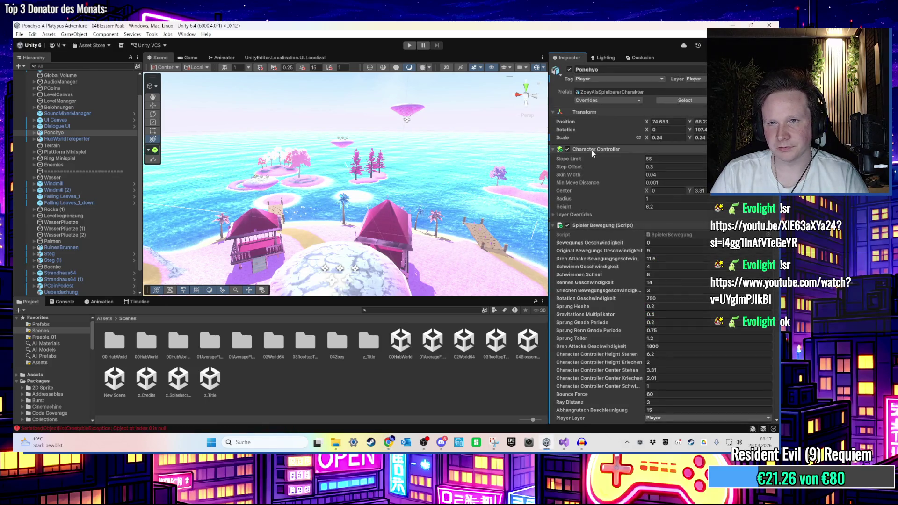
Check which layer the character is on in the Inspector's Layer dropdown
left_click(695, 79)
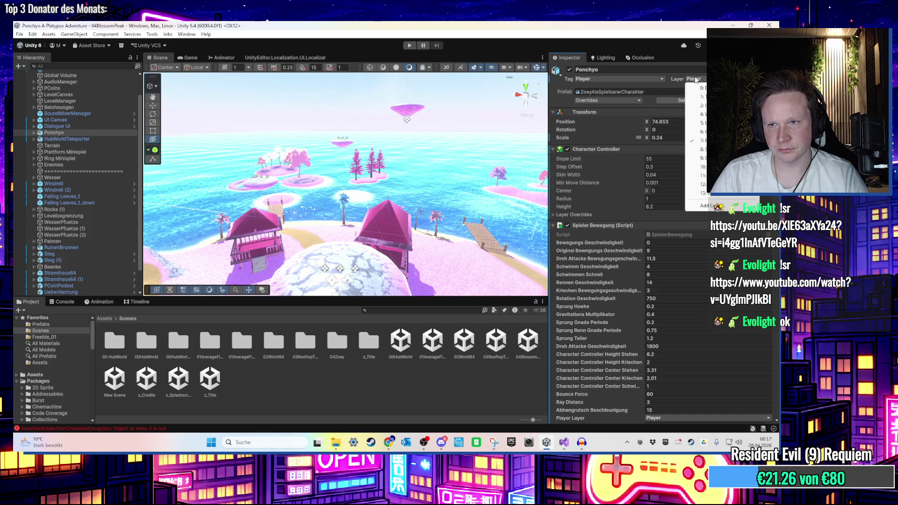
key("Escape")
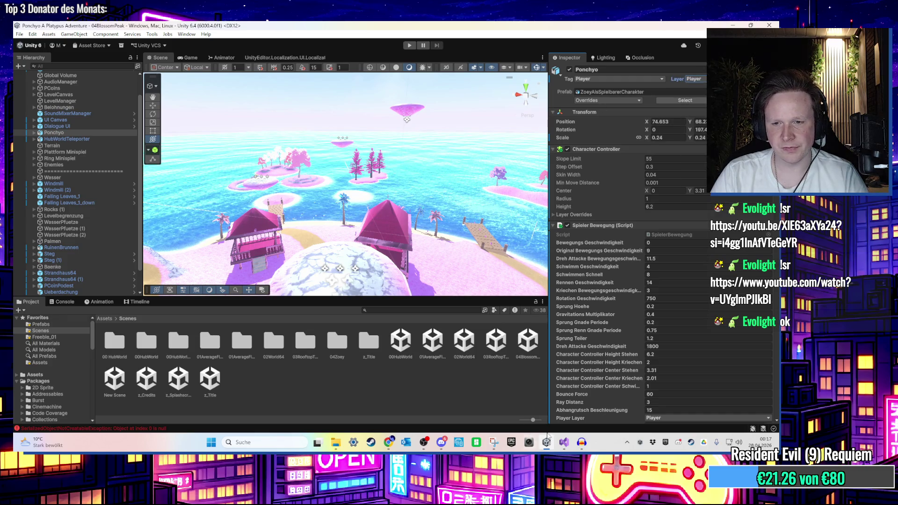
key("alt+Tab")
Delete the 1 from the ~1 layer mask on line 25, then start play mode in Unity
left_click(303, 246)
key("BackSpace")
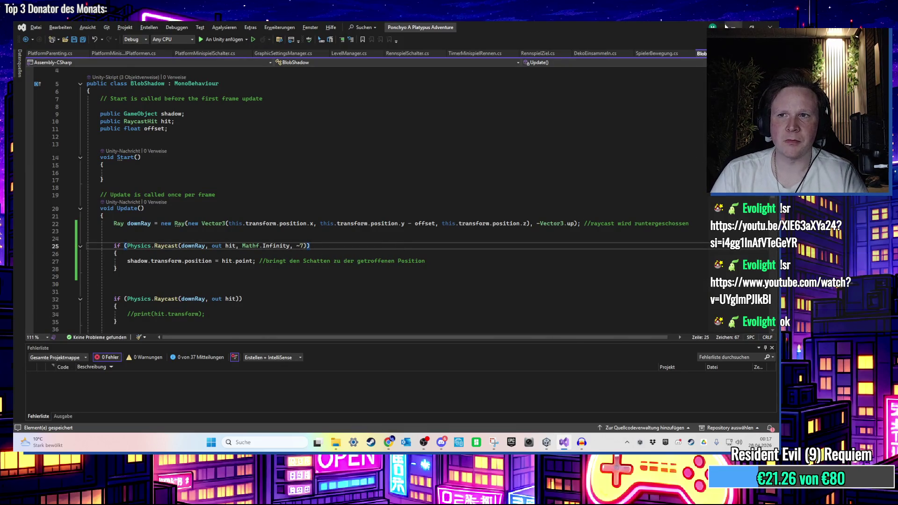
key("alt+Tab")
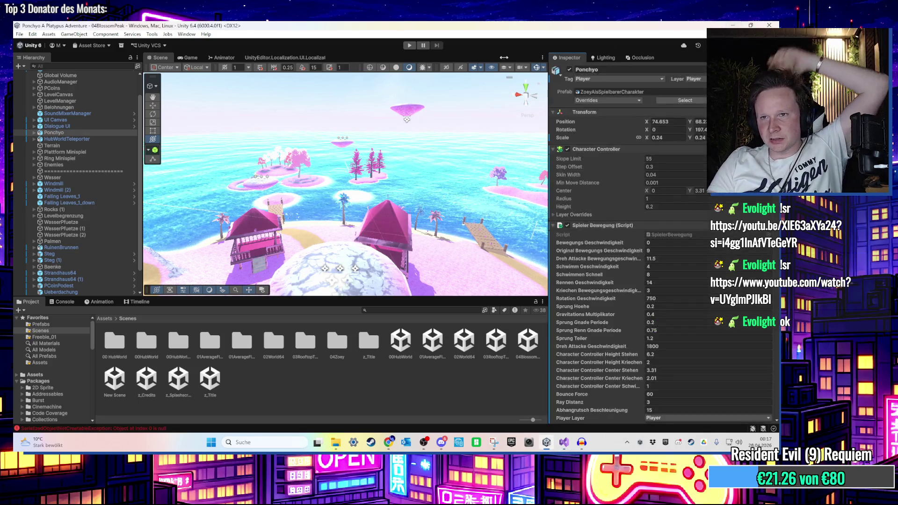
left_click(409, 46)
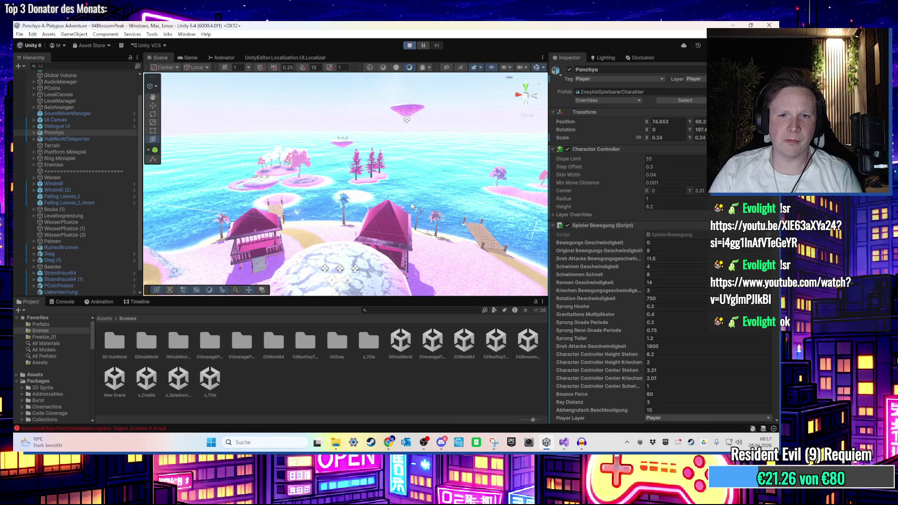
Run the character through the level with WASD and jump onto the rock
key("w")
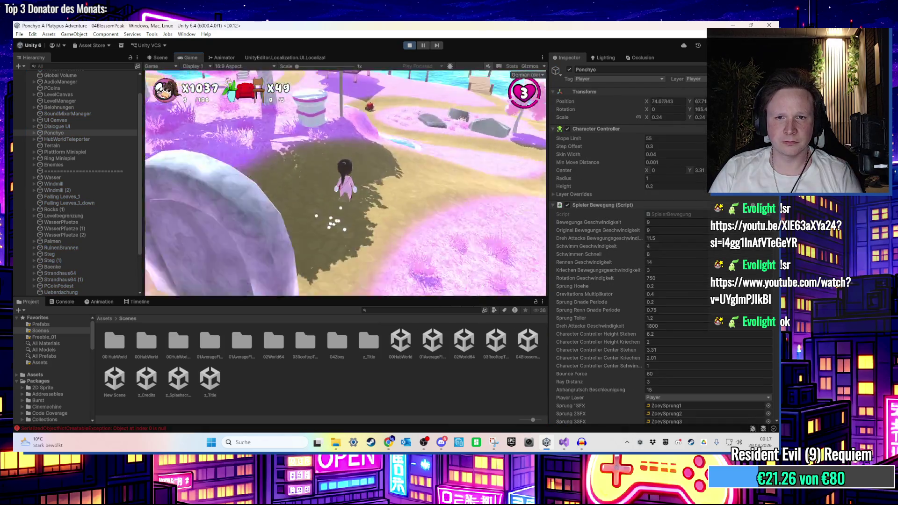
key("a")
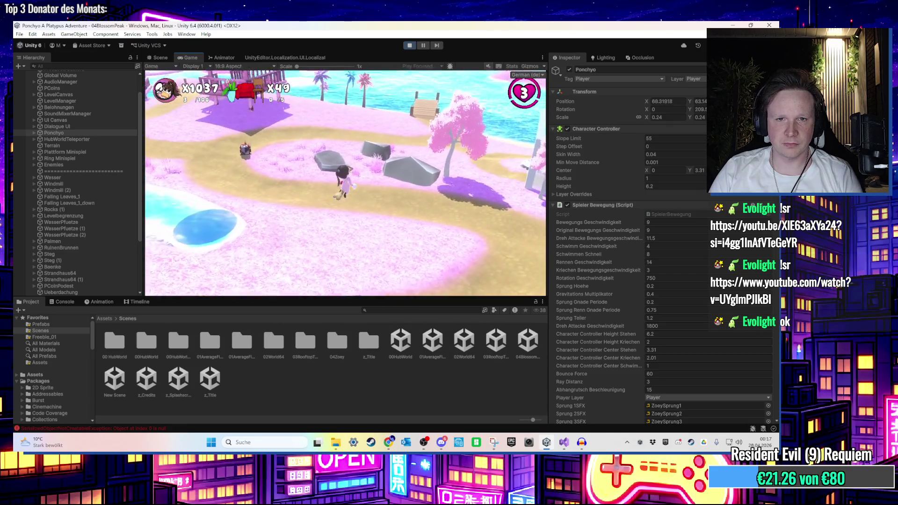
key("a")
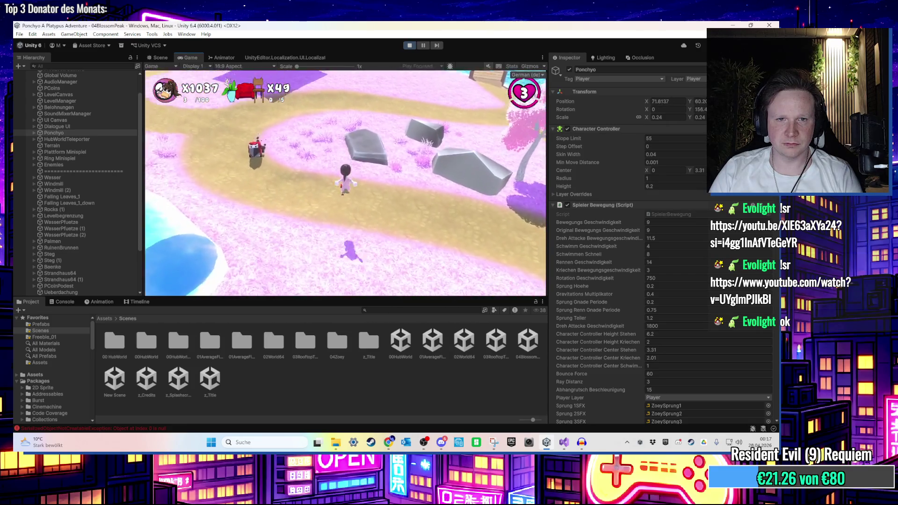
key("d")
key("space")
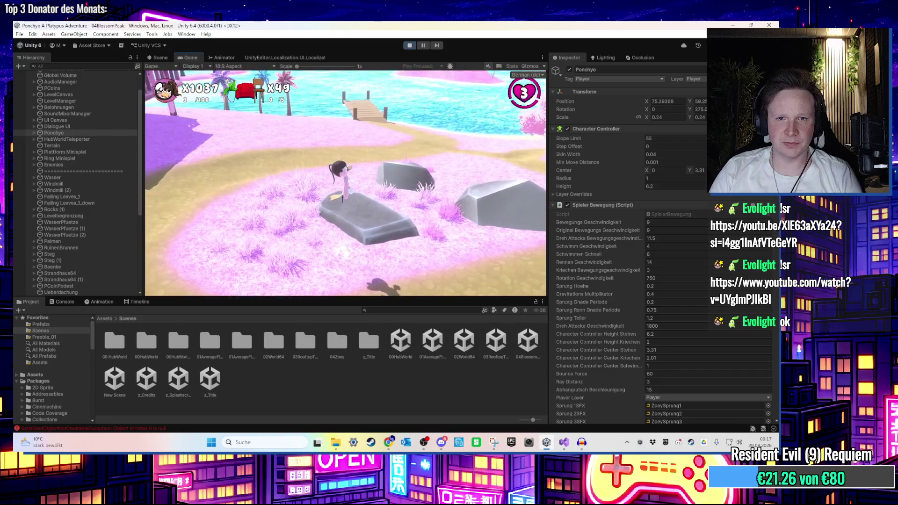
key("w")
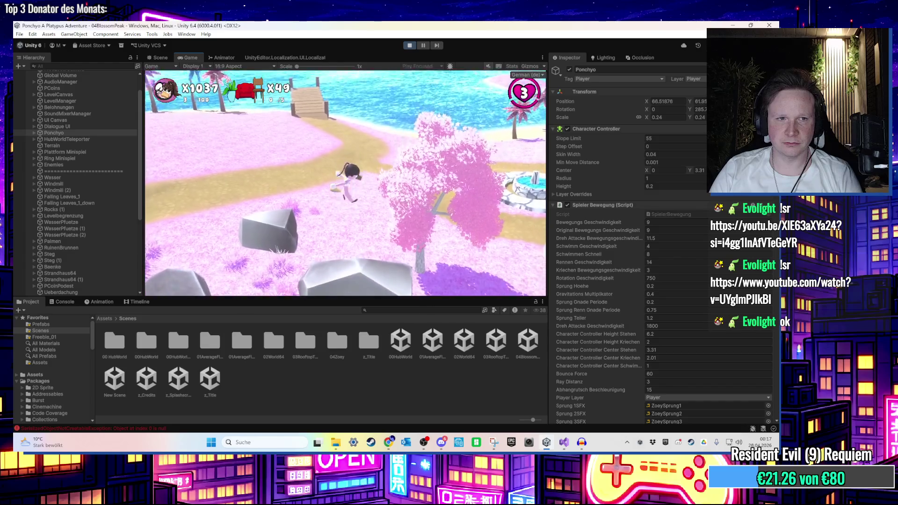
Expand Ponchyo in the Hierarchy and select its BlobShadow child
key("super")
left_click(34, 133)
left_click(63, 184)
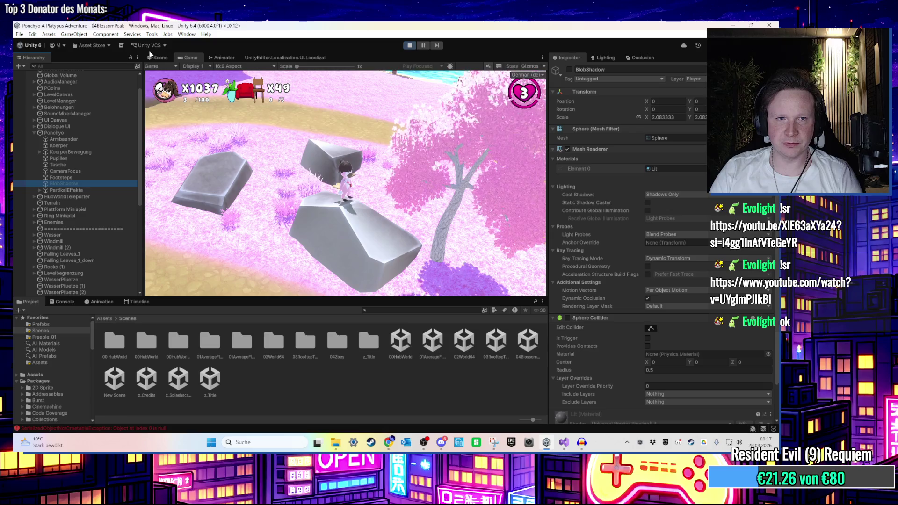
Frame the BlobShadow sphere in Scene view and set its Cast Shadows to On
left_click(161, 58)
key("f")
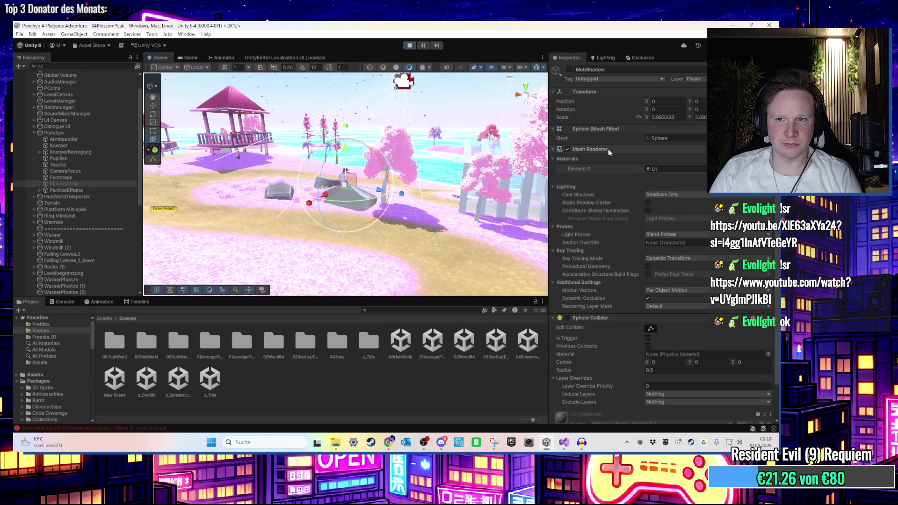
left_click(673, 194)
left_click(664, 209)
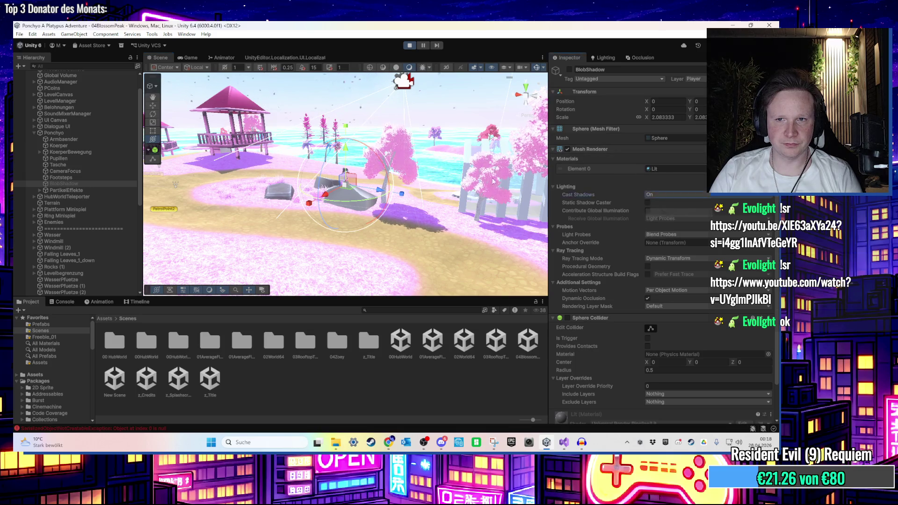
Walk the character along the sand path, under the cherry tree, and into the stream
left_click(190, 57)
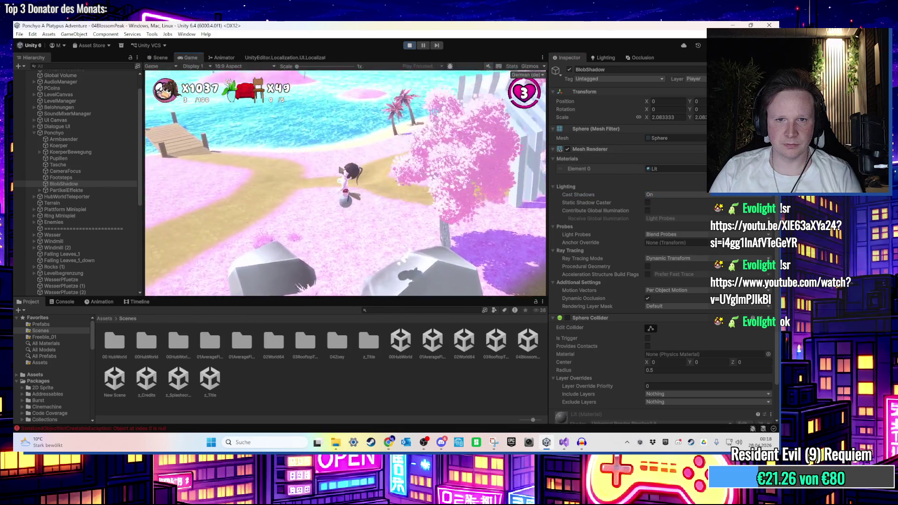
key("w")
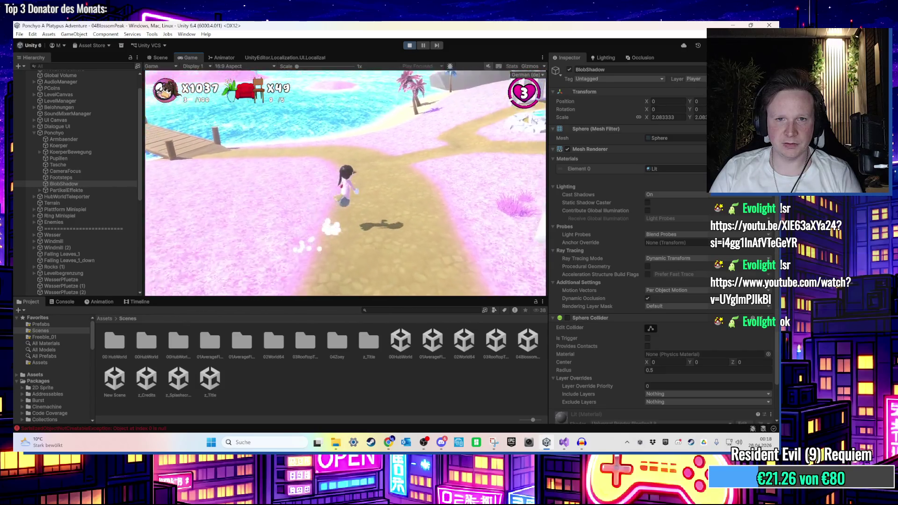
key("w")
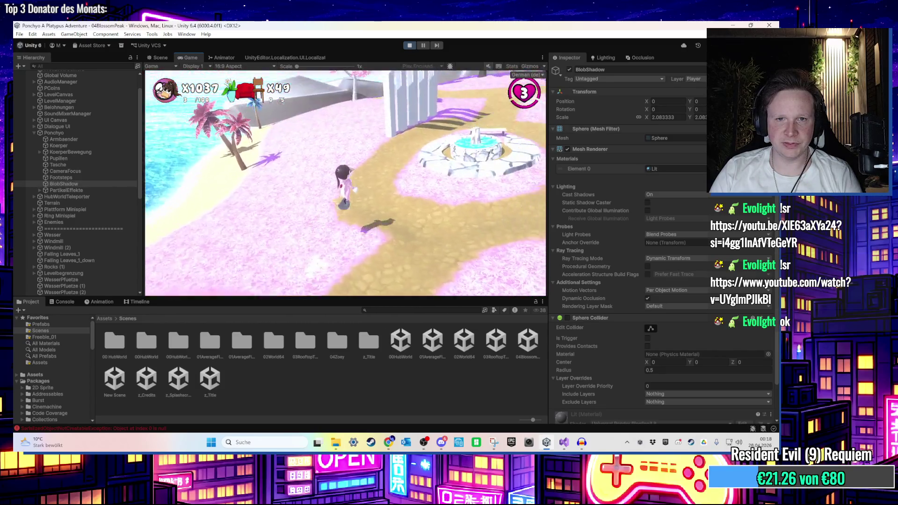
key("w")
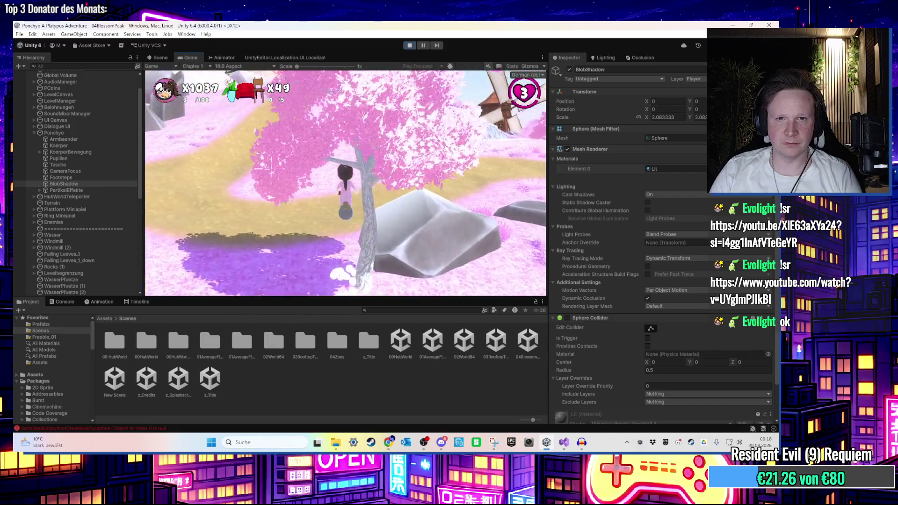
key("w")
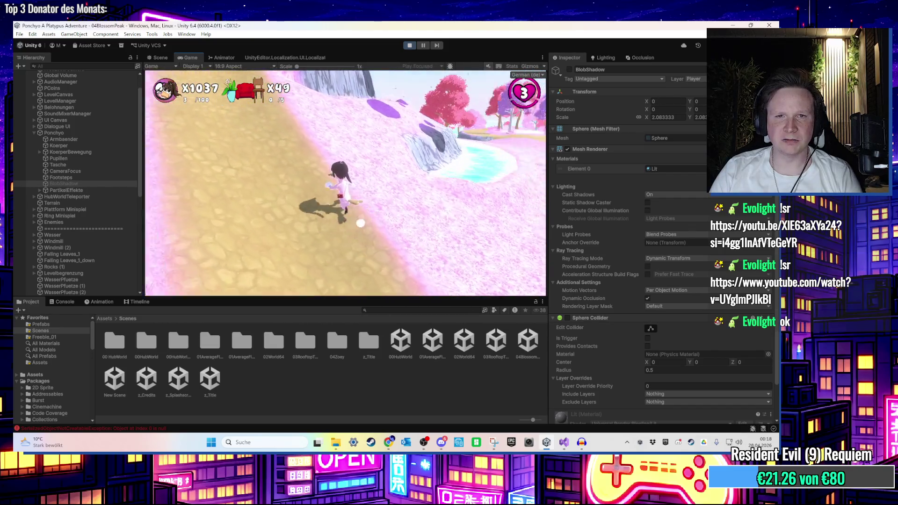
key("w")
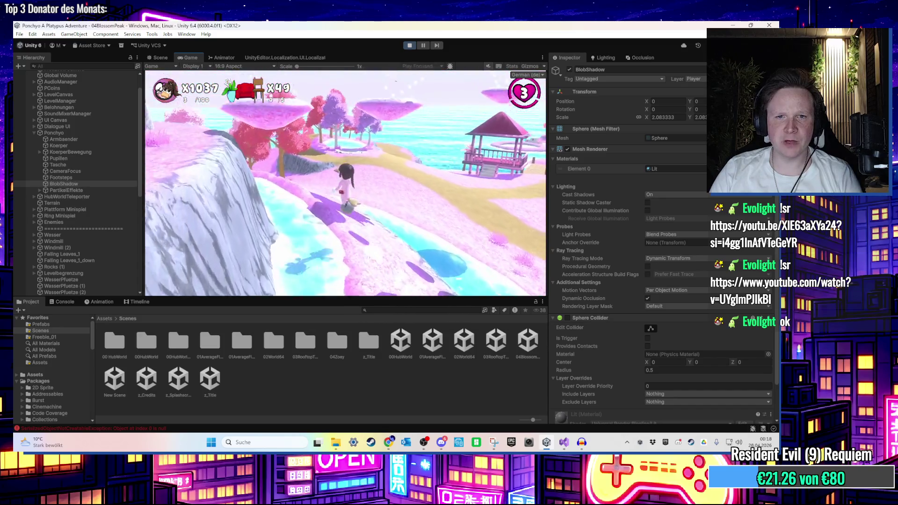
key("w")
key("super")
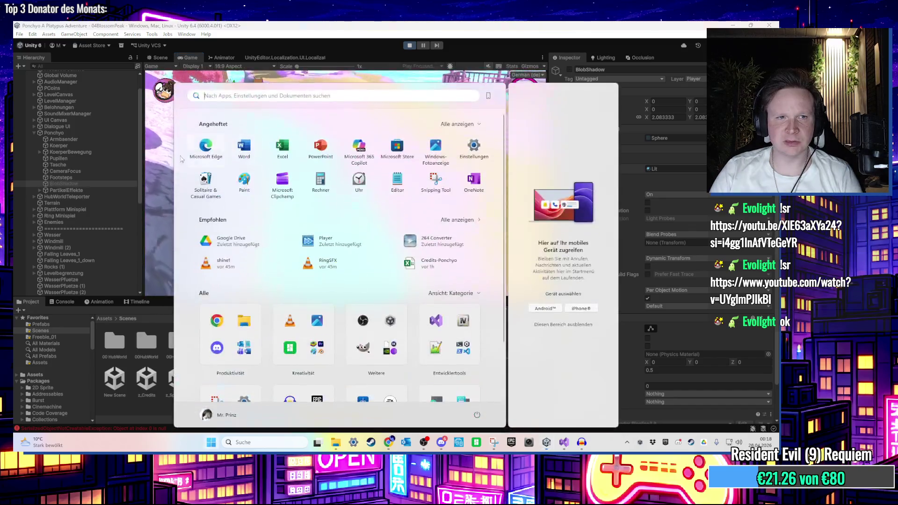
Inspect Ponchyo and its KoerperBewegung, CameraFocus and Tasche child objects
left_click(77, 133)
left_click(73, 152)
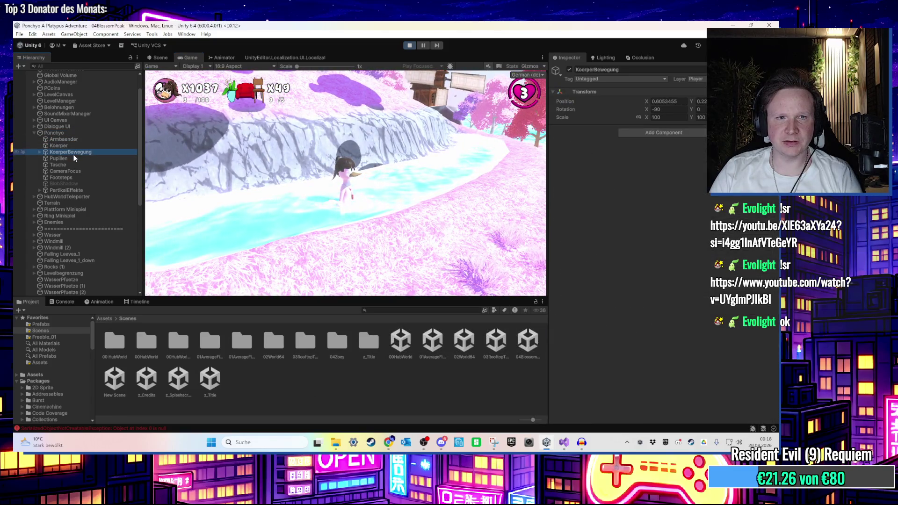
left_click(69, 171)
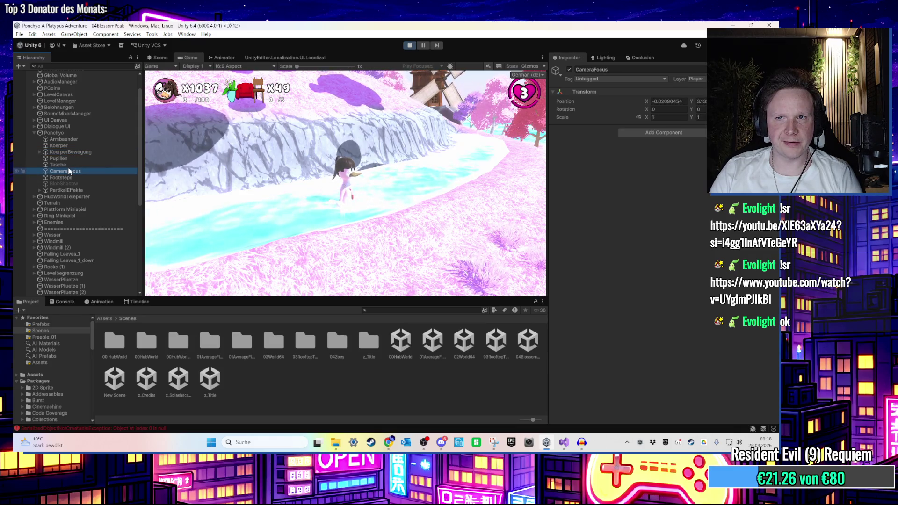
left_click(103, 164)
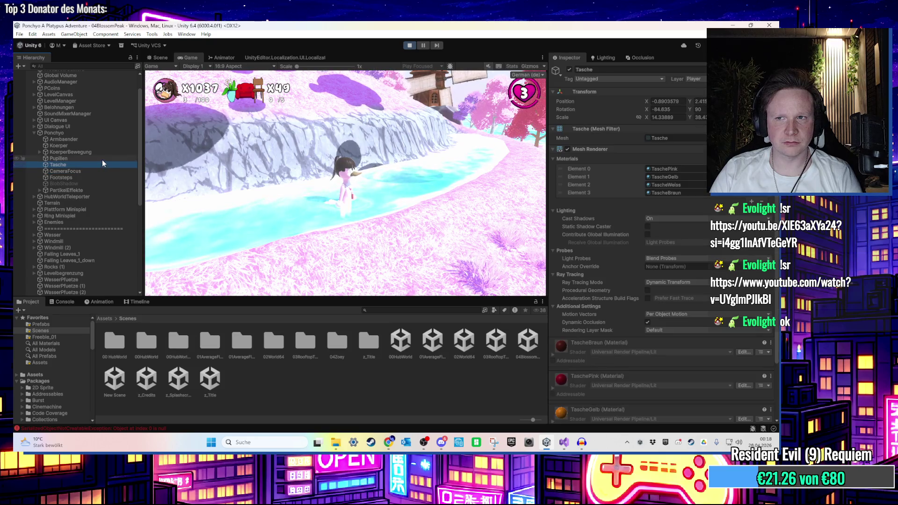